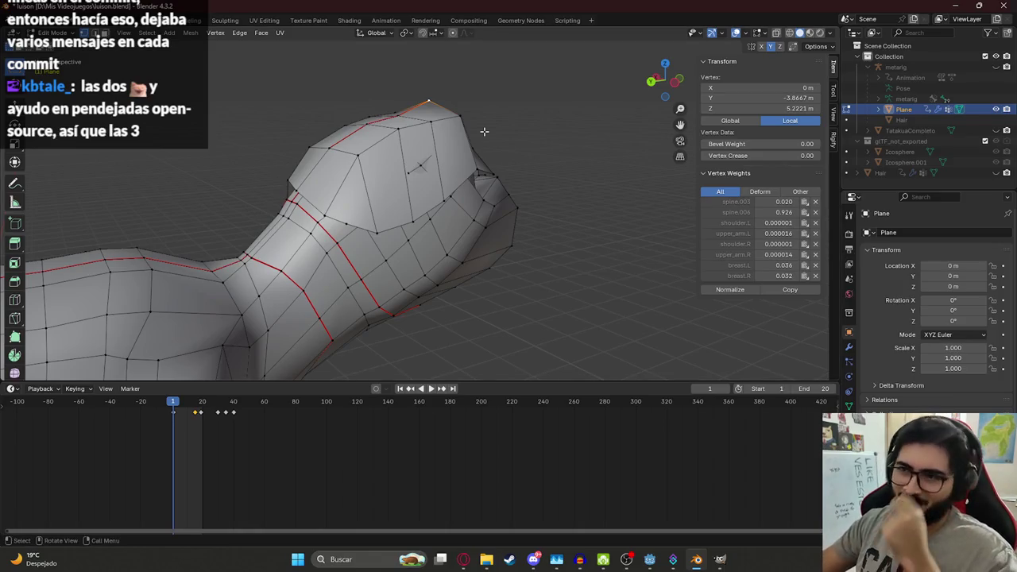
# Step: Add a centred edge loop across the creature's head with a Ctrl+R loop cut
pyautogui.click(357, 155)
pyautogui.hotkey('ctrl', 'r')
pyautogui.click(366, 192)
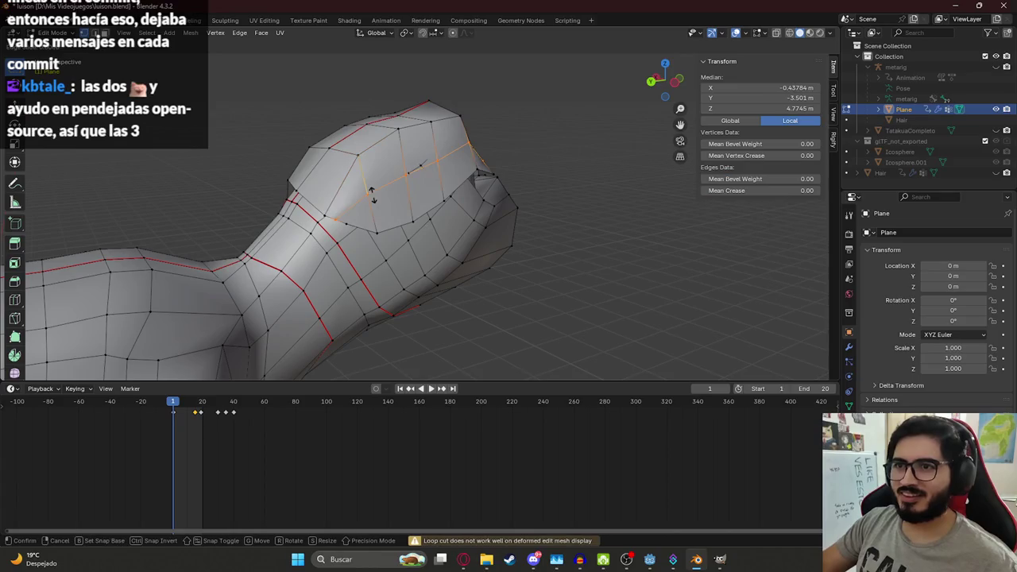
pyautogui.rightClick(366, 192)
pyautogui.moveTo(366, 193)
pyautogui.mouseDown(button='middle')
pyautogui.moveTo(489, 168)
pyautogui.moveTo(260, 67)
pyautogui.mouseUp(button='middle')
# Step: Select face loops across the top of the head to start the hair cap
pyautogui.click(490, 168)
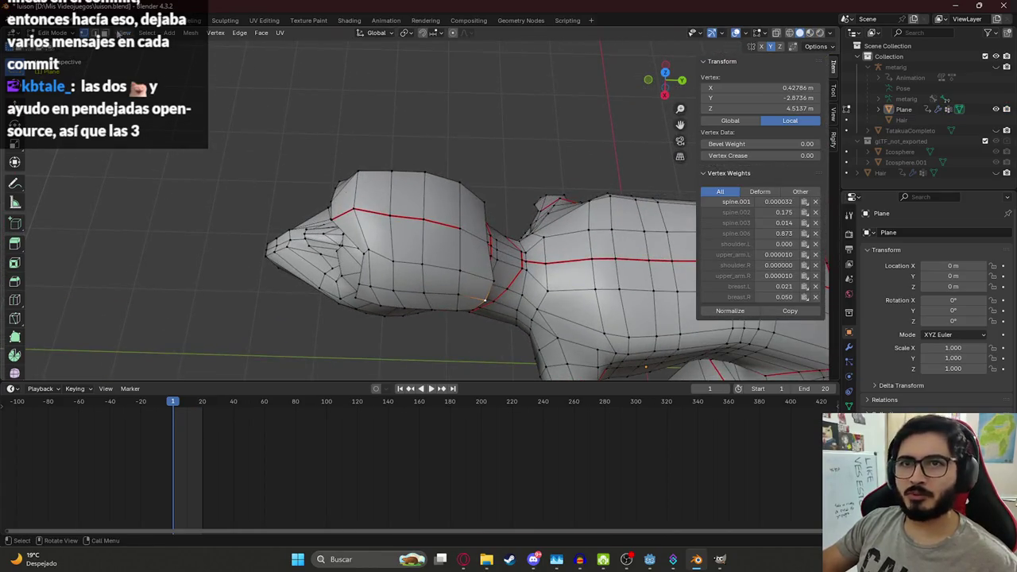
pyautogui.click(104, 32)
pyautogui.moveTo(423, 221); pyautogui.dragTo(469, 247)
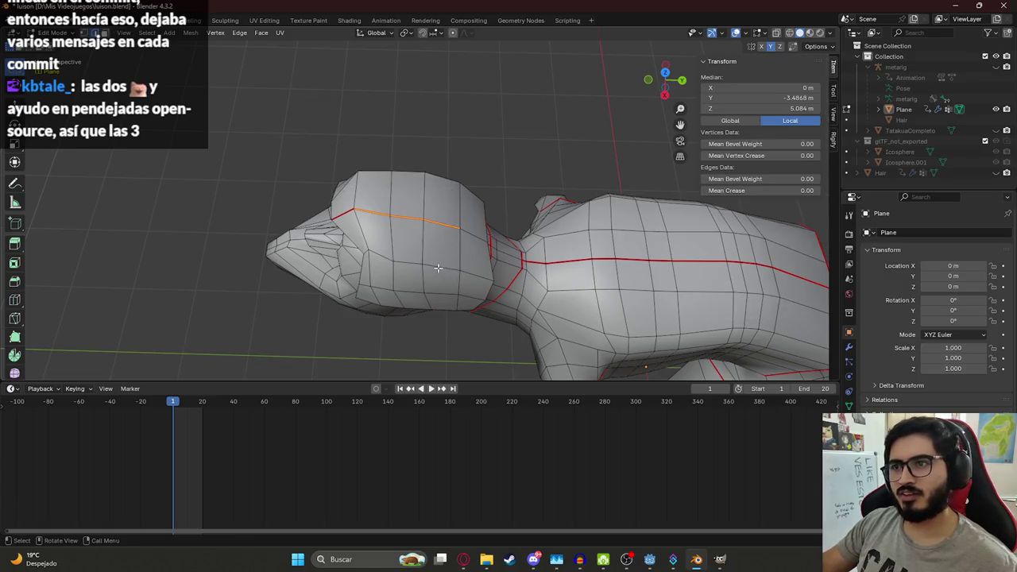
pyautogui.keyDown('alt'); pyautogui.click(406, 215); pyautogui.keyUp('alt')
pyautogui.keyDown('alt'); pyautogui.keyDown('shift'); pyautogui.click(399, 234); pyautogui.keyUp('shift'); pyautogui.keyUp('alt')
pyautogui.keyDown('alt'); pyautogui.keyDown('shift'); pyautogui.click(460, 203); pyautogui.keyUp('shift'); pyautogui.keyUp('alt')
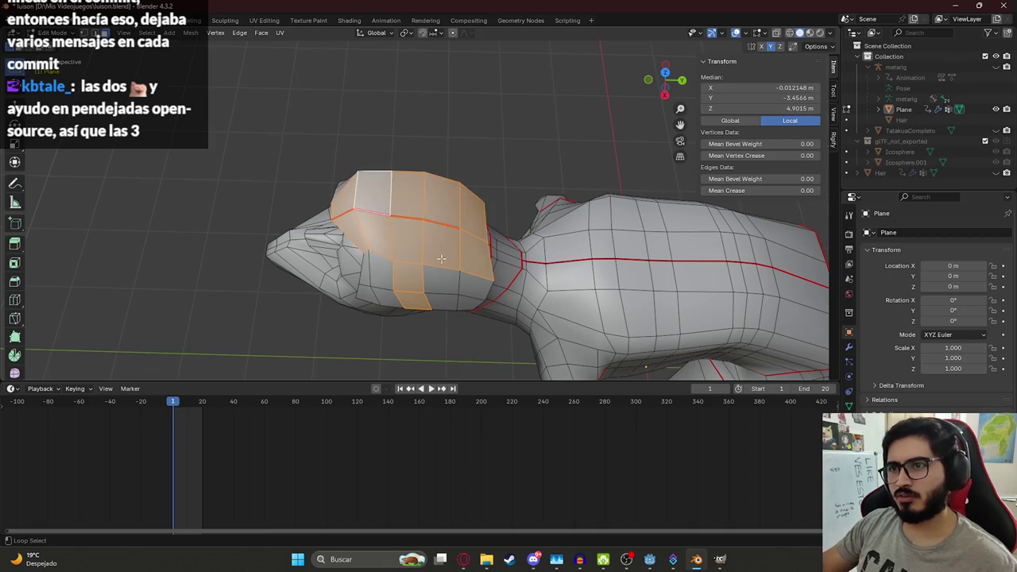
# Step: Refine the hair cap by deselecting the middle faces below it
pyautogui.keyDown('alt'); pyautogui.keyDown('shift'); pyautogui.click(445, 298); pyautogui.keyUp('shift'); pyautogui.keyUp('alt')
pyautogui.keyDown('alt'); pyautogui.keyDown('shift'); pyautogui.click(441, 294); pyautogui.keyUp('shift'); pyautogui.keyUp('alt')
pyautogui.keyDown('alt'); pyautogui.keyDown('shift'); pyautogui.click(472, 298); pyautogui.keyUp('shift'); pyautogui.keyUp('alt')
pyautogui.keyDown('alt'); pyautogui.keyDown('shift'); pyautogui.click(385, 282); pyautogui.keyUp('shift'); pyautogui.keyUp('alt')
pyautogui.keyDown('alt'); pyautogui.keyDown('shift'); pyautogui.click(394, 284); pyautogui.keyUp('shift'); pyautogui.keyUp('alt')
pyautogui.keyDown('alt'); pyautogui.keyDown('shift'); pyautogui.click(405, 279); pyautogui.keyUp('shift'); pyautogui.keyUp('alt')
pyautogui.keyDown('alt'); pyautogui.keyDown('shift'); pyautogui.click(441, 279); pyautogui.keyUp('shift'); pyautogui.keyUp('alt')
# Step: Check the hair cap selection by lifting it, undo the move, and save luison.blend
pyautogui.moveTo(470, 286)
pyautogui.mouseDown(button='middle')
pyautogui.moveTo(383, 226)
pyautogui.moveTo(476, 107)
pyautogui.mouseUp(button='middle')
pyautogui.press('g')
pyautogui.click(579, 91)
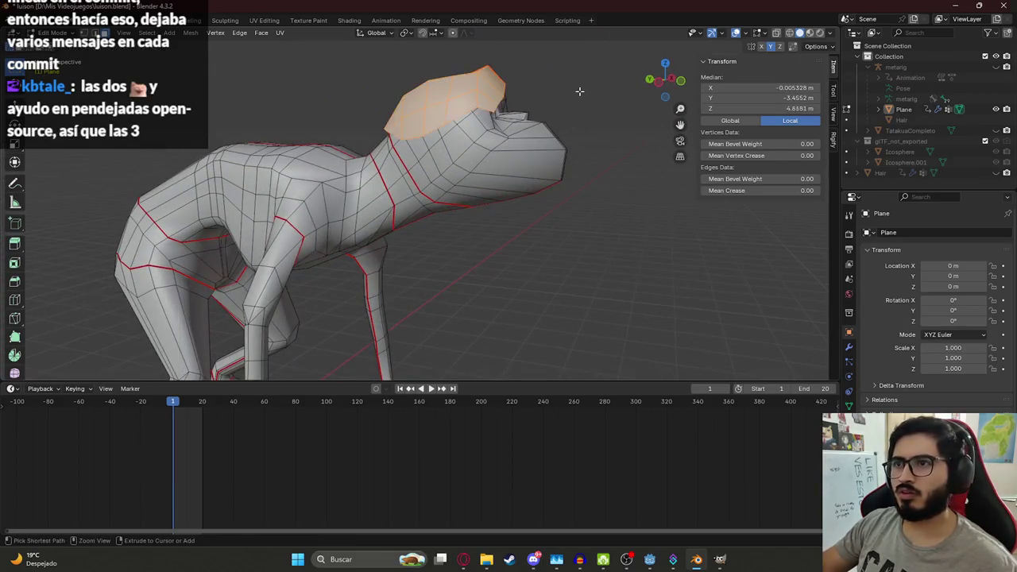
pyautogui.hotkey('ctrl', 'z')
pyautogui.moveTo(579, 92)
pyautogui.mouseDown(button='middle')
pyautogui.moveTo(537, 62)
pyautogui.moveTo(572, 102)
pyautogui.moveTo(517, 200)
pyautogui.mouseUp(button='middle')
pyautogui.hotkey('ctrl', 's')
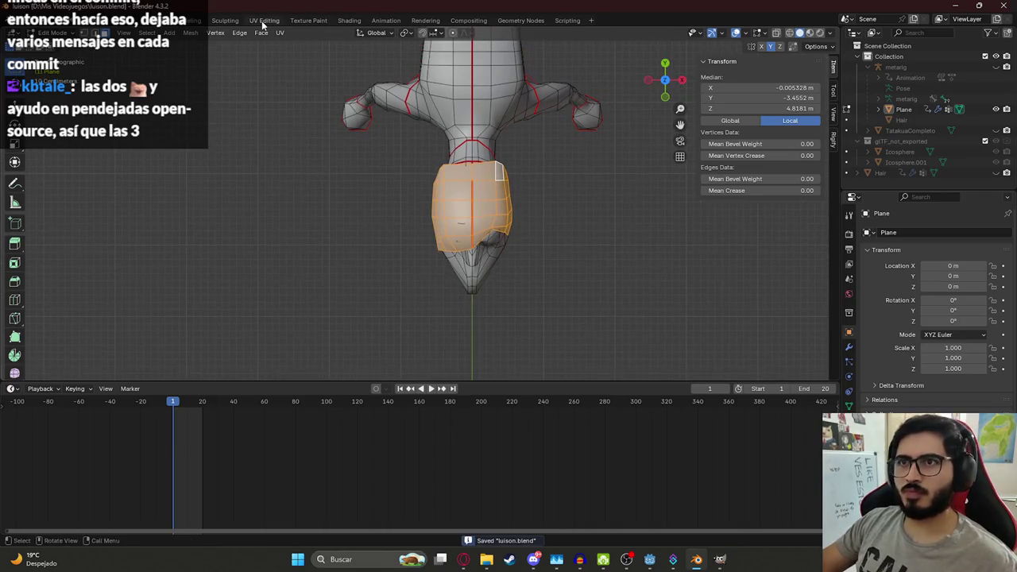
# Step: Unwrap the selected hair faces in the UV Editing workspace
pyautogui.click(262, 20)
pyautogui.scroll(-2, 385, 221)
pyautogui.scroll(-4, 302, 273)
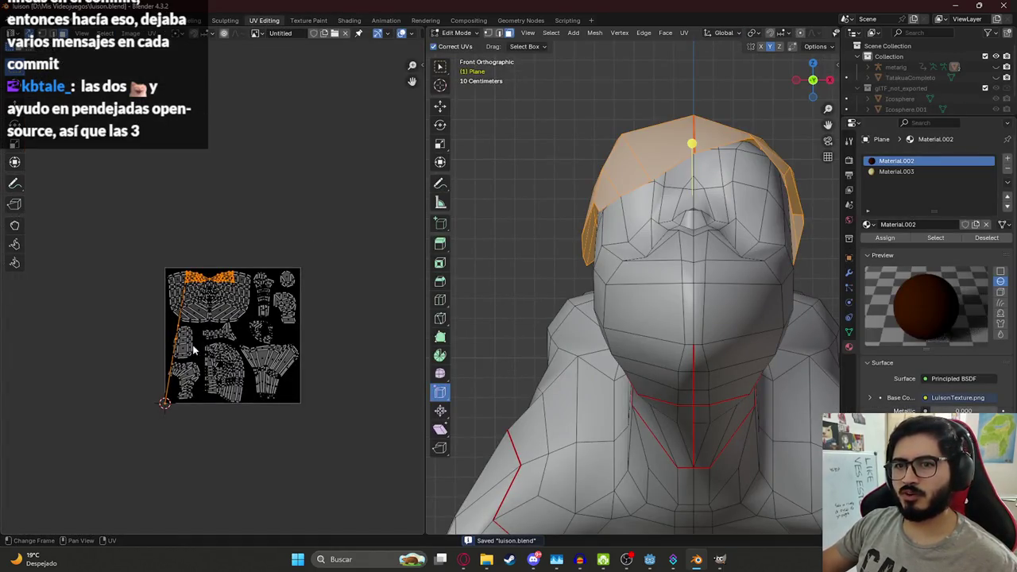
pyautogui.scroll(4, 268, 376)
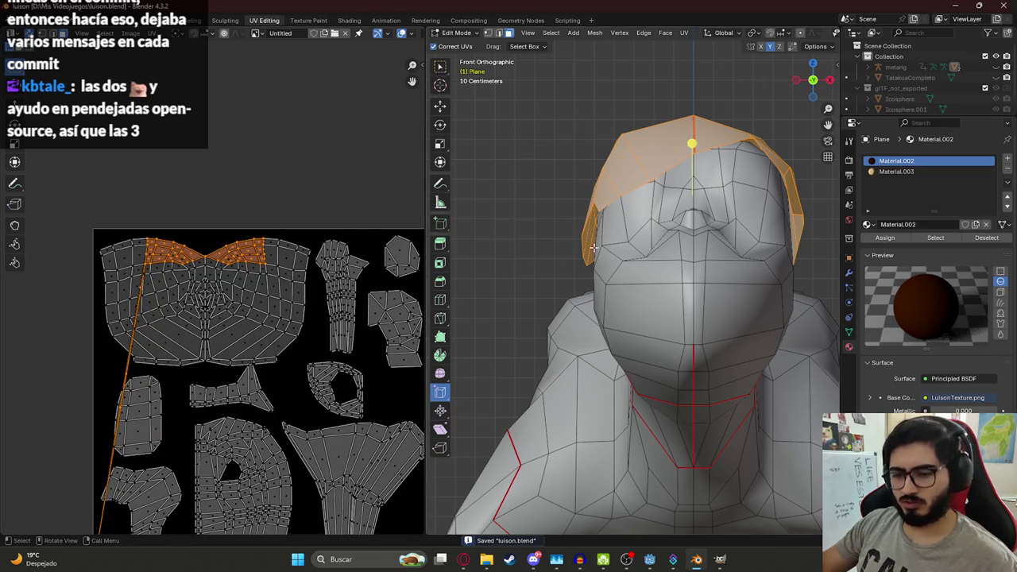
pyautogui.press('u')
pyautogui.click(644, 270)
pyautogui.scroll(-4, 278, 314)
# Step: Move the hair island higher, rotate it and scale it down
pyautogui.press('g')
pyautogui.click(247, 209)
pyautogui.press('r')
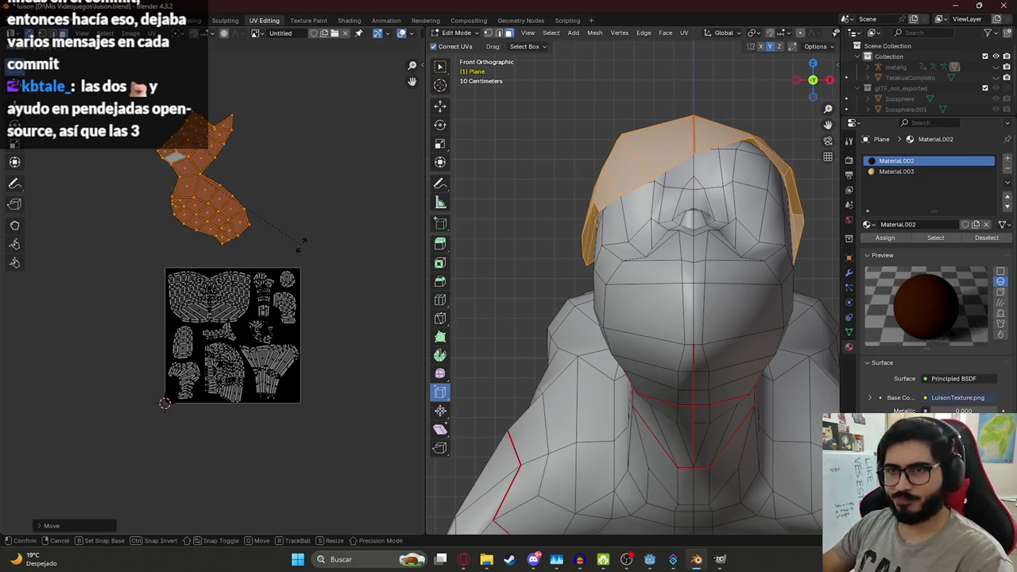
pyautogui.click(167, 149)
pyautogui.moveTo(210, 124); pyautogui.dragTo(285, 225)
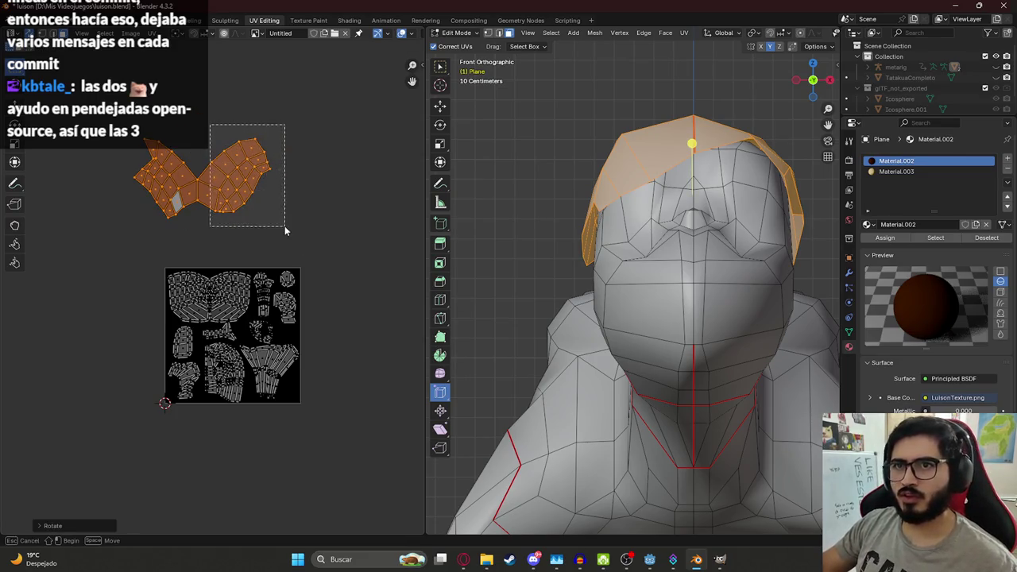
pyautogui.press('a')
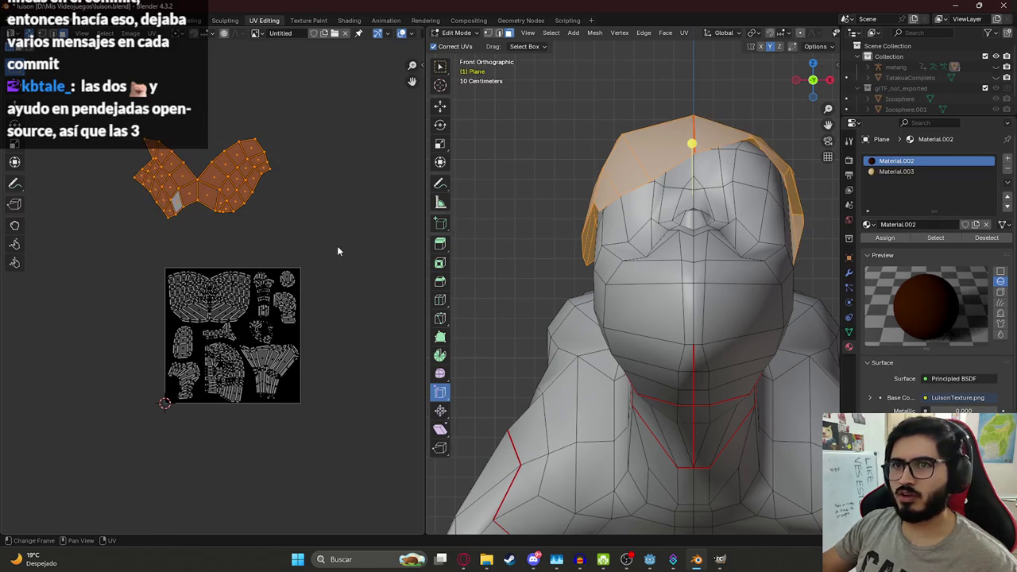
pyautogui.press('s')
pyautogui.click(284, 237)
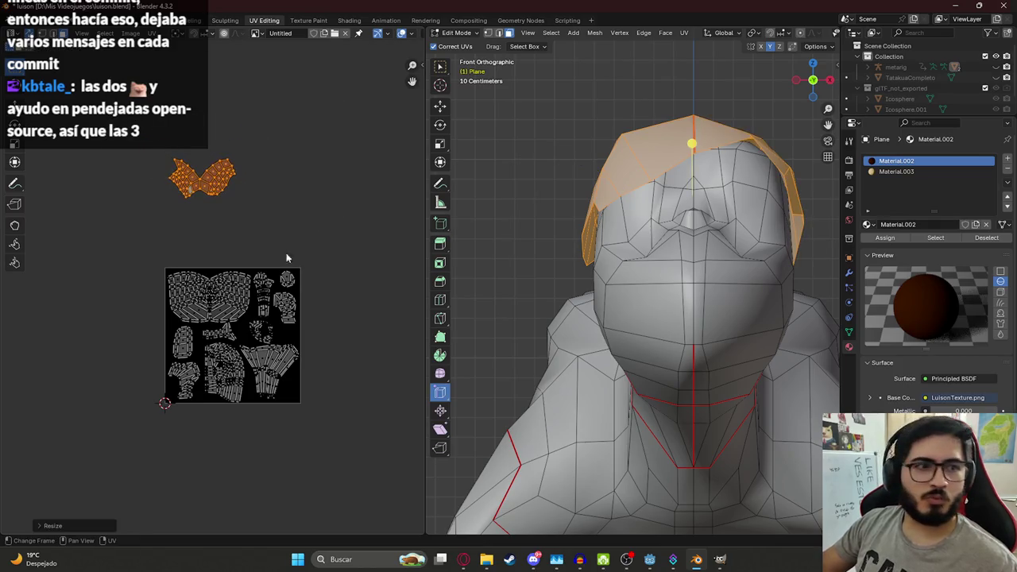
pyautogui.scroll(4, 284, 238)
pyautogui.moveTo(284, 237); pyautogui.dragTo(159, 96, button='middle')
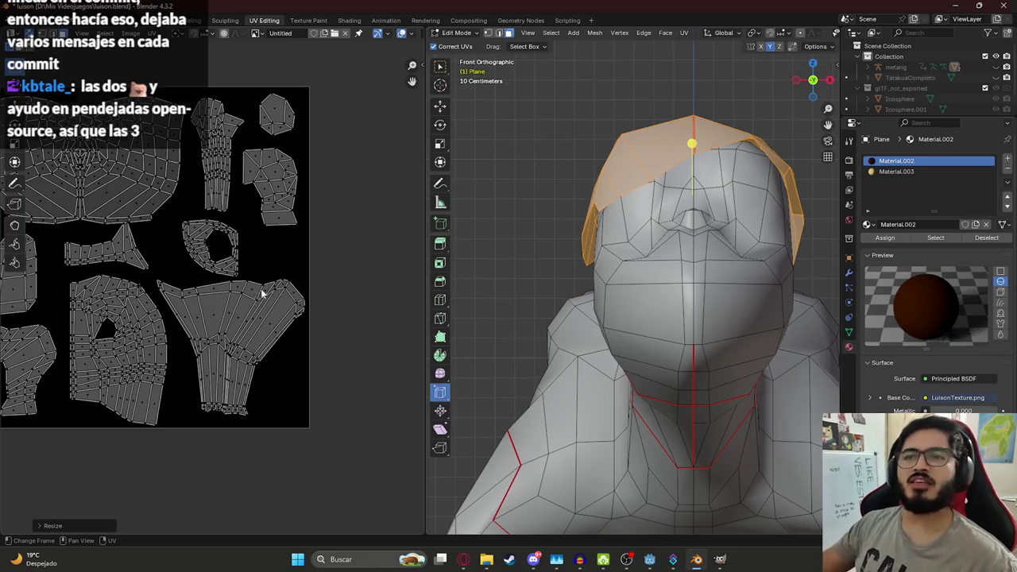
pyautogui.scroll(-5, 259, 295)
pyautogui.scroll(4, 233, 227)
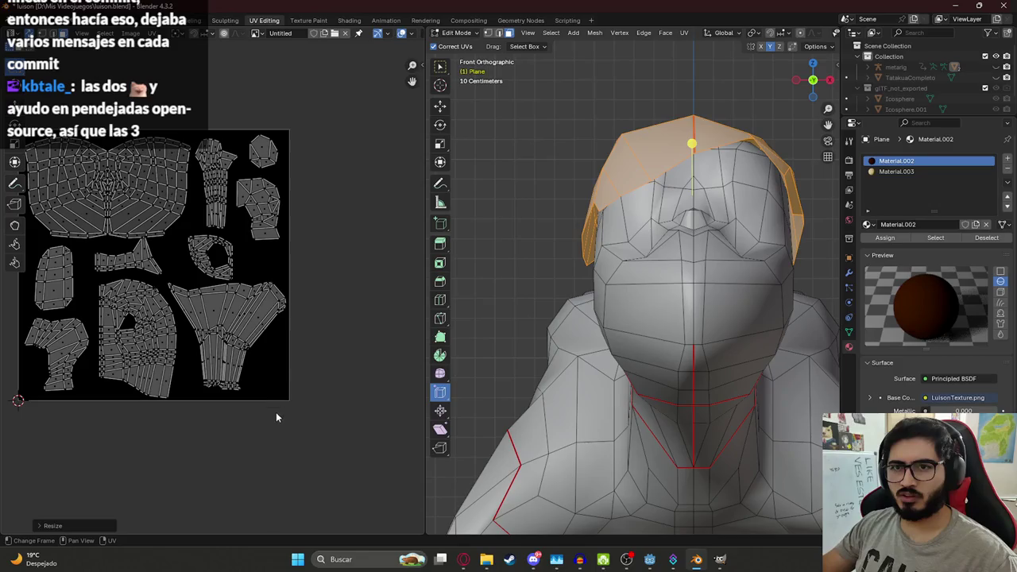
# Step: Shrink the right-side UV island and move it to a new spot
pyautogui.moveTo(231, 185); pyautogui.dragTo(292, 243)
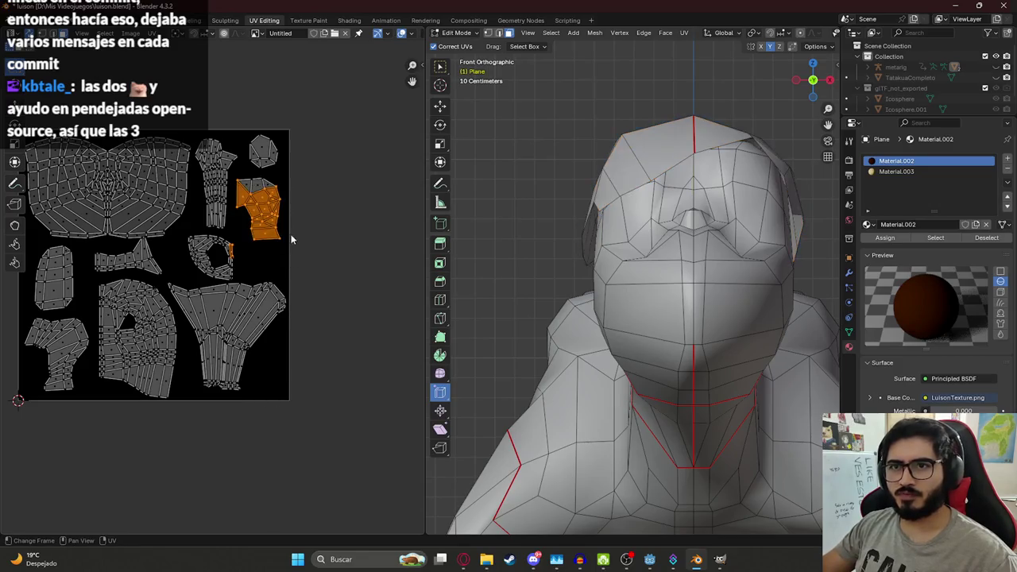
pyautogui.moveTo(310, 175); pyautogui.dragTo(235, 251)
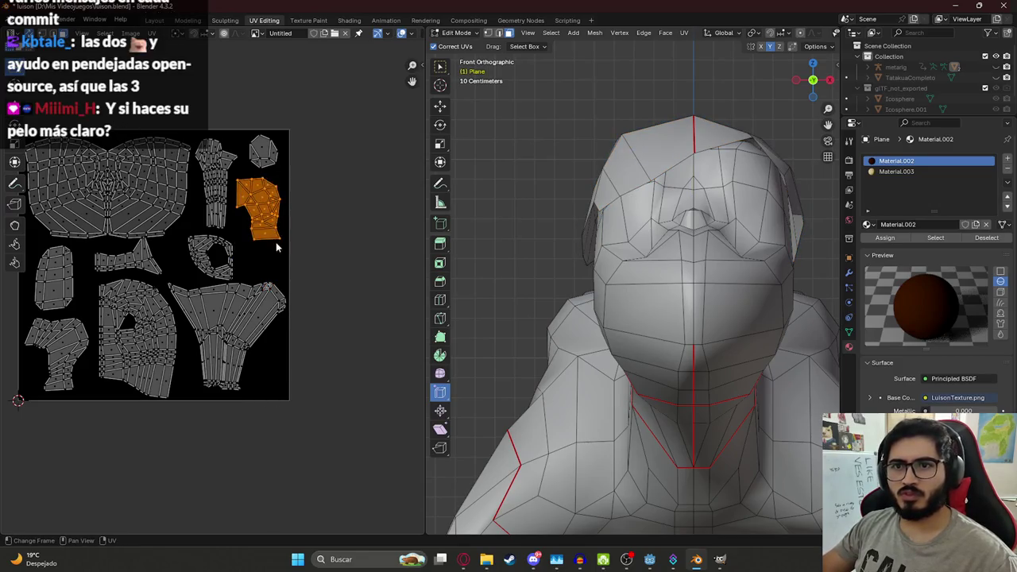
pyautogui.press('s')
pyautogui.click(303, 267)
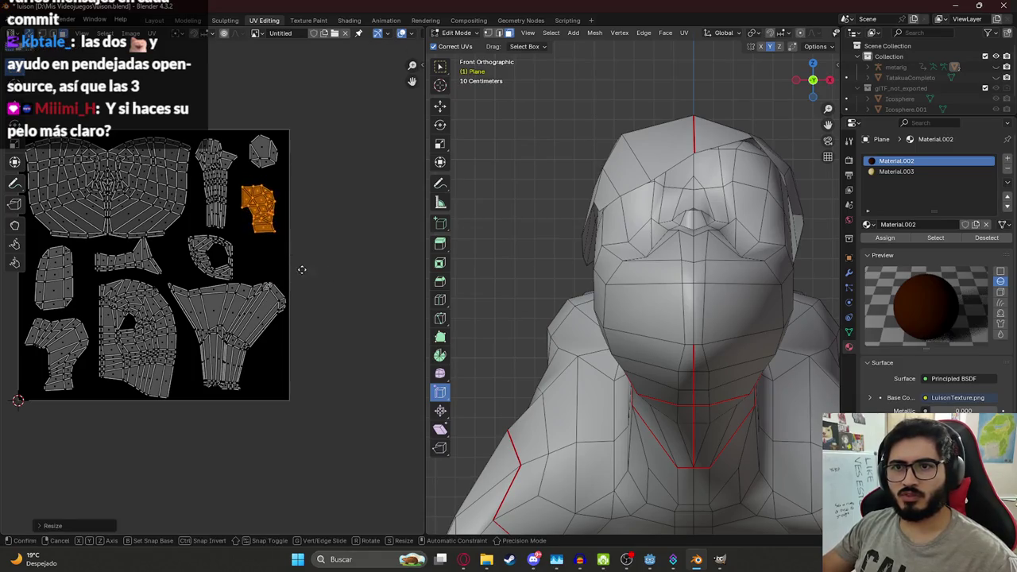
pyautogui.press('g')
pyautogui.click(206, 315)
pyautogui.press('g')
pyautogui.click(205, 306)
# Step: Move the small top-right island into free space and the tall island further right
pyautogui.click(258, 147)
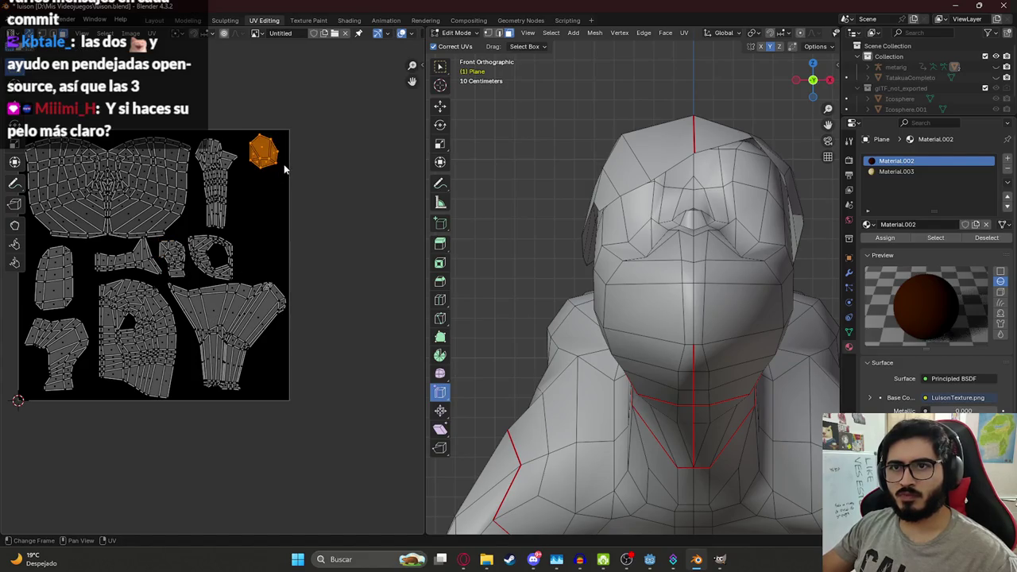
pyautogui.press('g')
pyautogui.click(276, 275)
pyautogui.moveTo(203, 131); pyautogui.dragTo(247, 222)
pyautogui.press('g')
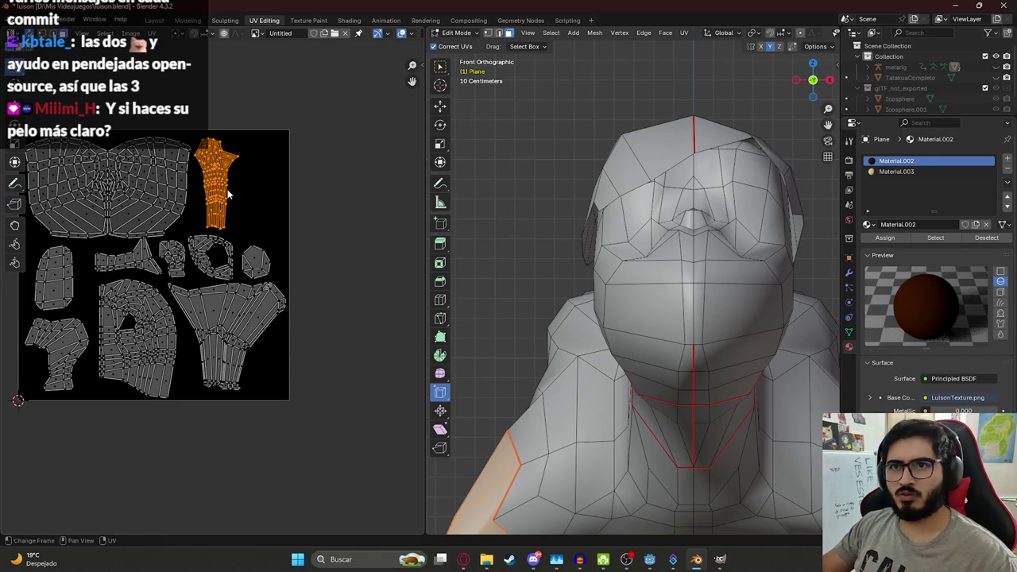
pyautogui.click(301, 247)
# Step: Scale down the fan-shaped island and move it up and left
pyautogui.moveTo(284, 403); pyautogui.dragTo(183, 284)
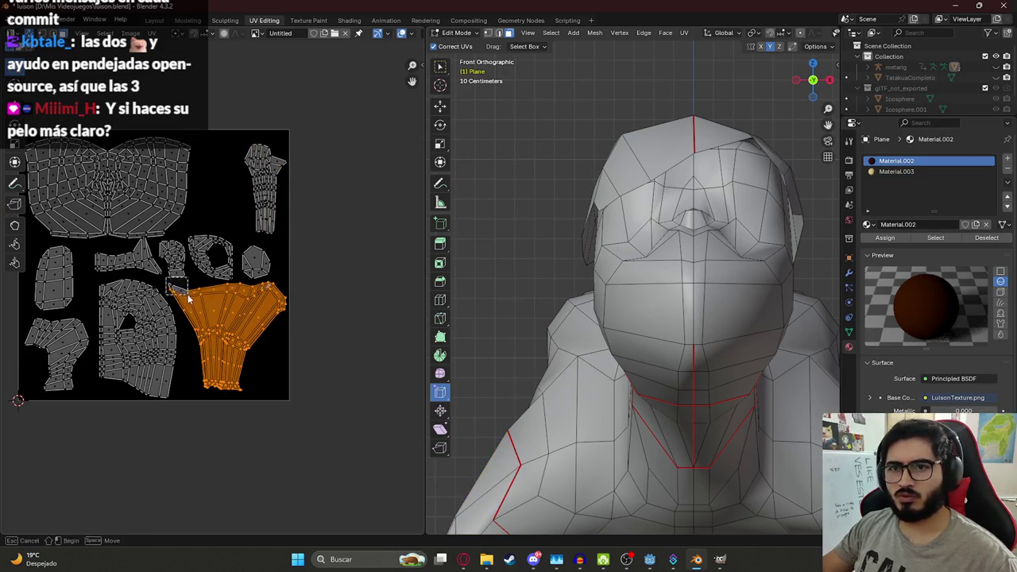
pyautogui.press('g')
pyautogui.press('Escape')
pyautogui.press('s')
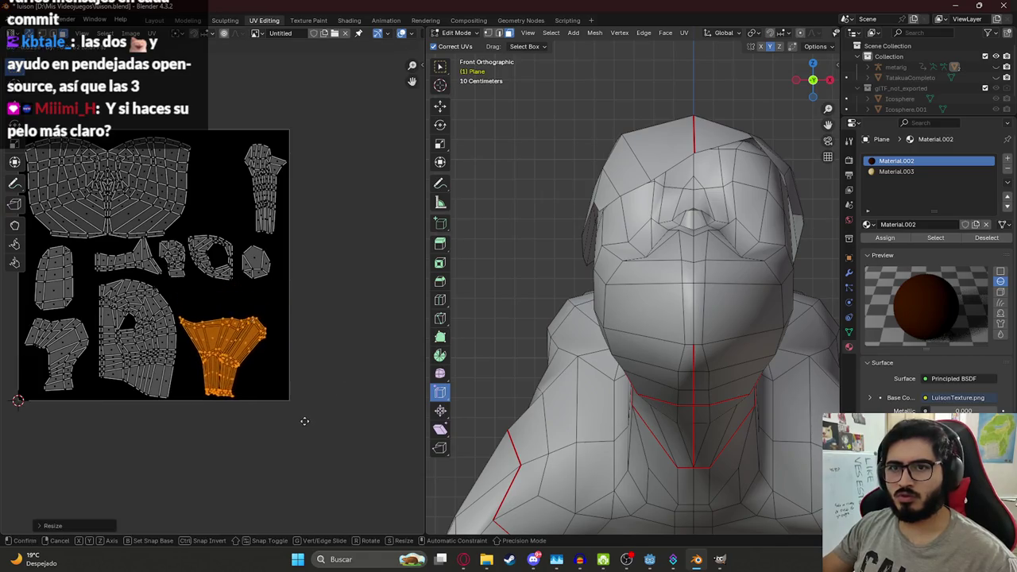
pyautogui.press('g')
pyautogui.click(291, 391)
# Step: Move the tall island to the bottom right and tilt it left
pyautogui.moveTo(250, 127)
pyautogui.mouseDown()
pyautogui.moveTo(256, 173)
pyautogui.moveTo(300, 236)
pyautogui.mouseUp()
pyautogui.press('g')
pyautogui.click(290, 401)
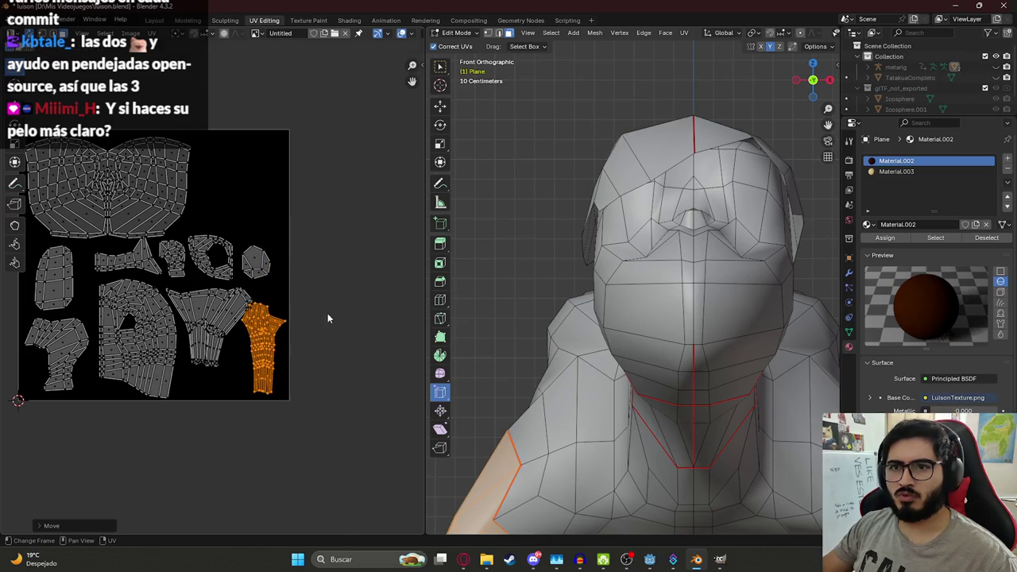
pyautogui.press('r')
pyautogui.click(335, 354)
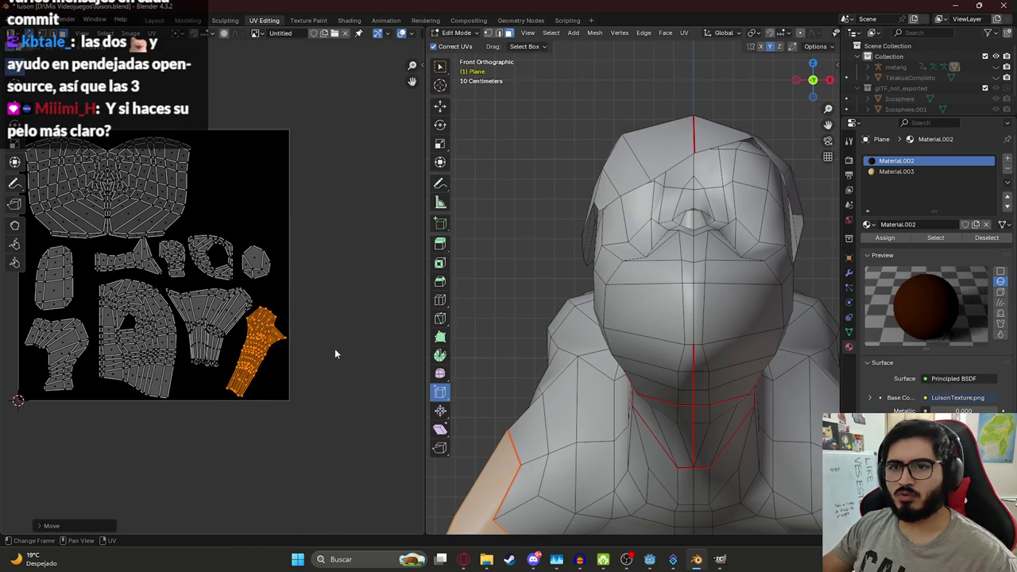
pyautogui.scroll(-1, 283, 221)
pyautogui.scroll(-3, 239, 191)
# Step: Move the hair island from outside the image onto the texture's top right
pyautogui.moveTo(133, 149); pyautogui.dragTo(222, 238)
pyautogui.press('g')
pyautogui.click(256, 288)
pyautogui.scroll(3, 256, 289)
pyautogui.scroll(3, 204, 291)
pyautogui.scroll(1, 204, 290)
# Step: Shift the hair island slightly left and select three faces on top of the head
pyautogui.press('g')
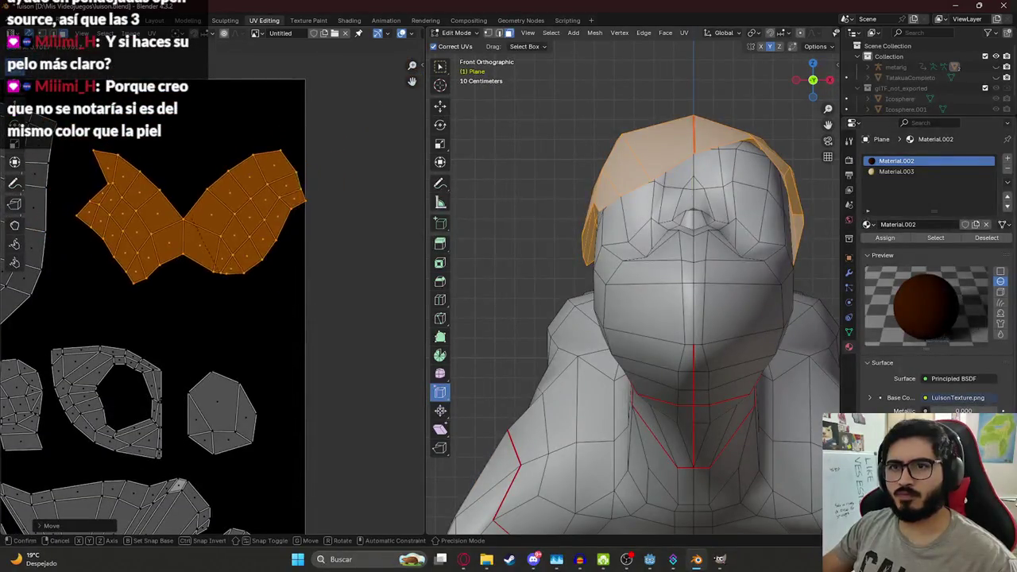
pyautogui.click(244, 315)
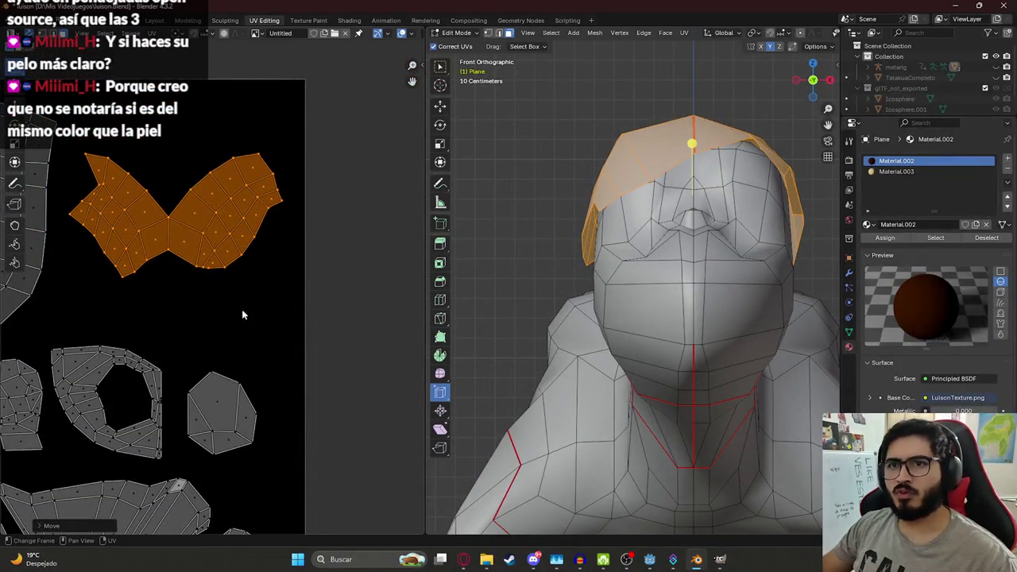
pyautogui.click(675, 153)
pyautogui.keyDown('shift'); pyautogui.click(622, 174); pyautogui.keyUp('shift')
pyautogui.keyDown('shift'); pyautogui.click(709, 139); pyautogui.keyUp('shift')
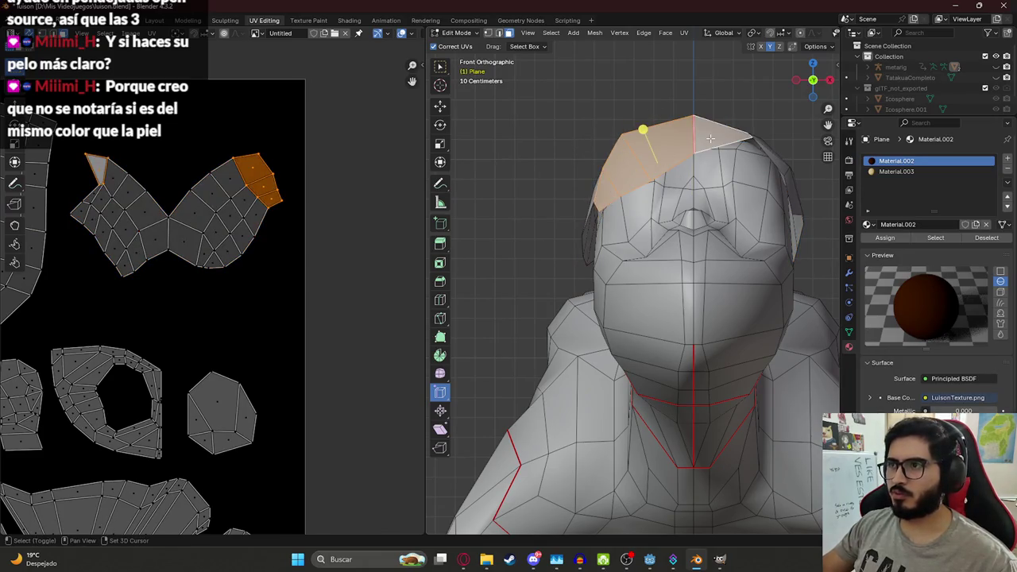
# Step: Select the edge loop across the head top from a front view
pyautogui.moveTo(644, 138); pyautogui.dragTo(632, 135, button='middle')
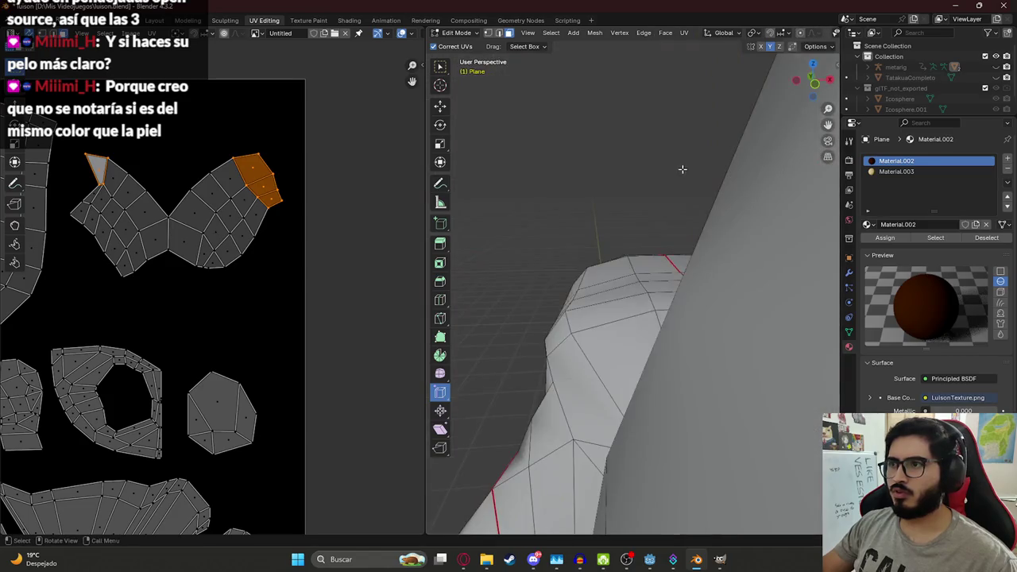
pyautogui.scroll(-5, 632, 135)
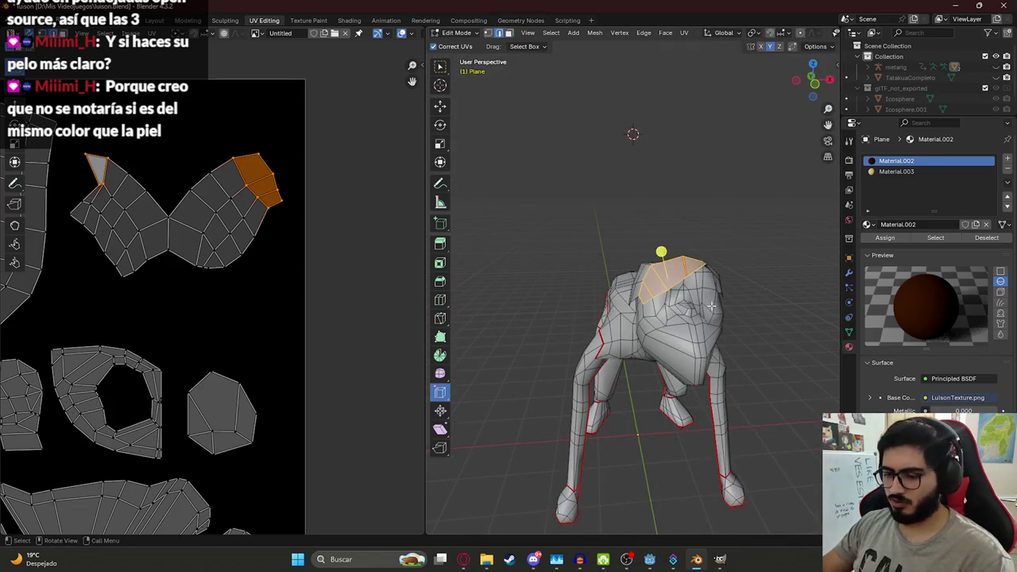
pyautogui.press('KP_1')
pyautogui.scroll(4, 712, 306)
pyautogui.click(625, 236)
pyautogui.scroll(3, 620, 205)
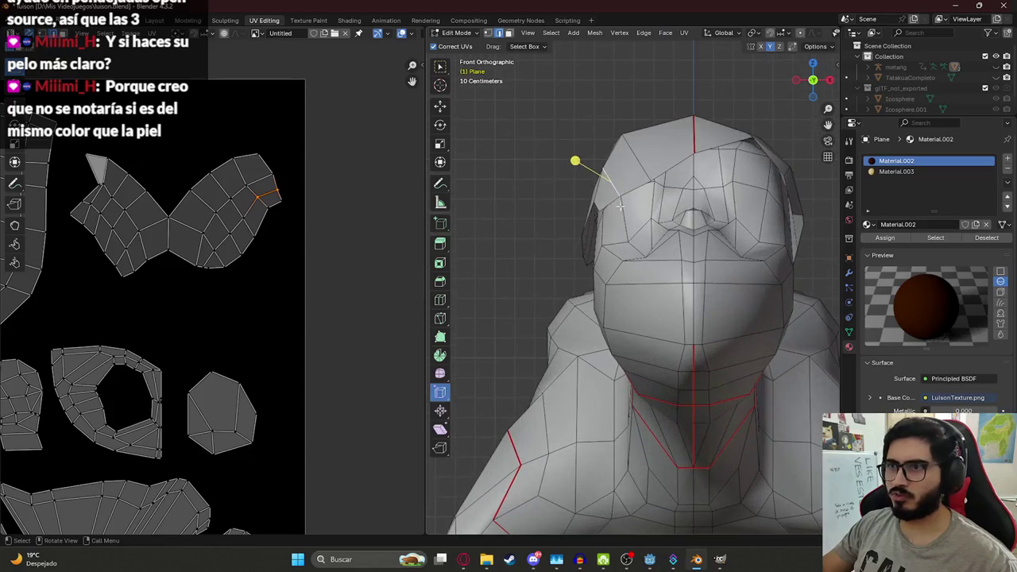
pyautogui.keyDown('alt'); pyautogui.click(626, 191); pyautogui.keyUp('alt')
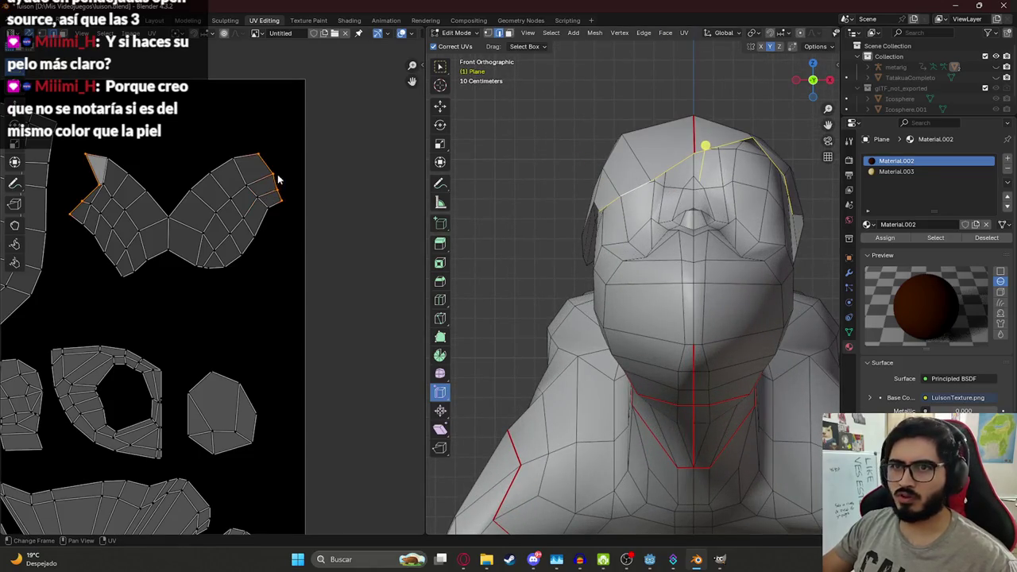
# Step: Orbit around the whole creature and save luison.blend
pyautogui.moveTo(797, 176); pyautogui.dragTo(765, 233, button='middle')
pyautogui.scroll(-5, 765, 233)
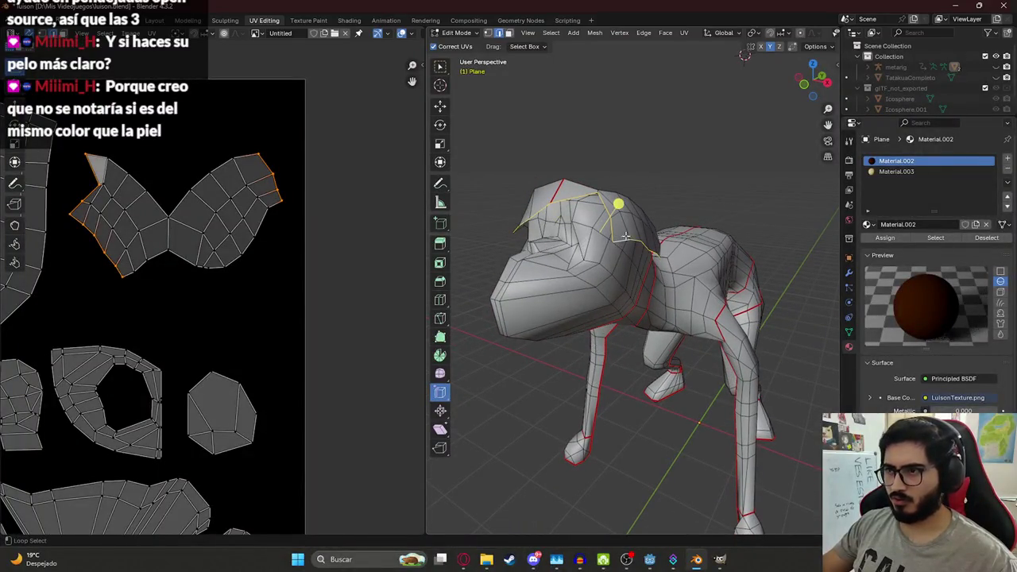
pyautogui.moveTo(674, 232)
pyautogui.mouseDown(button='middle')
pyautogui.moveTo(565, 210)
pyautogui.moveTo(722, 204)
pyautogui.moveTo(675, 213)
pyautogui.moveTo(429, 211)
pyautogui.mouseUp(button='middle')
pyautogui.scroll(4, 603, 213)
pyautogui.hotkey('ctrl', 's')
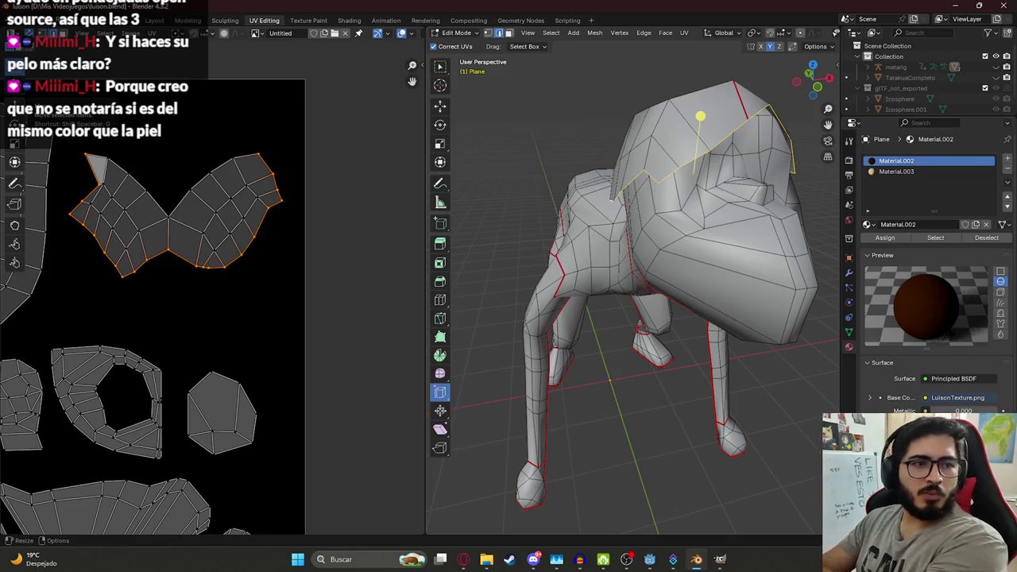
# Step: Toggle the viewport shading between Material Preview and Wireframe around the head
pyautogui.scroll(-2, 524, 235)
pyautogui.scroll(2, 726, 200)
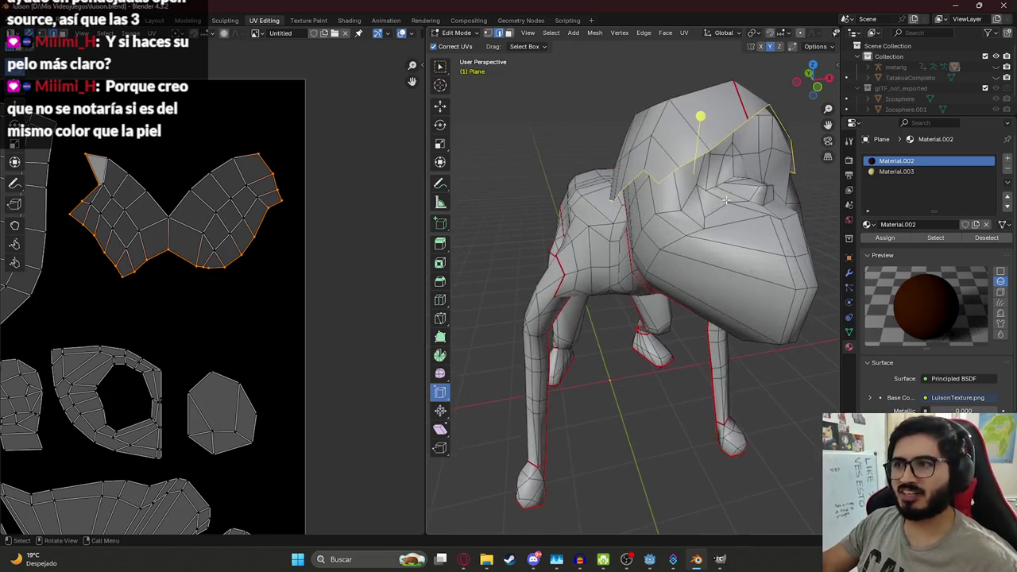
pyautogui.moveTo(725, 185); pyautogui.dragTo(633, 195, button='middle')
pyautogui.press('z')
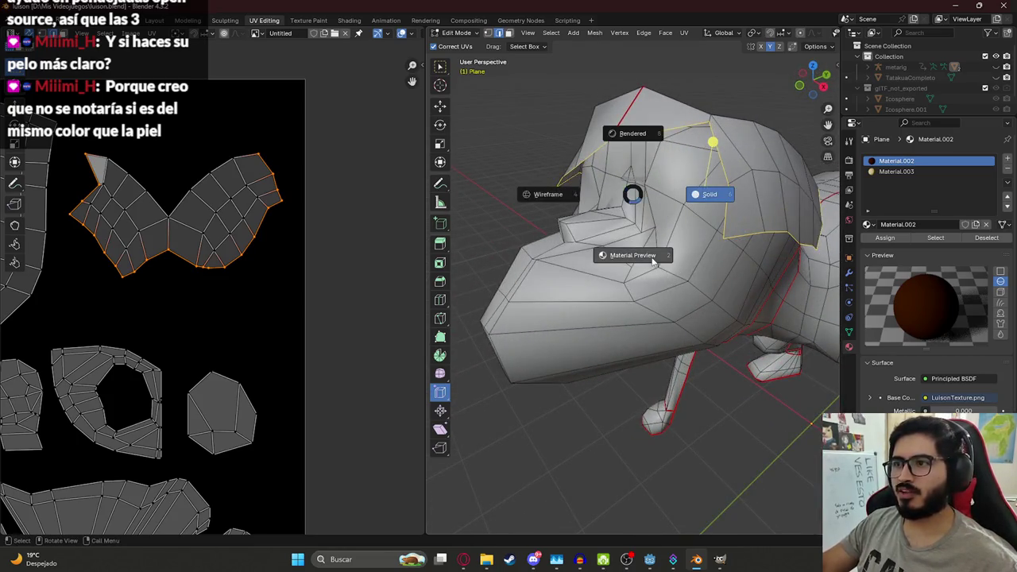
pyautogui.click(651, 260)
pyautogui.moveTo(648, 228); pyautogui.dragTo(652, 209, button='middle')
pyautogui.press('z')
pyautogui.click(560, 220)
pyautogui.scroll(-3, 642, 223)
# Step: Compare the model against the Luisón reference images
pyautogui.hotkey('alt', 'Tab')
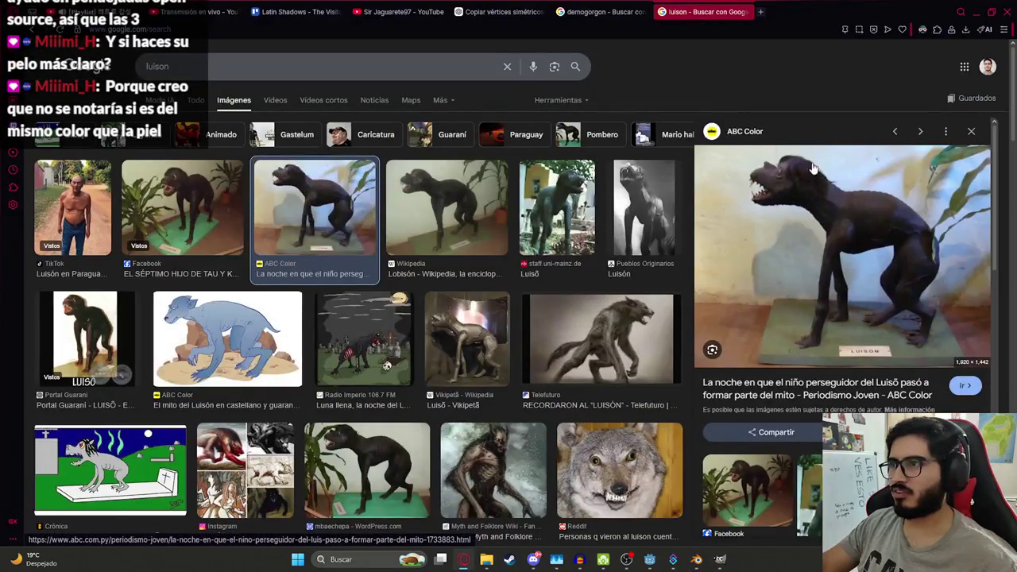
pyautogui.hotkey('alt', 'Tab')
pyautogui.scroll(2, 671, 218)
pyautogui.scroll(1, 671, 218)
pyautogui.scroll(2, 671, 218)
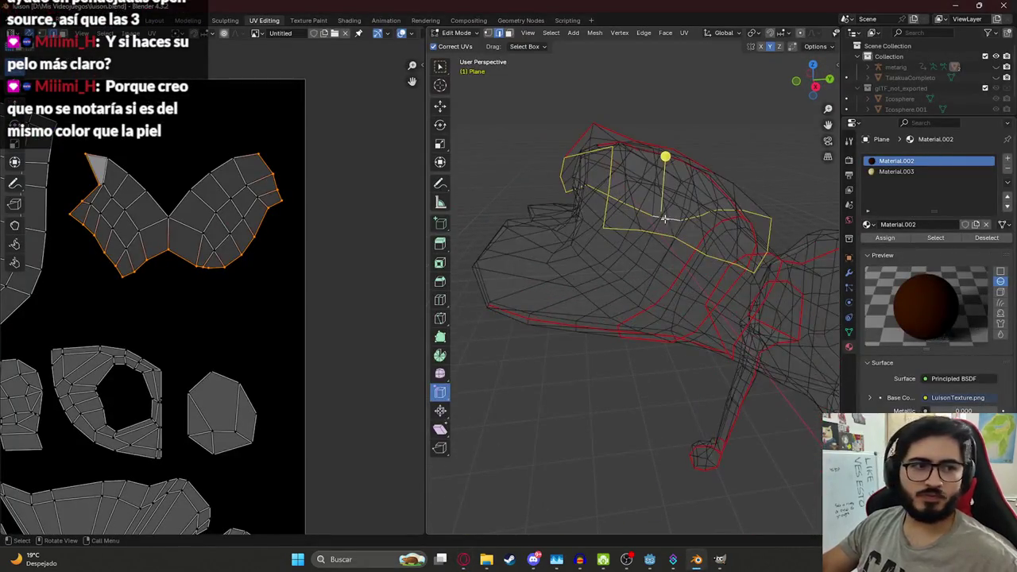
# Step: Return to Material Preview and mark an edge loop over the head as a seam
pyautogui.press('z')
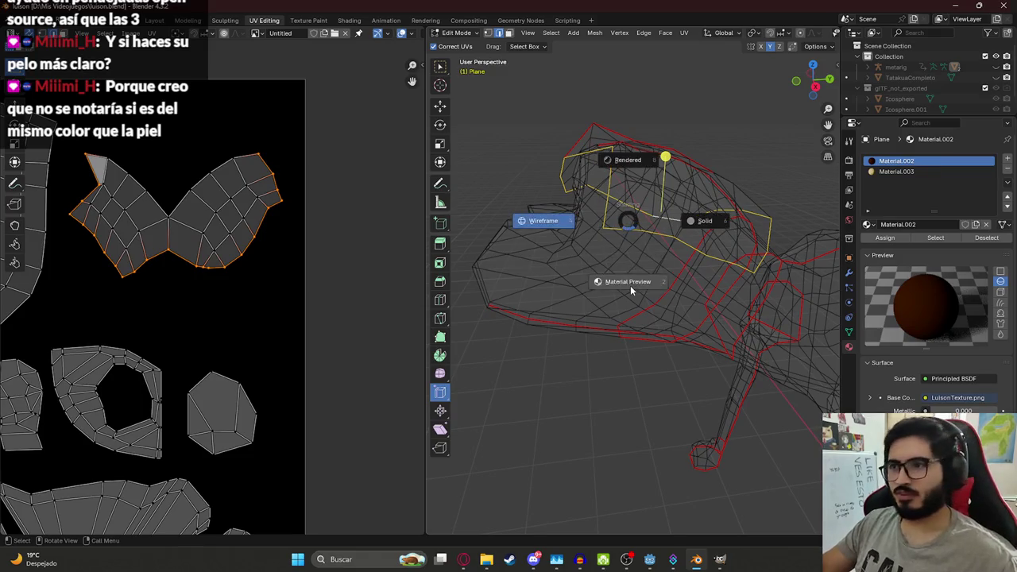
pyautogui.click(631, 291)
pyautogui.moveTo(629, 283)
pyautogui.mouseDown(button='middle')
pyautogui.moveTo(599, 299)
pyautogui.moveTo(592, 263)
pyautogui.moveTo(609, 238)
pyautogui.moveTo(638, 270)
pyautogui.moveTo(578, 209)
pyautogui.moveTo(568, 238)
pyautogui.moveTo(519, 220)
pyautogui.moveTo(553, 210)
pyautogui.mouseUp(button='middle')
pyautogui.scroll(4, 619, 290)
pyautogui.keyDown('alt'); pyautogui.click(562, 246); pyautogui.keyUp('alt')
pyautogui.hotkey('ctrl', 'e')
pyautogui.click(537, 213)
pyautogui.scroll(-3, 556, 220)
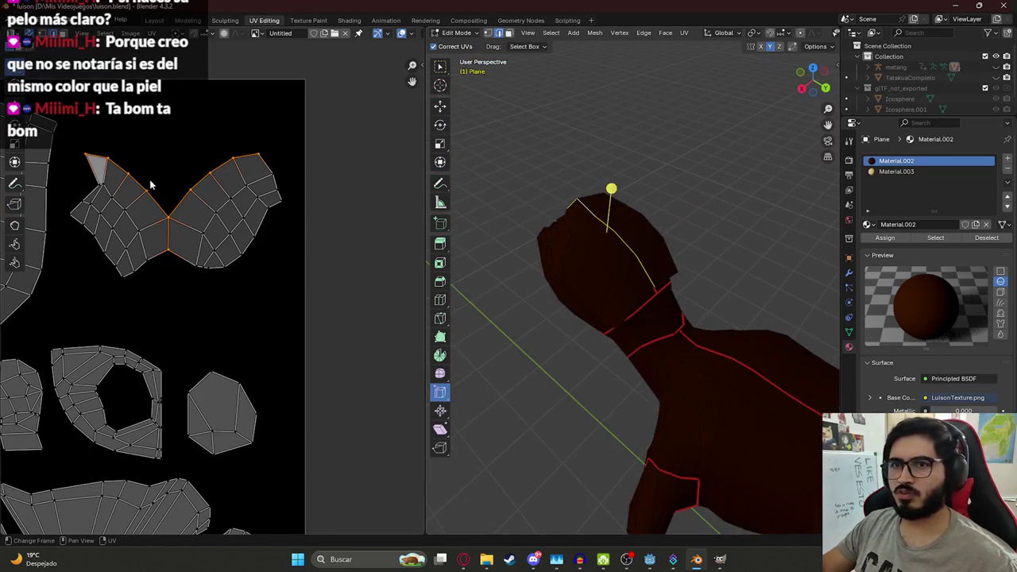
# Step: Unwrap the selected head faces and scale the new island into the texture's top-right corner
pyautogui.press('3')
pyautogui.moveTo(74, 154); pyautogui.dragTo(304, 296)
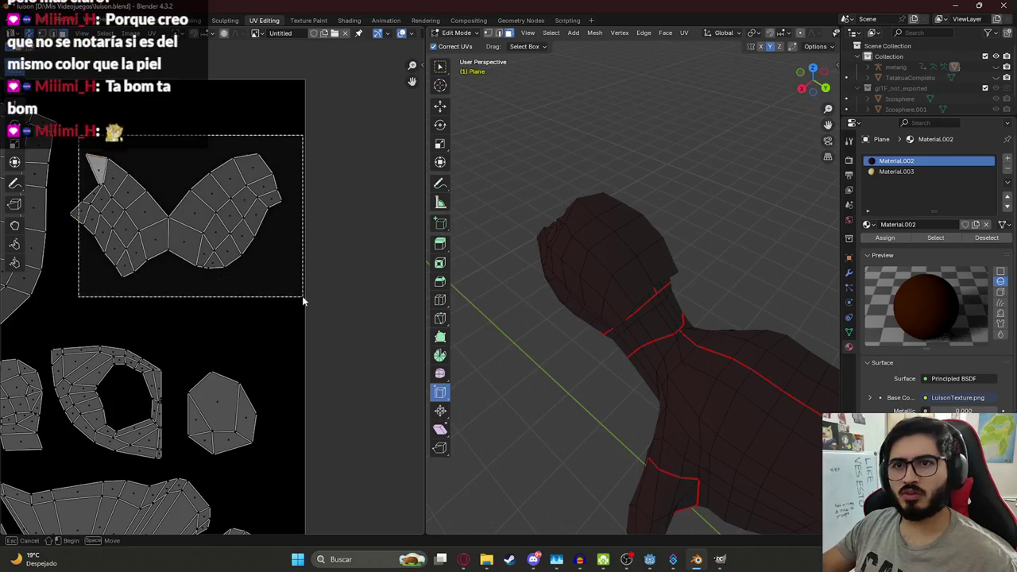
pyautogui.press('u')
pyautogui.click(619, 302)
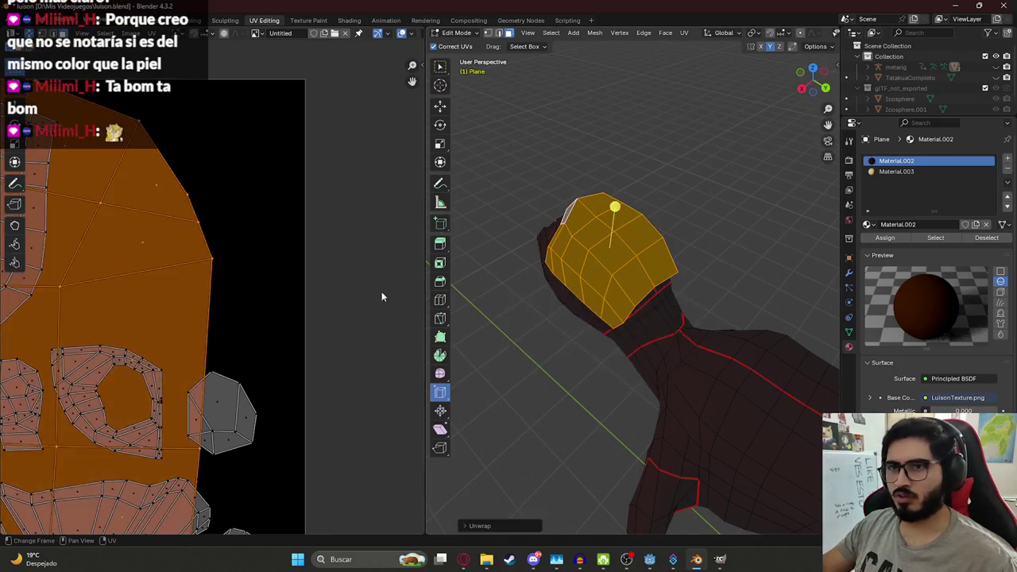
pyautogui.scroll(-5, 189, 289)
pyautogui.press('g')
pyautogui.press('s')
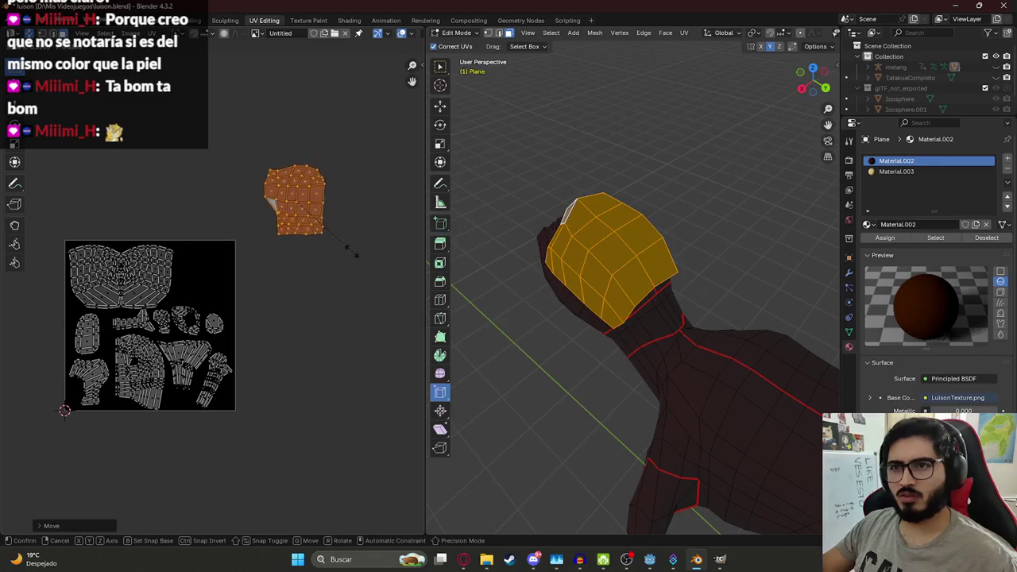
pyautogui.click(352, 250)
pyautogui.press('g')
pyautogui.click(253, 321)
# Step: Frame the head, pick edge loops on it and switch back to solid shading
pyautogui.press('KP_Decimal')
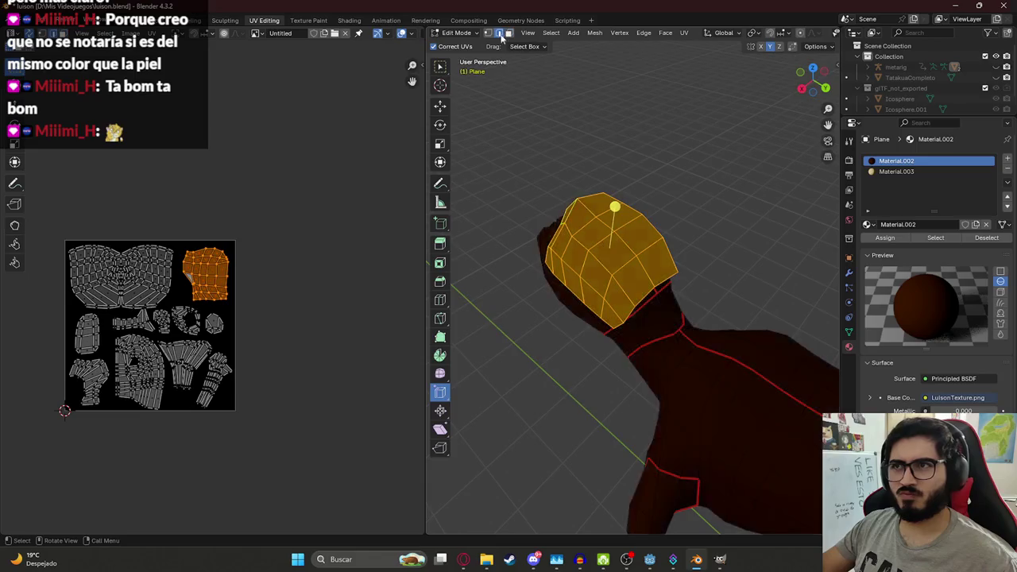
pyautogui.keyDown('alt'); pyautogui.click(659, 350); pyautogui.keyUp('alt')
pyautogui.moveTo(617, 336)
pyautogui.mouseDown(button='middle')
pyautogui.moveTo(596, 313)
pyautogui.moveTo(682, 318)
pyautogui.mouseUp(button='middle')
pyautogui.keyDown('alt'); pyautogui.click(688, 302); pyautogui.keyUp('alt')
pyautogui.press('z')
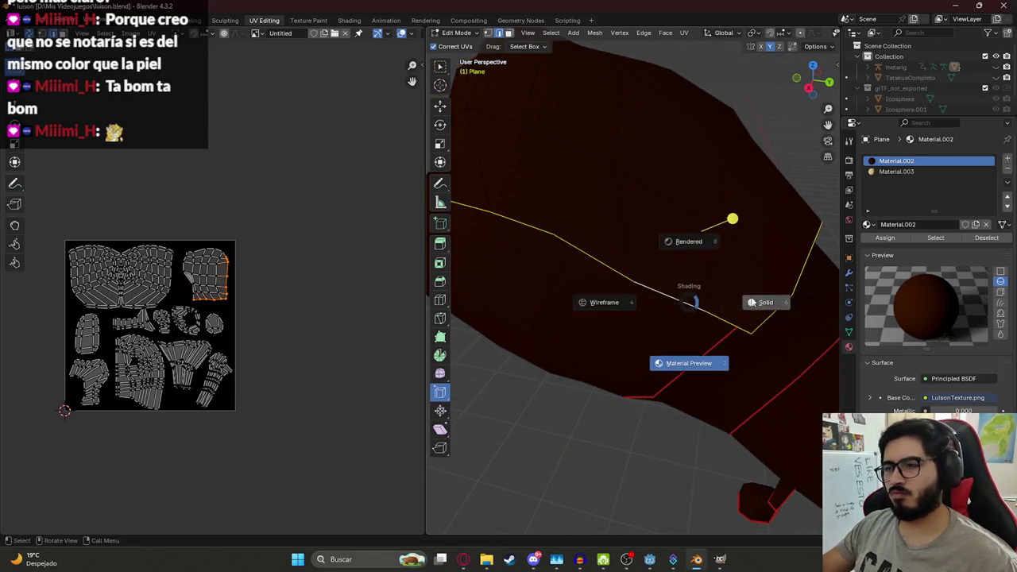
pyautogui.click(762, 299)
# Step: Get a close-up top view of the head and deselect the hair edges
pyautogui.moveTo(762, 299)
pyautogui.mouseDown(button='middle')
pyautogui.moveTo(736, 268)
pyautogui.moveTo(554, 220)
pyautogui.moveTo(715, 223)
pyautogui.mouseUp(button='middle')
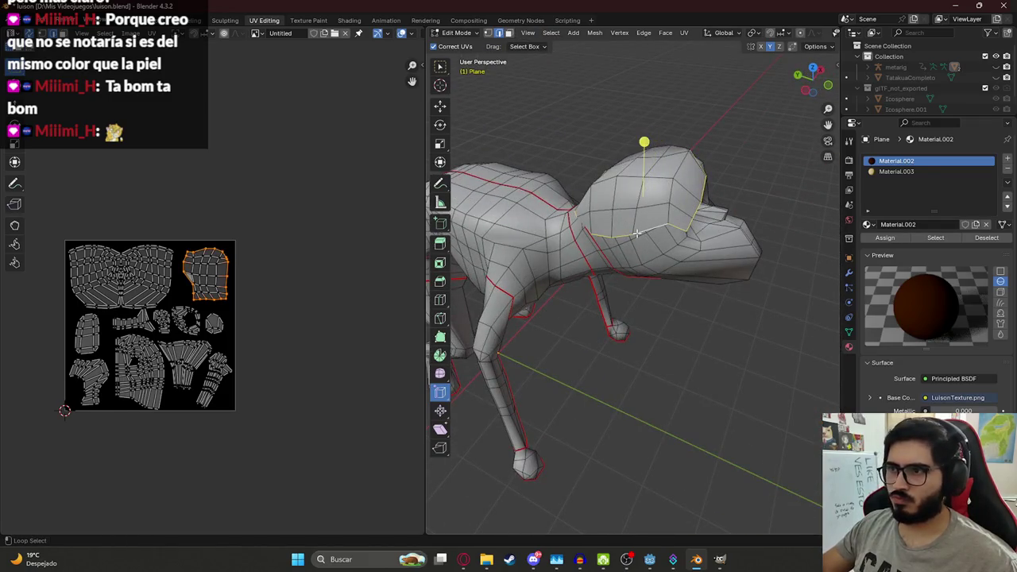
pyautogui.scroll(3, 636, 233)
pyautogui.moveTo(636, 233); pyautogui.dragTo(603, 238, button='middle')
pyautogui.scroll(4, 195, 278)
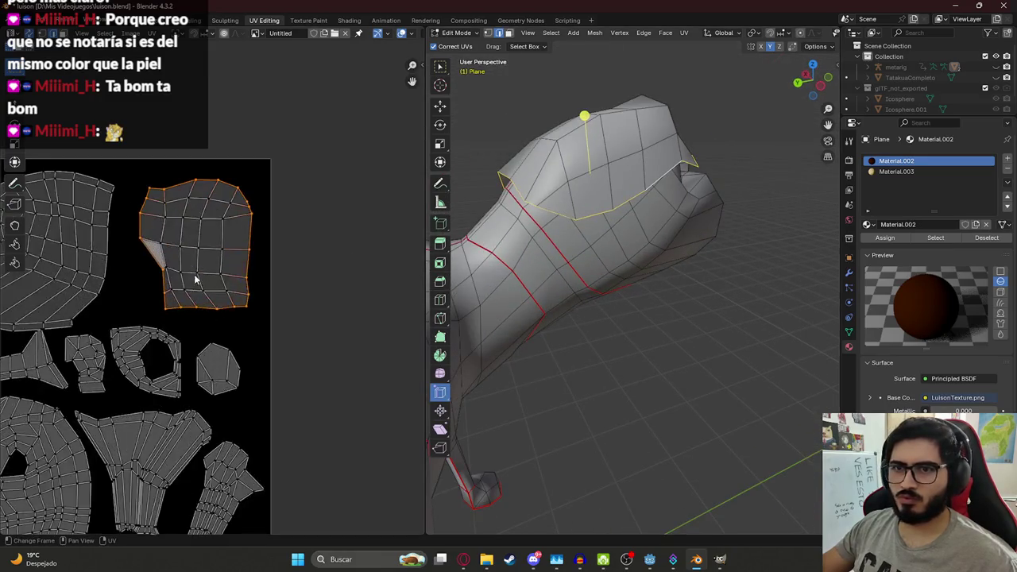
pyautogui.moveTo(195, 278); pyautogui.dragTo(182, 323, button='middle')
pyautogui.scroll(3, 681, 227)
pyautogui.moveTo(681, 227)
pyautogui.mouseDown(button='middle')
pyautogui.moveTo(629, 194)
pyautogui.moveTo(525, 185)
pyautogui.mouseUp(button='middle')
pyautogui.click(538, 323)
pyautogui.keyDown('alt'); pyautogui.moveTo(537, 322); pyautogui.dragTo(691, 298, button='middle'); pyautogui.keyUp('alt')
# Step: Raise the top torso vertices to reshape the neck joint and save the blend file
pyautogui.moveTo(662, 280)
pyautogui.mouseDown()
pyautogui.moveTo(661, 261)
pyautogui.moveTo(707, 272)
pyautogui.mouseUp()
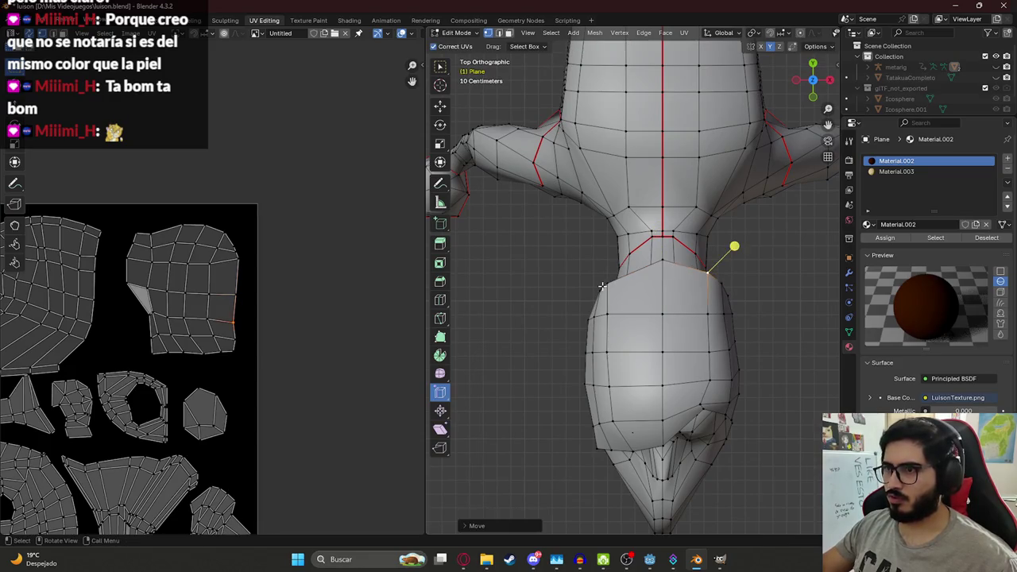
pyautogui.moveTo(604, 284); pyautogui.dragTo(616, 273)
pyautogui.hotkey('ctrl', 's')
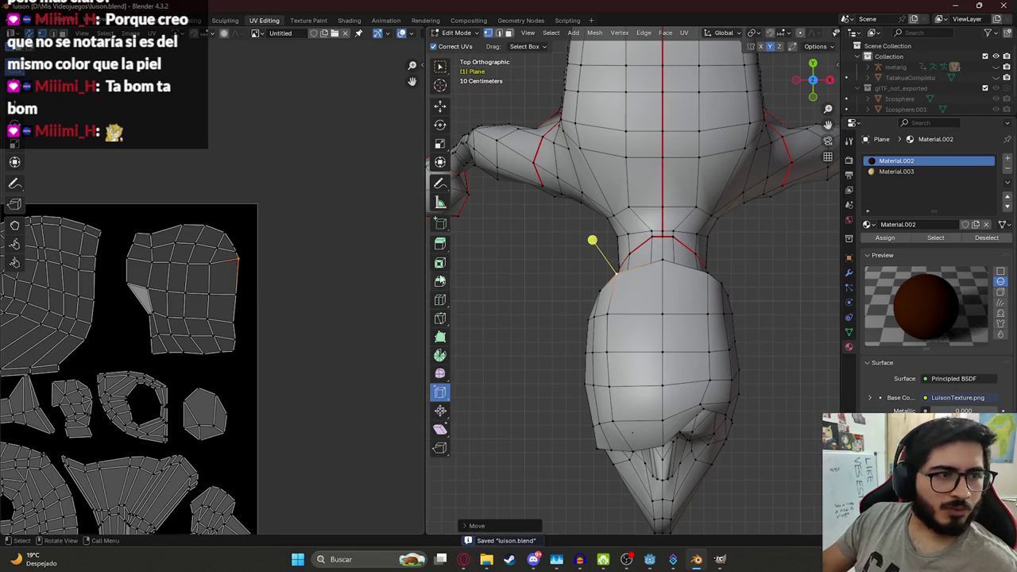
# Step: Pull hair-cap edge vertices down along Z for a spiky outline, then exit Edit Mode
pyautogui.moveTo(518, 266); pyautogui.dragTo(728, 139, button='middle')
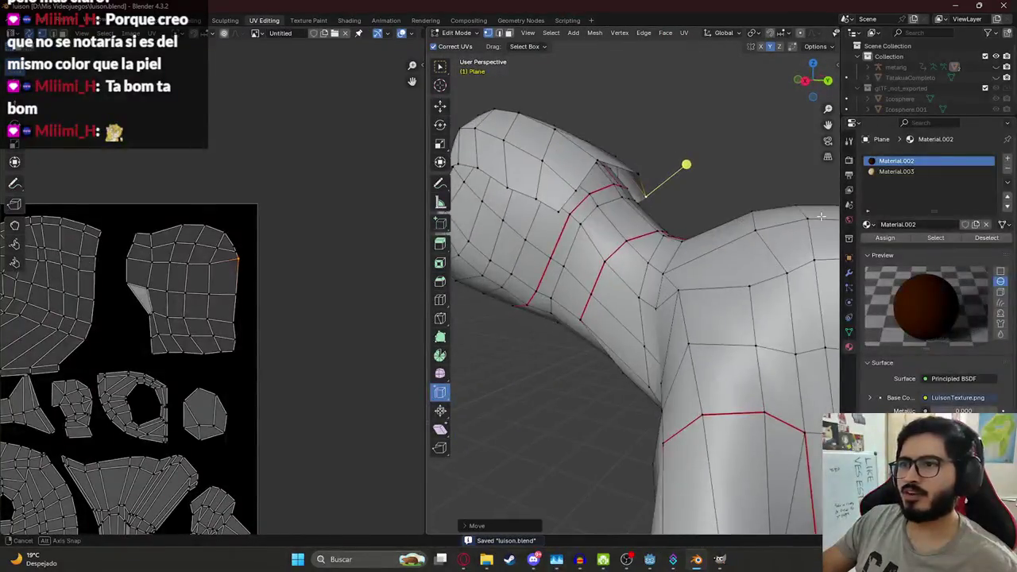
pyautogui.moveTo(581, 166)
pyautogui.mouseDown(button='middle')
pyautogui.moveTo(652, 198)
pyautogui.moveTo(642, 203)
pyautogui.moveTo(696, 236)
pyautogui.moveTo(498, 228)
pyautogui.moveTo(585, 232)
pyautogui.mouseUp(button='middle')
pyautogui.press('g')
pyautogui.press('z')
pyautogui.click(653, 219)
pyautogui.press('Tab')
pyautogui.press('Tab')
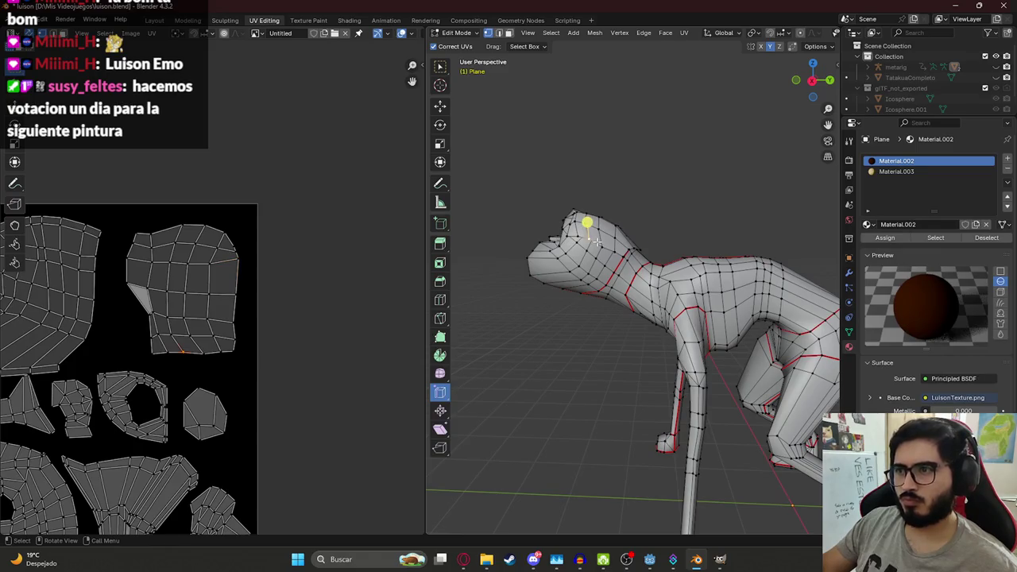
pyautogui.press('g')
pyautogui.press('z')
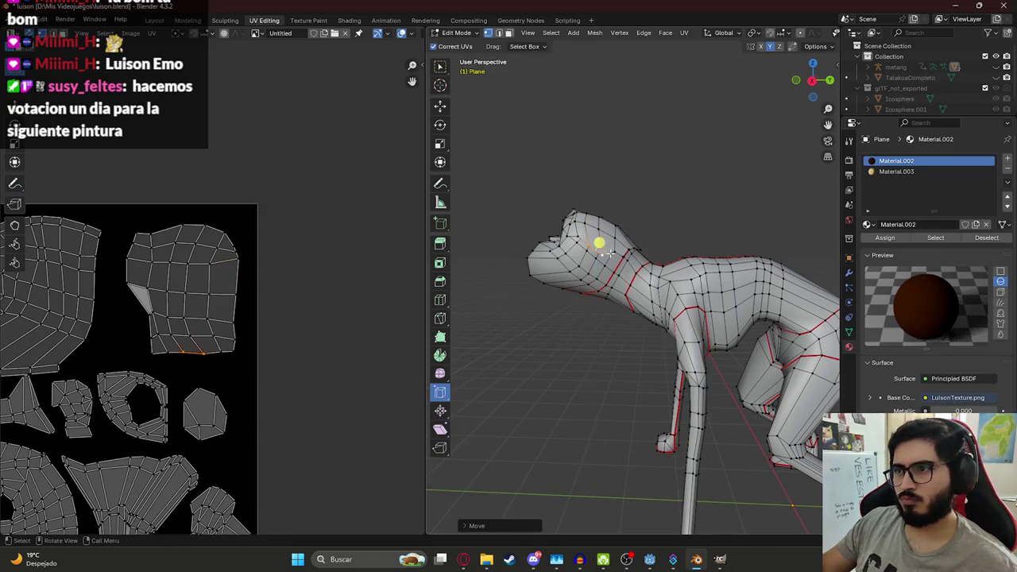
pyautogui.click(615, 256)
pyautogui.press('Tab')
pyautogui.scroll(3, 564, 239)
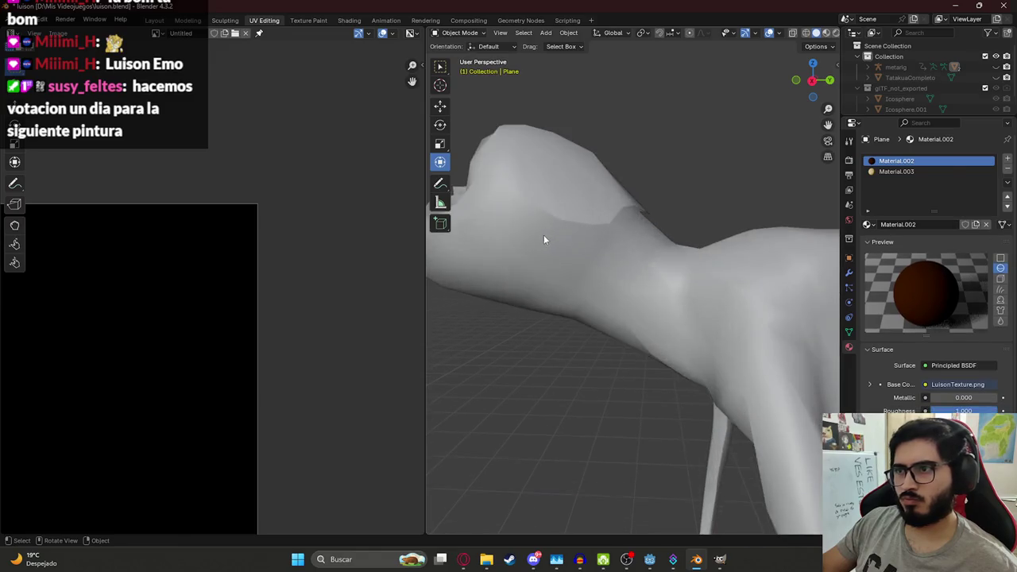
# Step: Re-enter Edit Mode on the character and save luison.blend
pyautogui.moveTo(544, 234); pyautogui.dragTo(623, 255, button='middle')
pyautogui.scroll(-3, 656, 251)
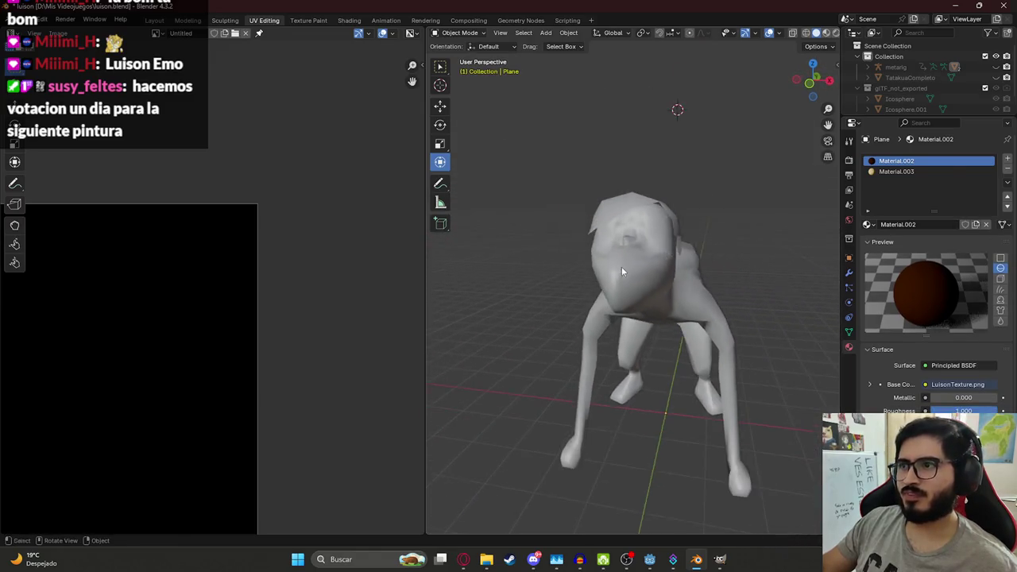
pyautogui.moveTo(618, 266); pyautogui.dragTo(587, 249, button='middle')
pyautogui.press('Tab')
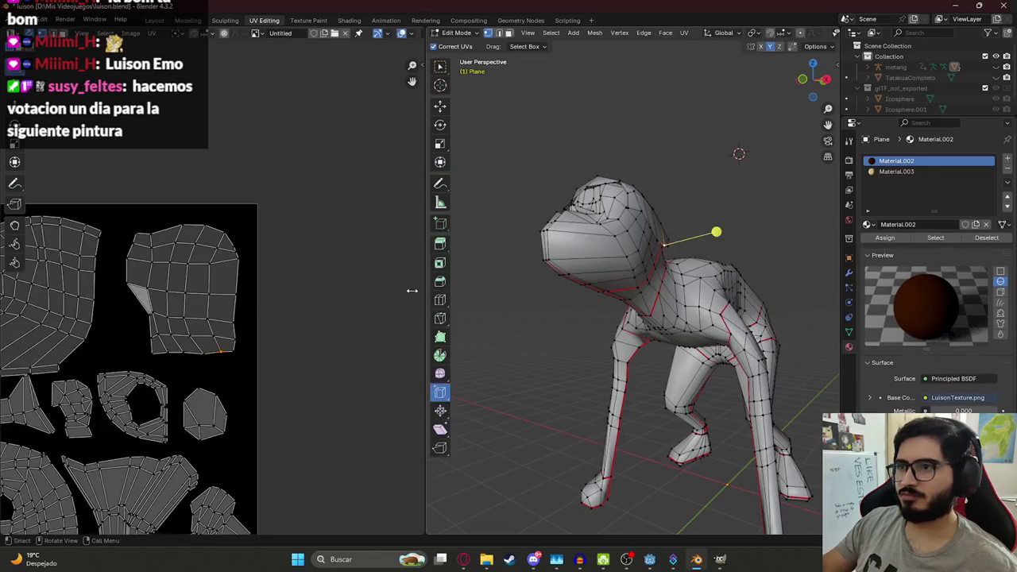
pyautogui.hotkey('ctrl', 's')
# Step: Select everything and export the full UV layout as a 1024×1024 PNG, then switch to GIMP
pyautogui.scroll(-3, 255, 329)
pyautogui.scroll(-2, 238, 318)
pyautogui.press('Home')
pyautogui.press('a')
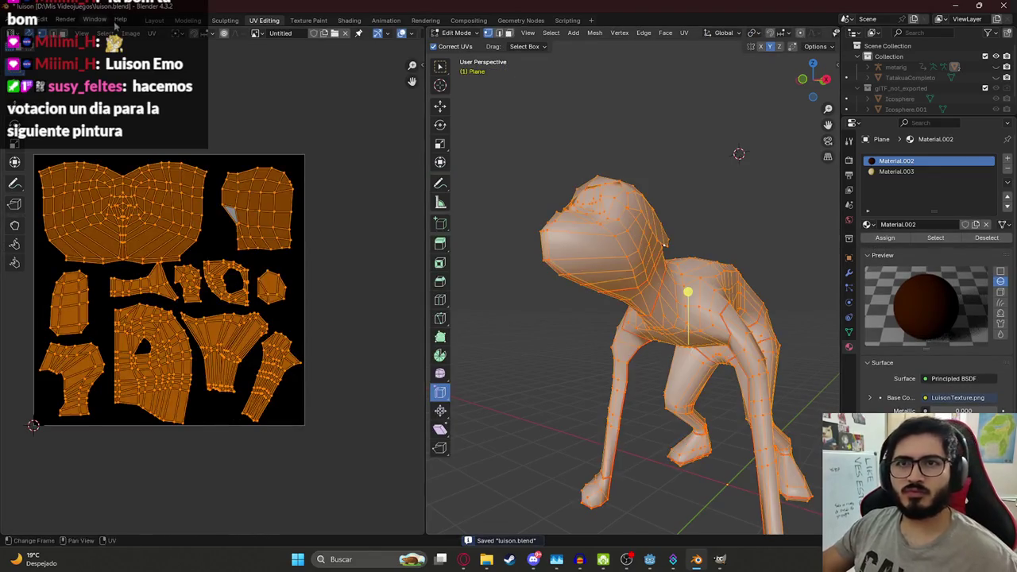
pyautogui.click(151, 32)
pyautogui.click(184, 347)
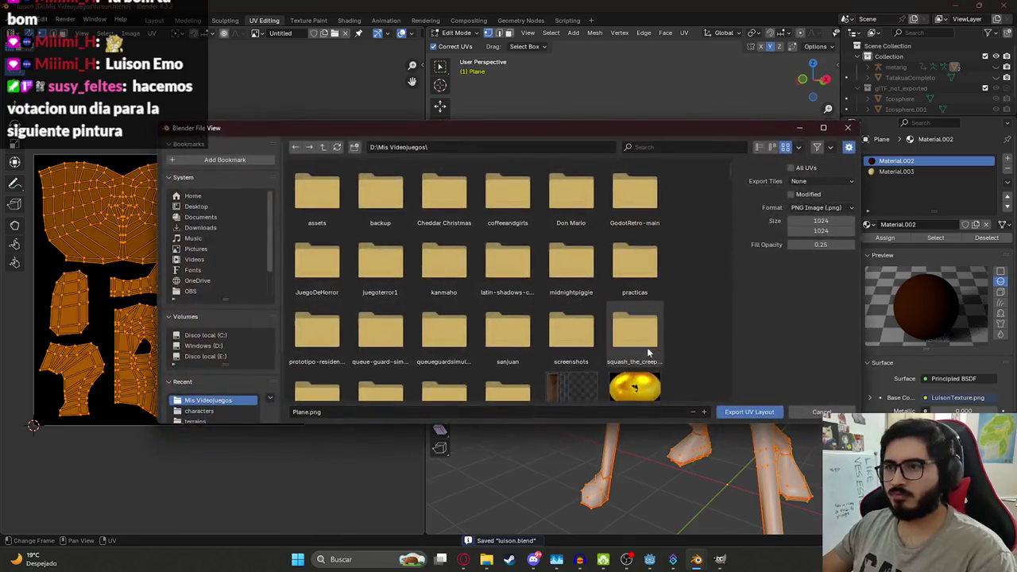
pyautogui.click(750, 414)
pyautogui.click(719, 560)
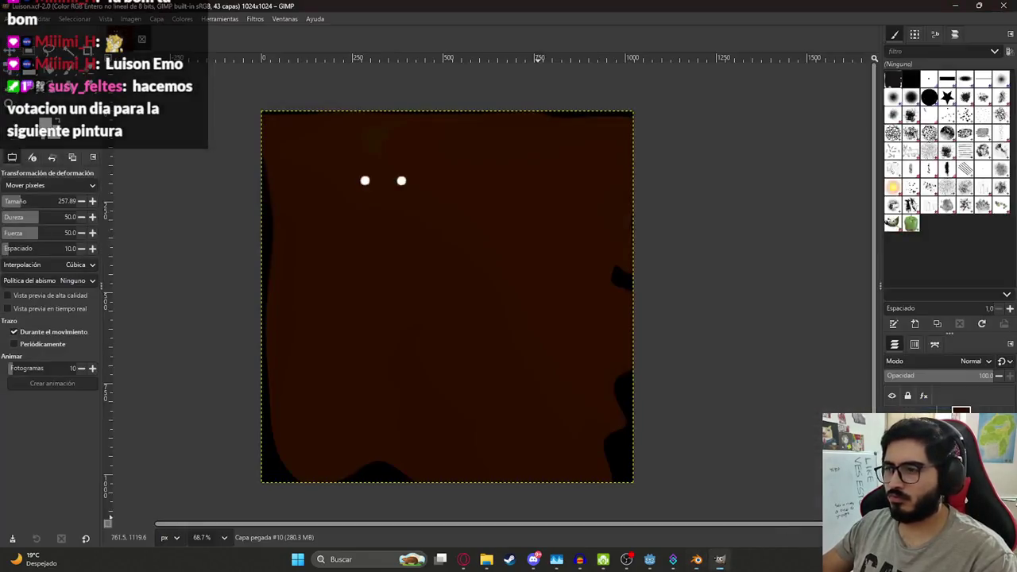
# Step: Anchor the pasted layer and drag LuisonUV.png from the game folder onto the canvas as a layer
pyautogui.rightClick(937, 413)
pyautogui.click(933, 203)
pyautogui.click(486, 560)
pyautogui.click(457, 262)
pyautogui.write('luison')
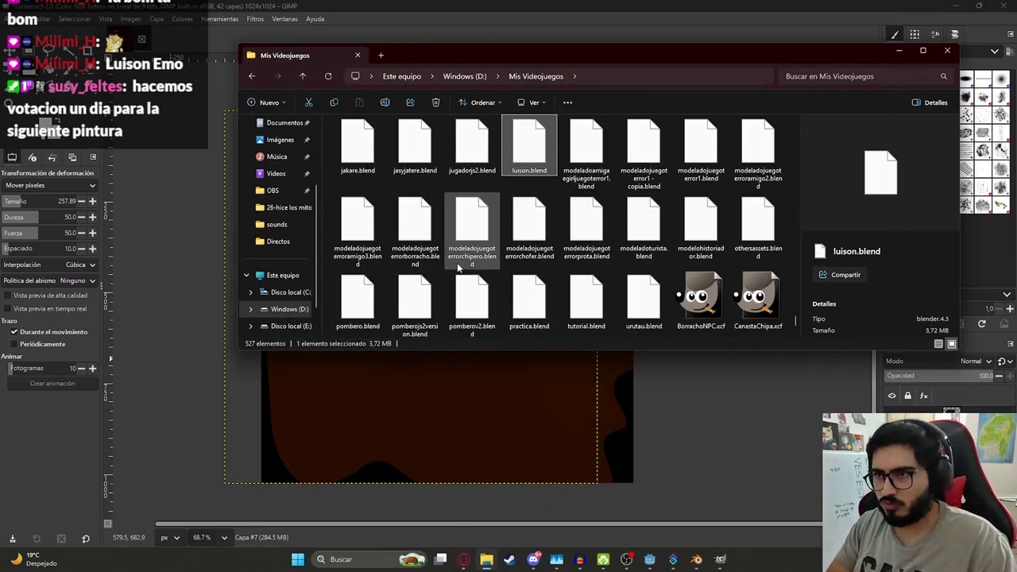
pyautogui.write('uv')
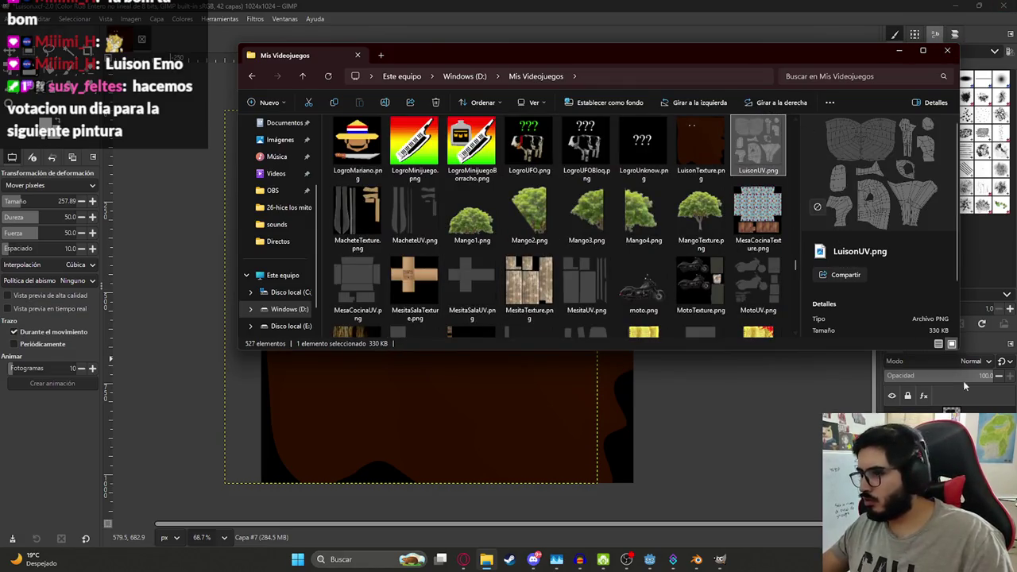
pyautogui.moveTo(758, 143); pyautogui.dragTo(429, 413)
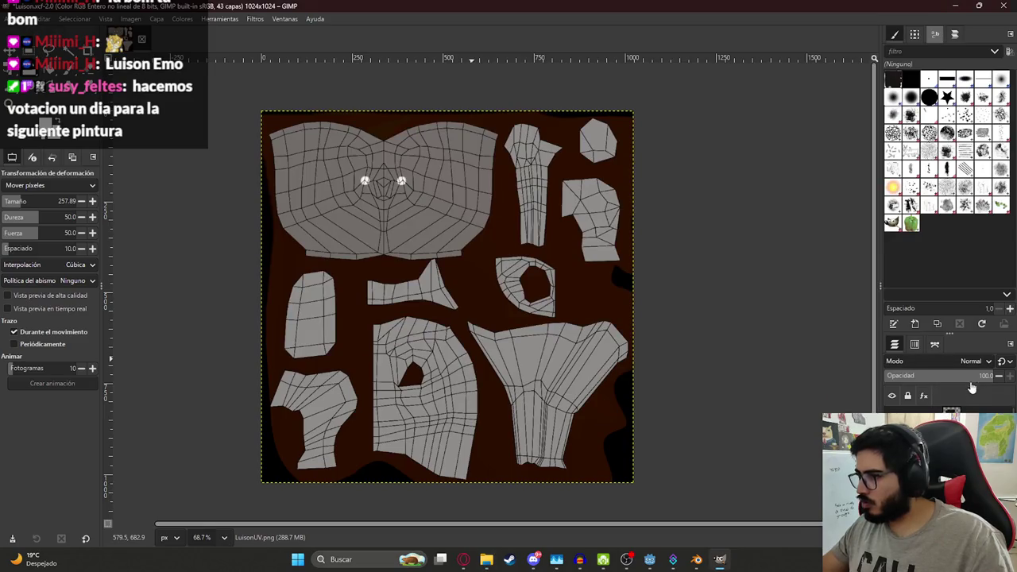
# Step: Lower the UV layer's opacity to 14 and make the pasted texture layer active
pyautogui.moveTo(985, 376); pyautogui.dragTo(901, 375)
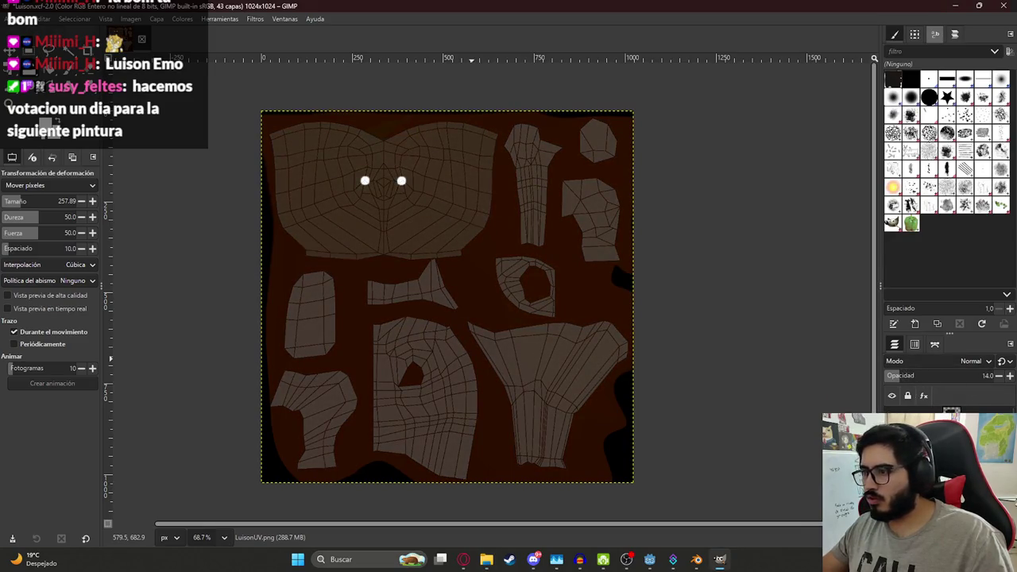
pyautogui.hotkey('ctrl', 'v')
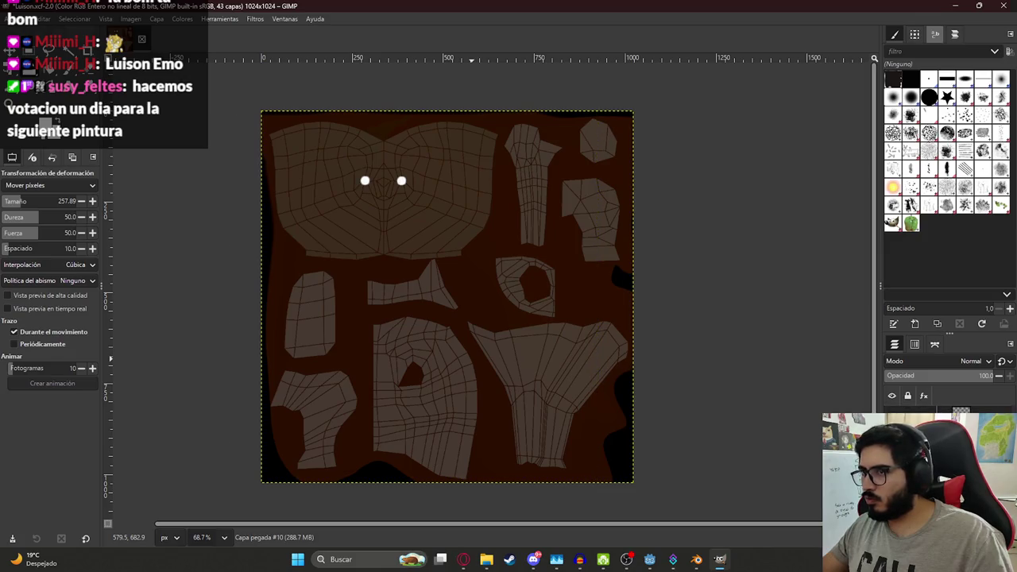
pyautogui.click(695, 559)
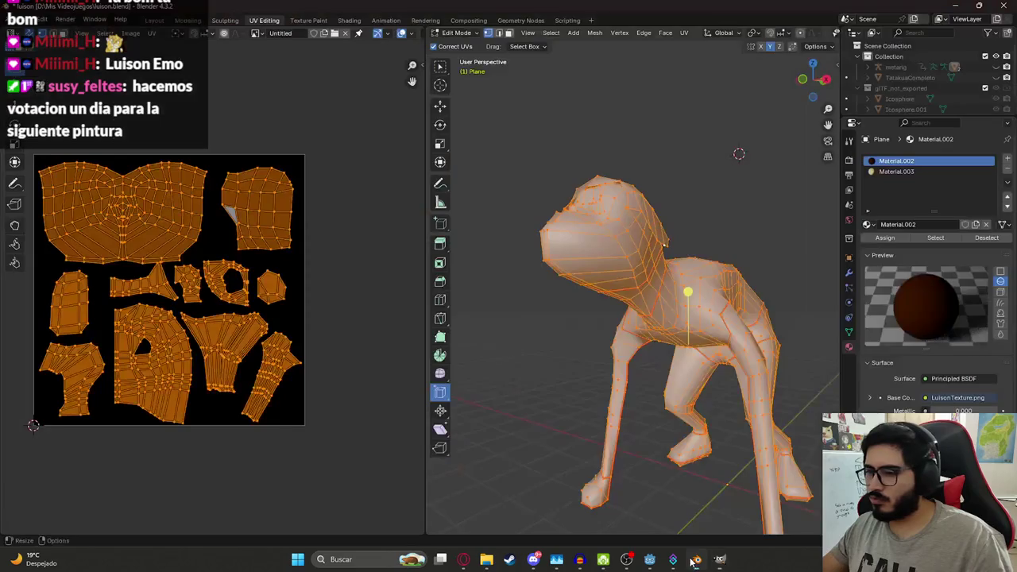
# Step: Export the UV layout as a 1024×1024 PNG named LuisonTexture and return to GIMP
pyautogui.click(154, 33)
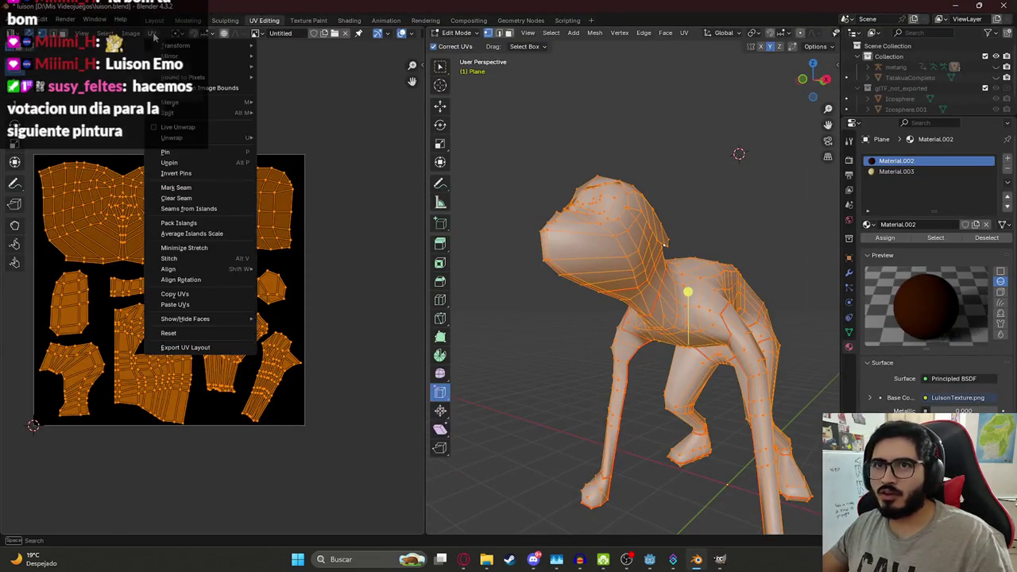
pyautogui.click(216, 347)
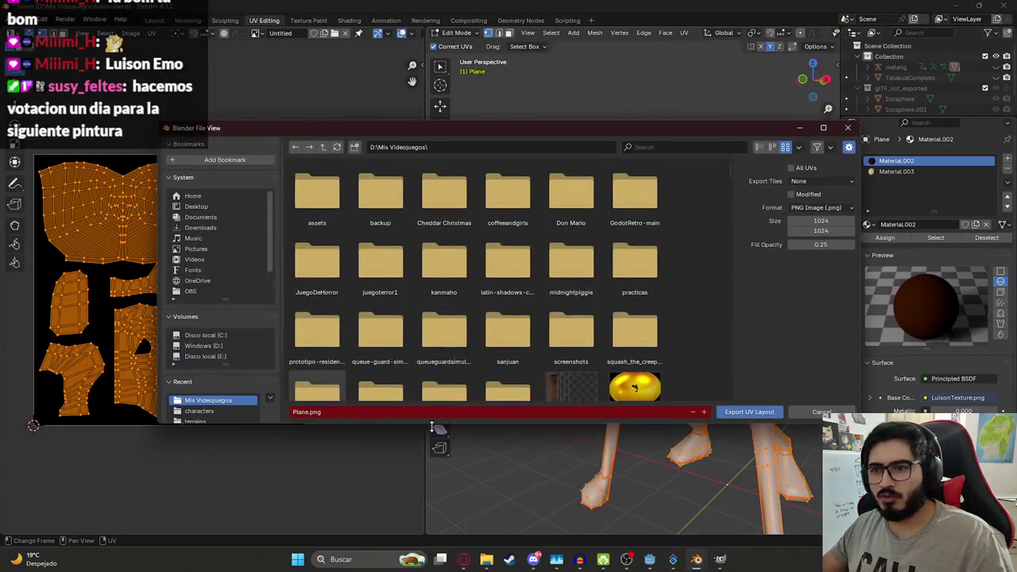
pyautogui.click(386, 411)
pyautogui.write('LuisonTexture')
pyautogui.press('Return')
pyautogui.press('Return')
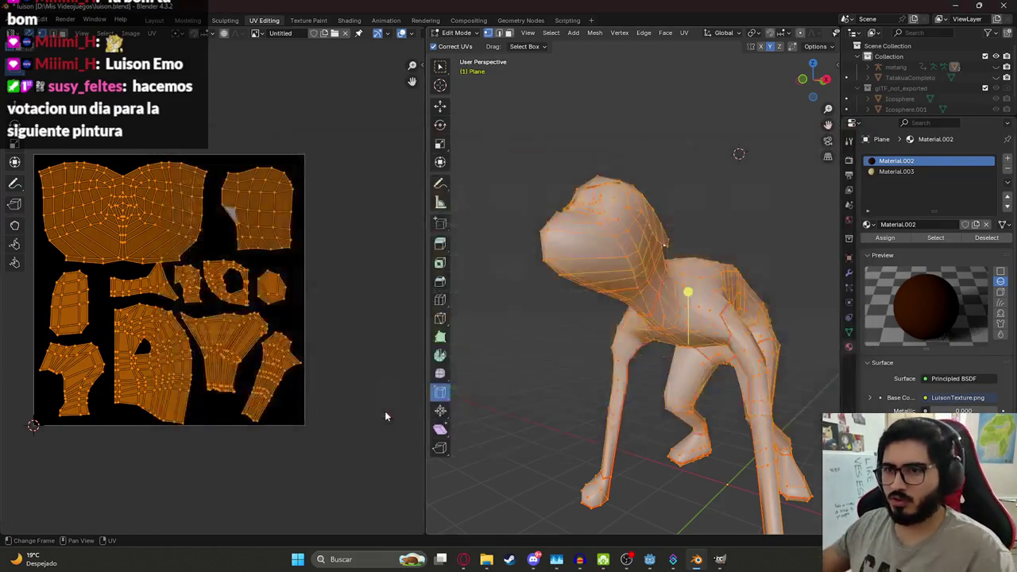
pyautogui.click(719, 559)
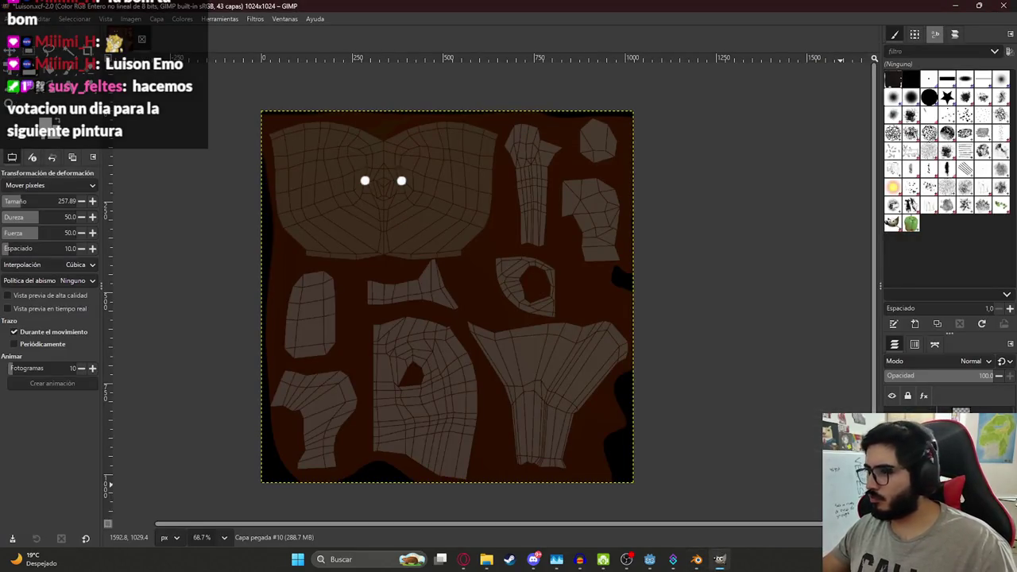
# Step: Delete the old UV wireframe layer
pyautogui.rightClick(878, 107)
pyautogui.click(912, 249)
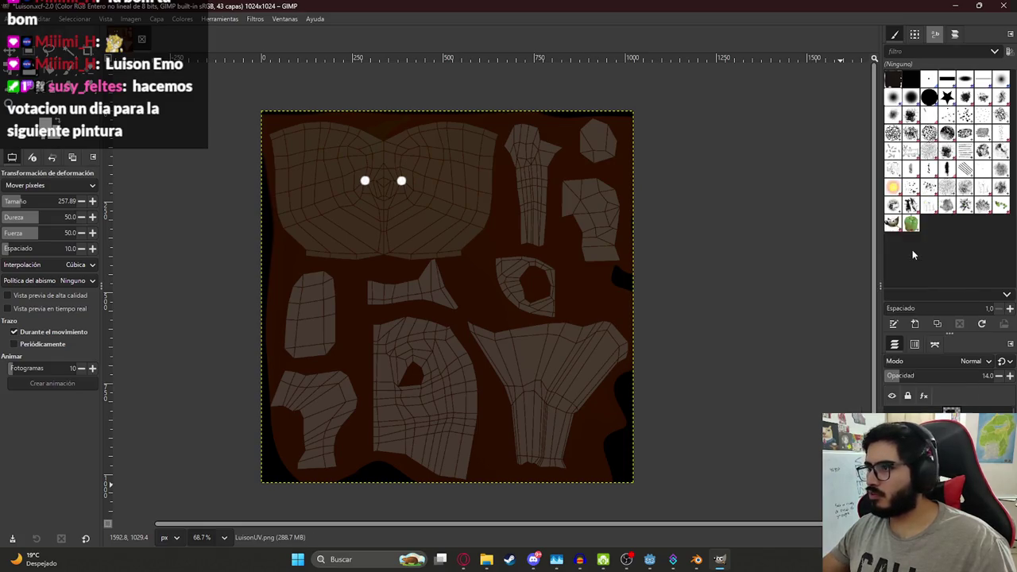
pyautogui.hotkey('alt', 'Tab')
pyautogui.hotkey('alt', 'Tab')
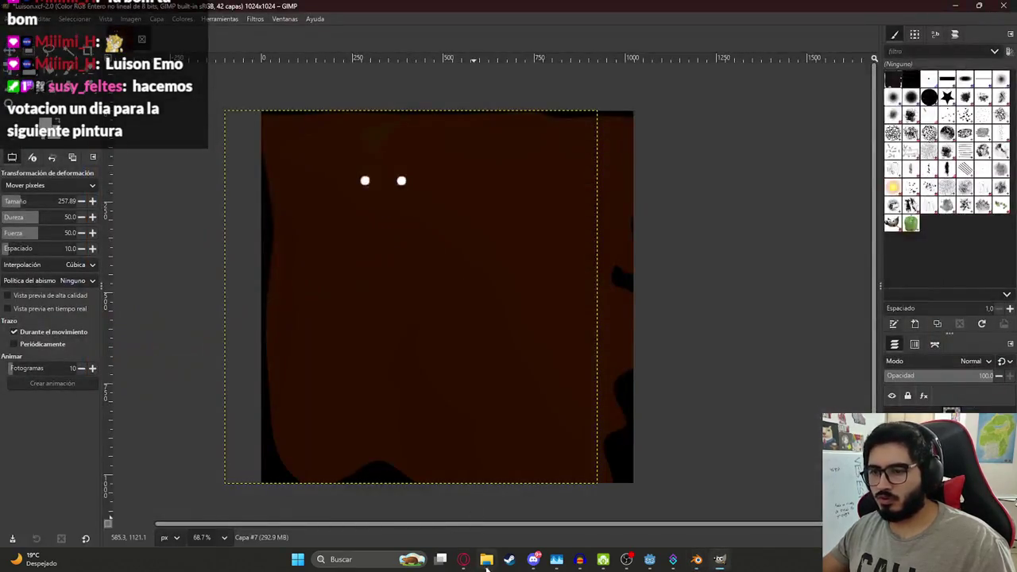
# Step: Add LuisonUV.png as a 14% opacity layer, select Capa pegada #10 and save Luison.xcf
pyautogui.click(486, 559)
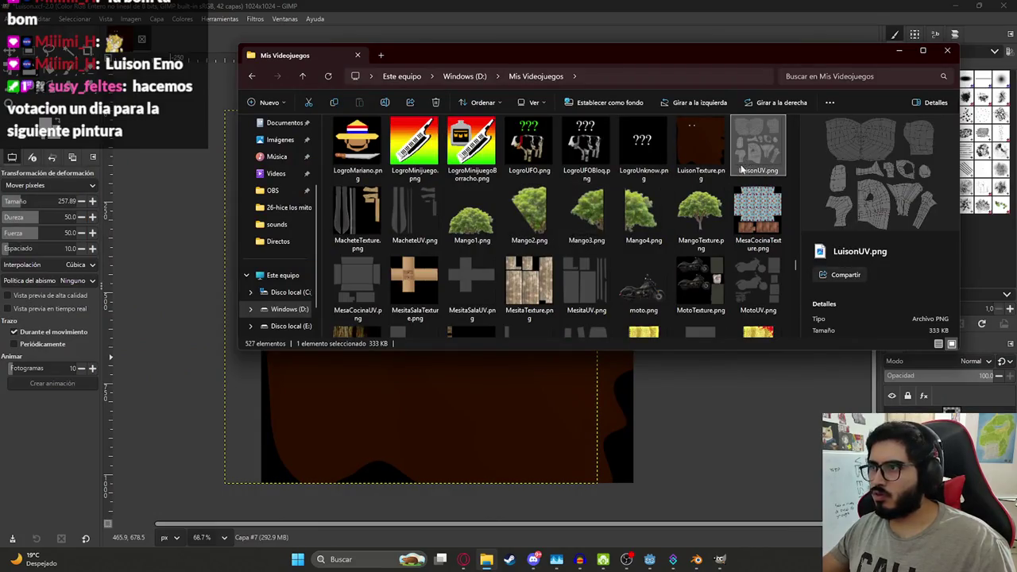
pyautogui.moveTo(758, 143); pyautogui.dragTo(445, 413)
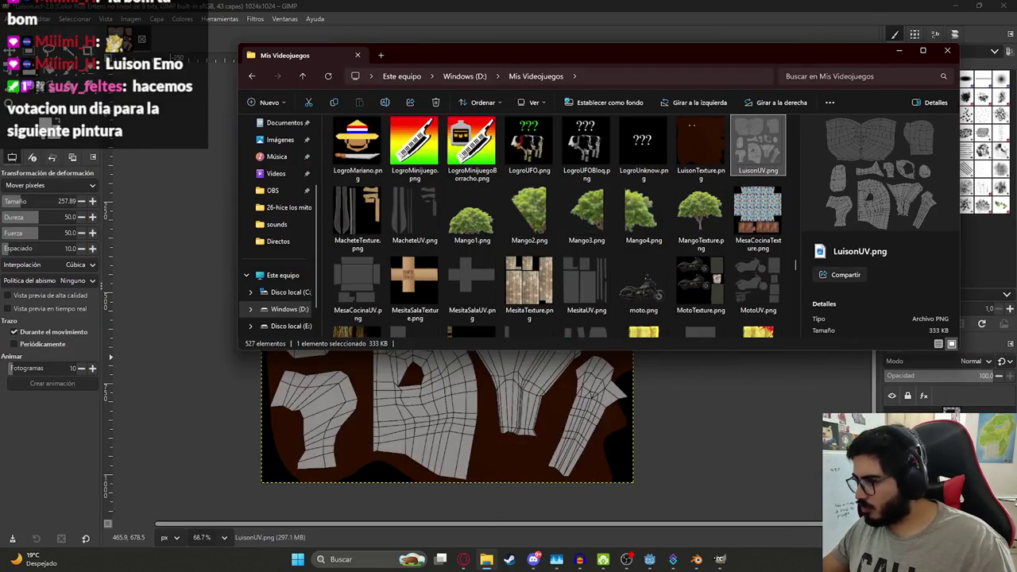
pyautogui.moveTo(969, 378); pyautogui.dragTo(902, 373)
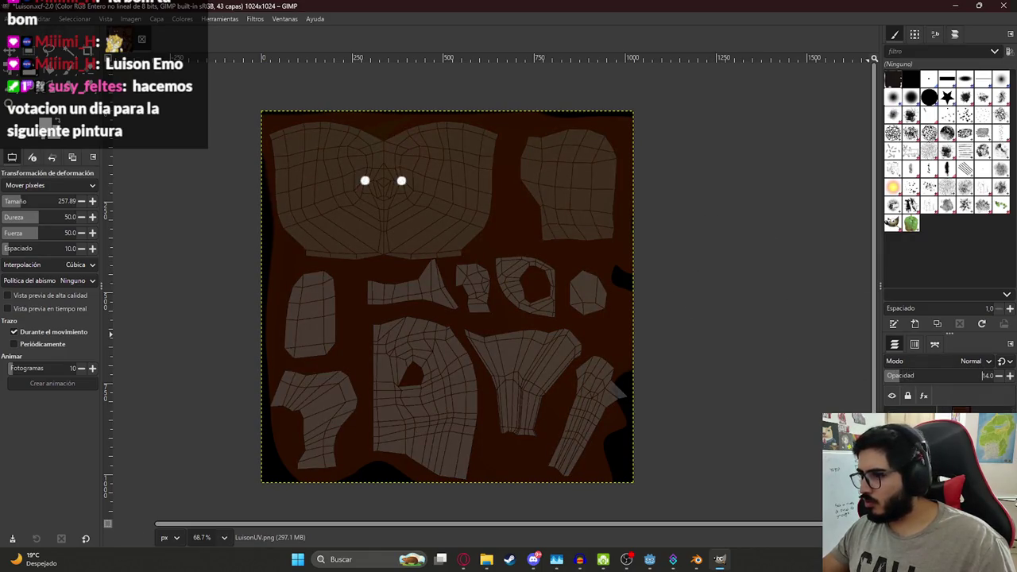
pyautogui.click(938, 415)
pyautogui.hotkey('ctrl', 's')
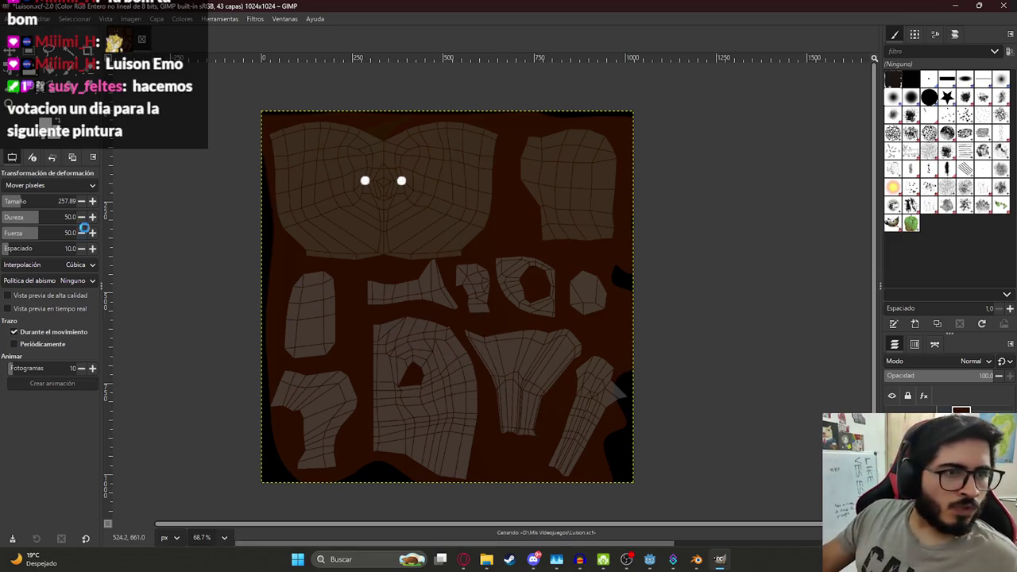
# Step: Switch to Free Select and abandon a first outline attempt near the top-right island
pyautogui.keyDown('ctrl'); pyautogui.scroll(2, 651, 125); pyautogui.keyUp('ctrl')
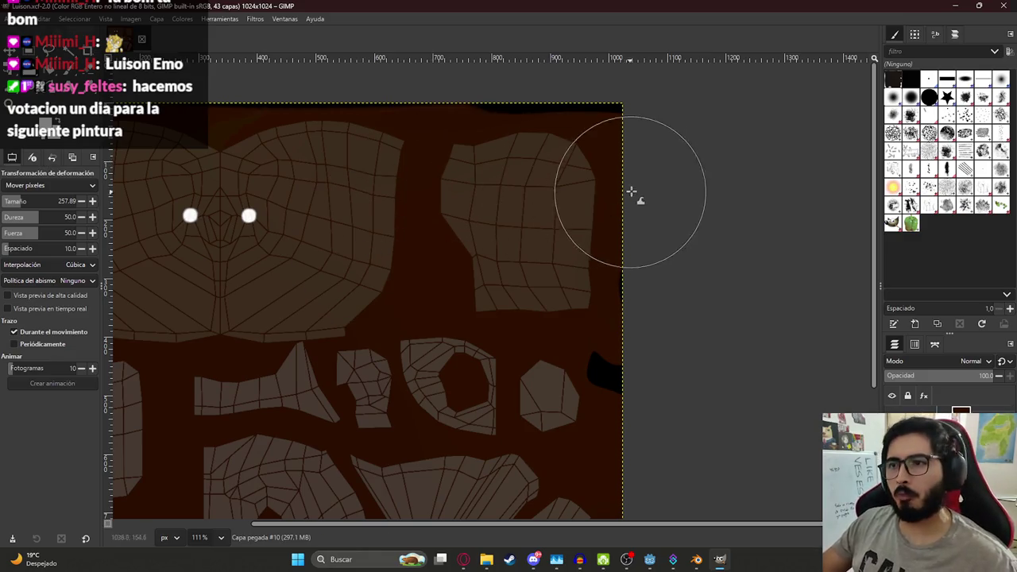
pyautogui.keyDown('ctrl'); pyautogui.scroll(5, 629, 194); pyautogui.keyUp('ctrl')
pyautogui.keyDown('ctrl'); pyautogui.scroll(-4, 581, 199); pyautogui.keyUp('ctrl')
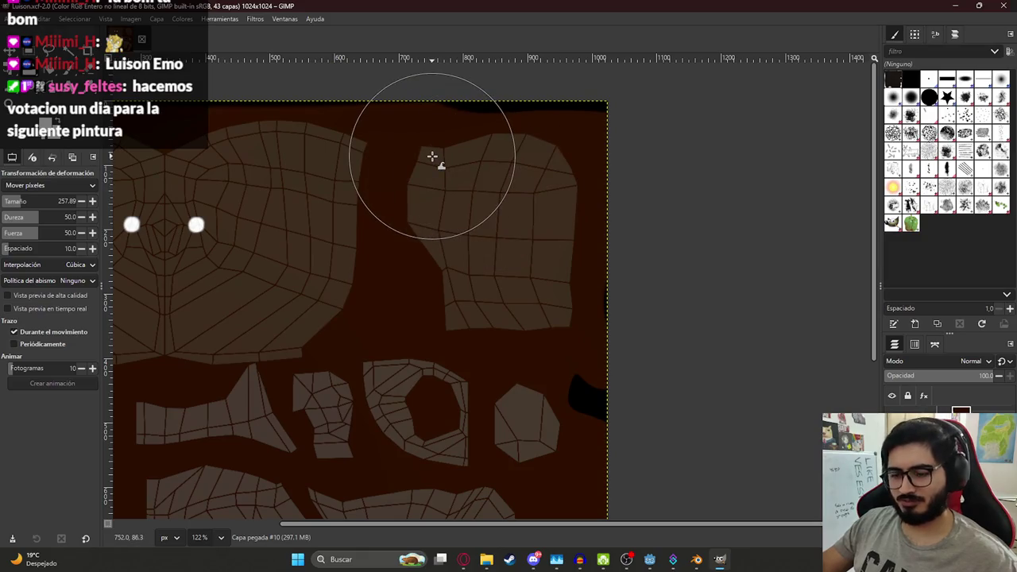
pyautogui.press('m')
pyautogui.press('f')
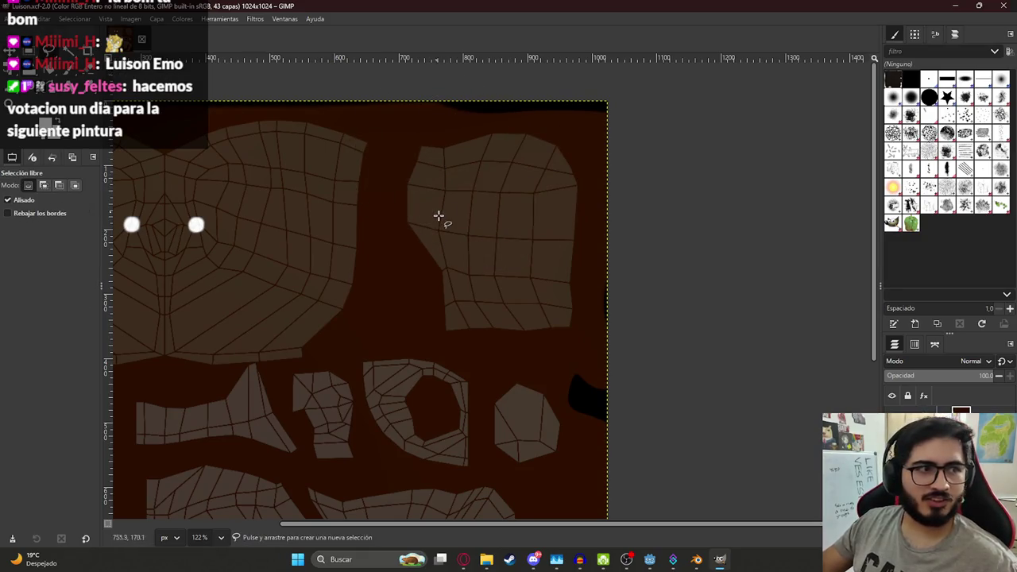
pyautogui.keyDown('ctrl'); pyautogui.scroll(-2, 439, 216); pyautogui.keyUp('ctrl')
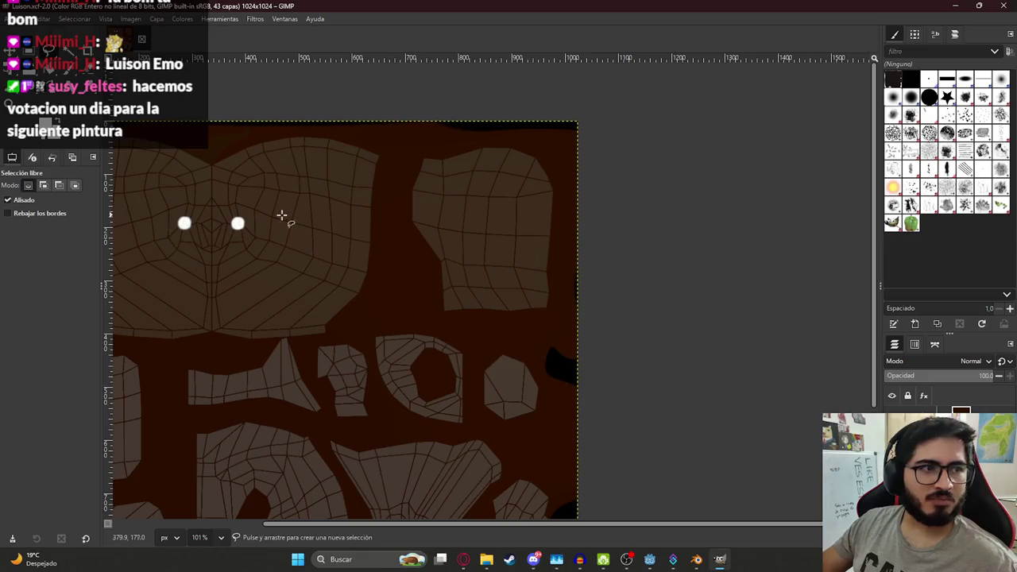
pyautogui.click(406, 137)
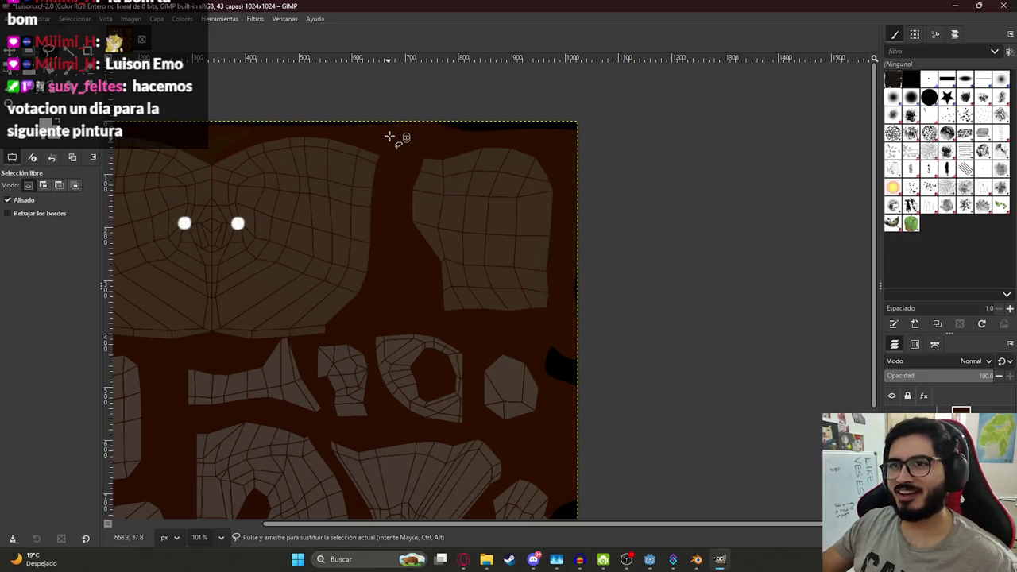
pyautogui.press('Escape')
pyautogui.press('1')
pyautogui.keyDown('ctrl'); pyautogui.scroll(-3, 417, 139); pyautogui.keyUp('ctrl')
pyautogui.keyDown('ctrl'); pyautogui.scroll(4, 421, 132); pyautogui.keyUp('ctrl')
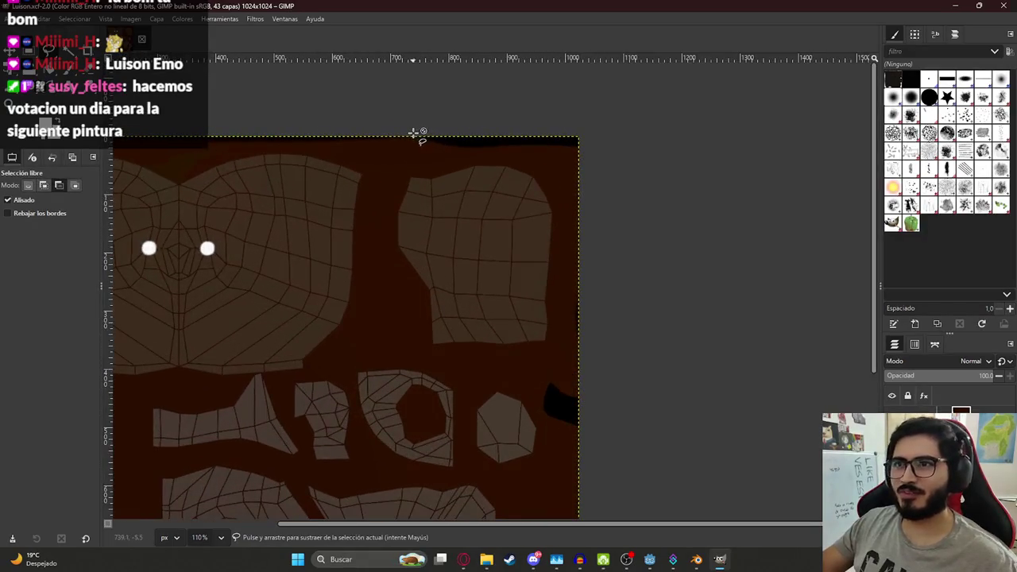
# Step: Outline the upper-right island, cut it from the layer and discard the untitled pasted image
pyautogui.moveTo(382, 157)
pyautogui.mouseDown()
pyautogui.moveTo(582, 353)
pyautogui.moveTo(595, 118)
pyautogui.moveTo(391, 141)
pyautogui.mouseUp()
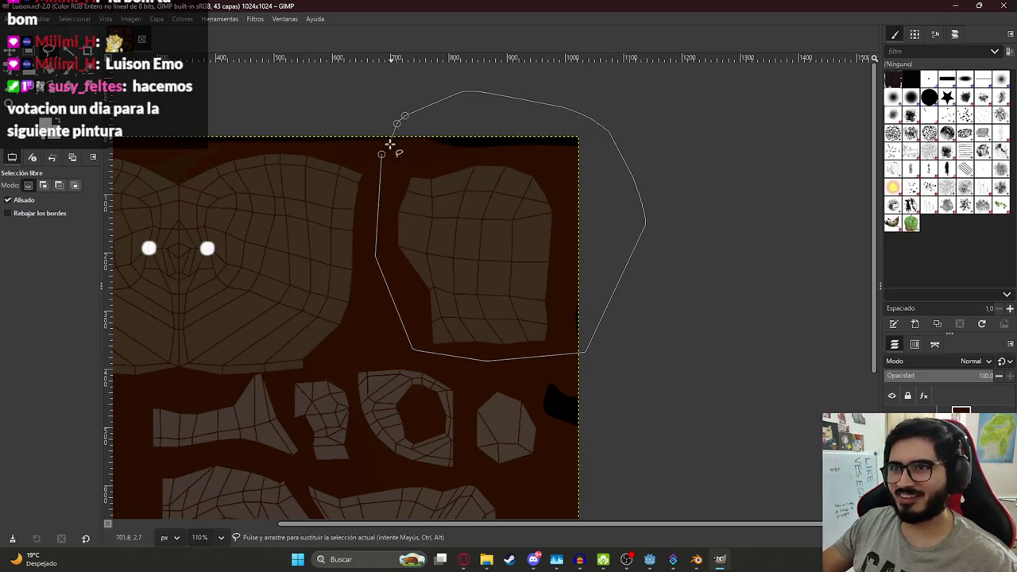
pyautogui.press('Return')
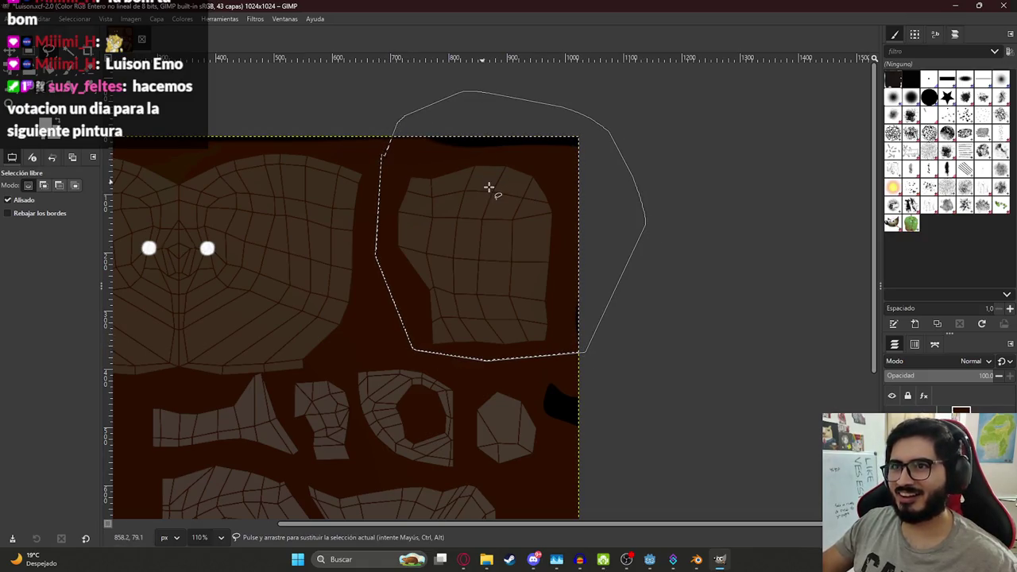
pyautogui.hotkey('ctrl', 'x')
pyautogui.hotkey('ctrl', 'd')
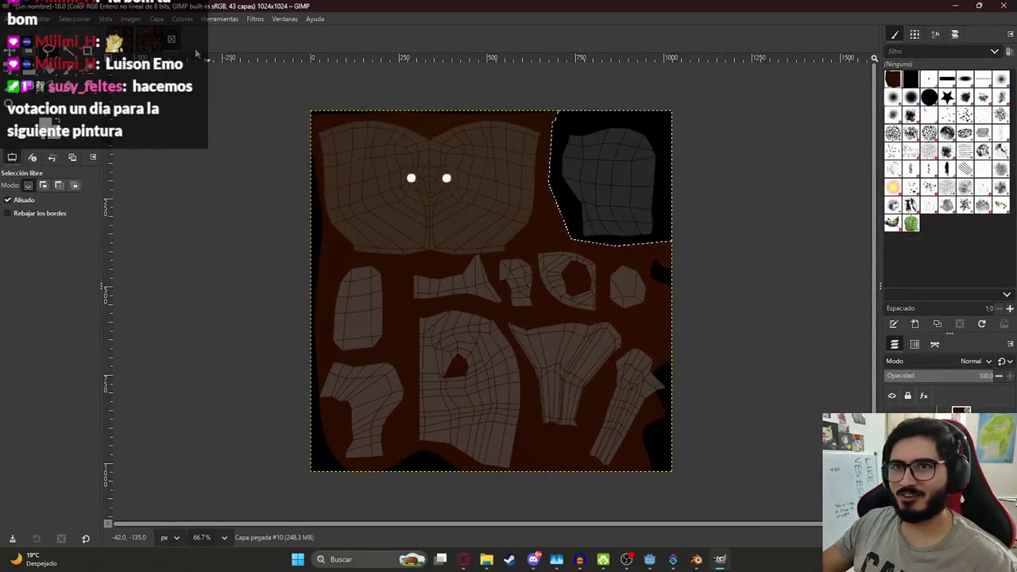
pyautogui.hotkey('ctrl', 'w')
pyautogui.click(534, 327)
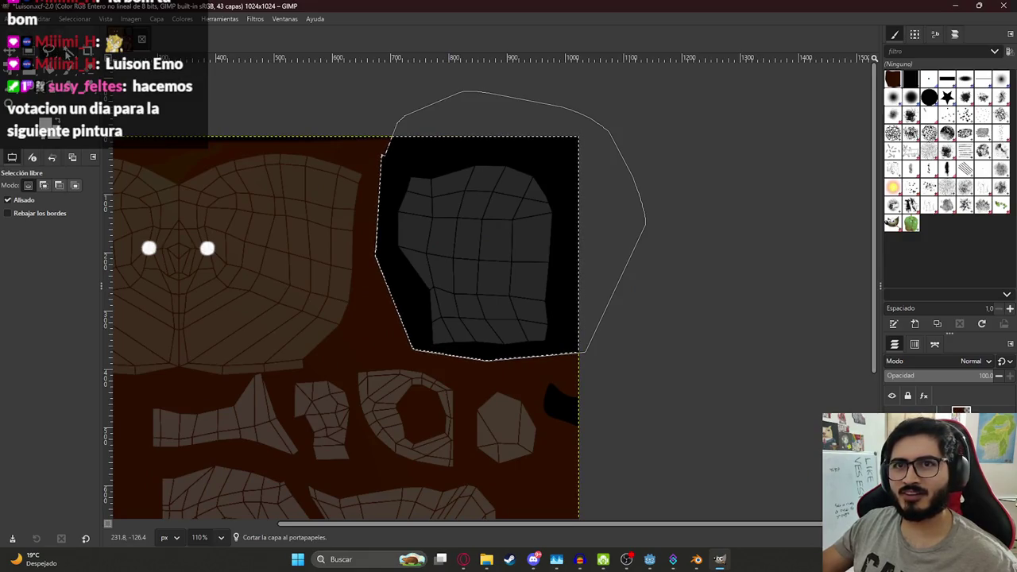
# Step: Fuzzy-select the black border areas and delete them to transparency
pyautogui.press('u')
pyautogui.hotkey('ctrl', 'shift', 'a')
pyautogui.keyDown('ctrl'); pyautogui.scroll(-3, 406, 198); pyautogui.keyUp('ctrl')
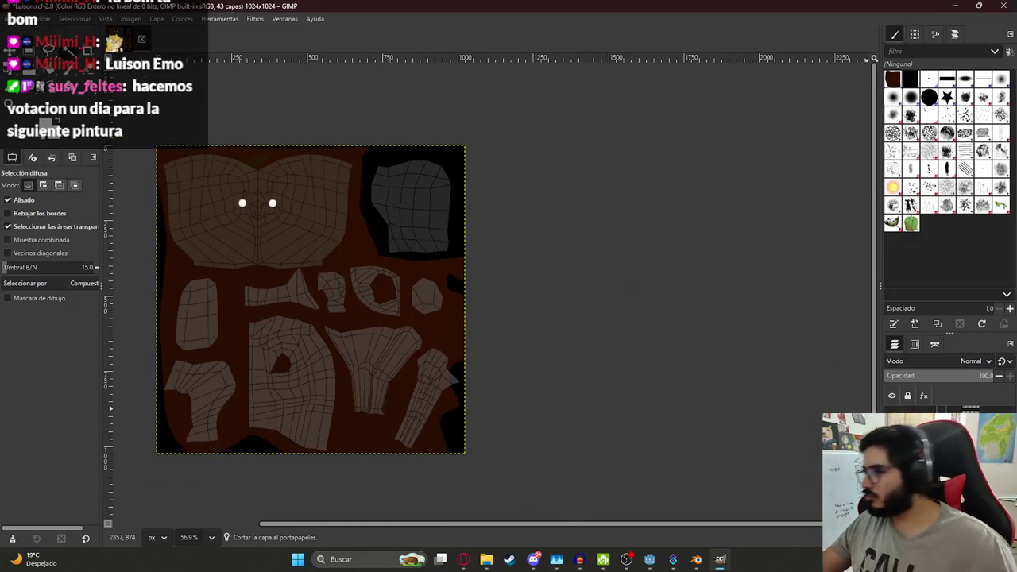
pyautogui.hotkey('ctrl', 'z')
pyautogui.keyDown('ctrl'); pyautogui.scroll(3, 480, 199); pyautogui.keyUp('ctrl')
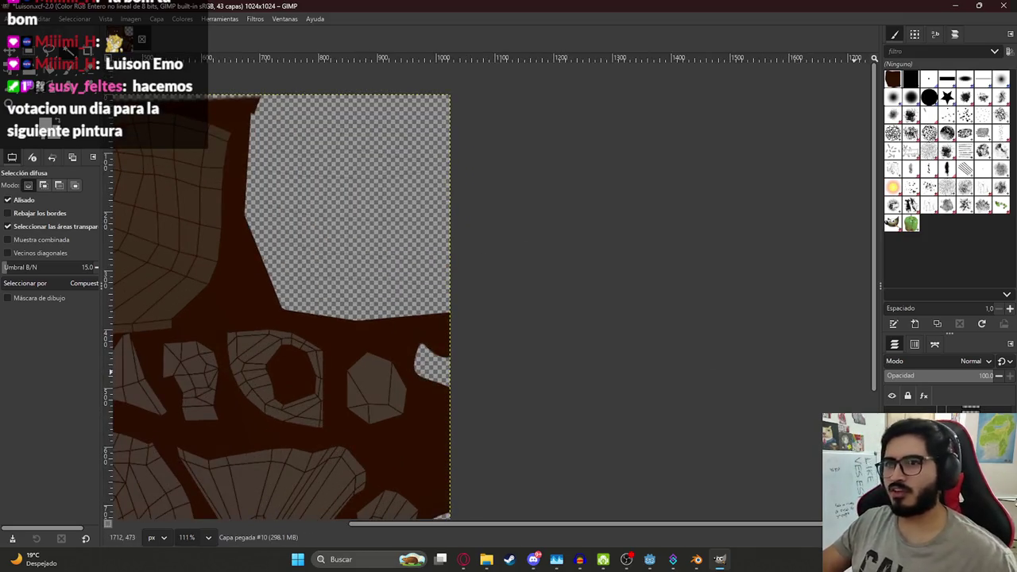
# Step: Select the Capa #7 layer and add a new empty transparent 1024×1024 layer
pyautogui.click(938, 444)
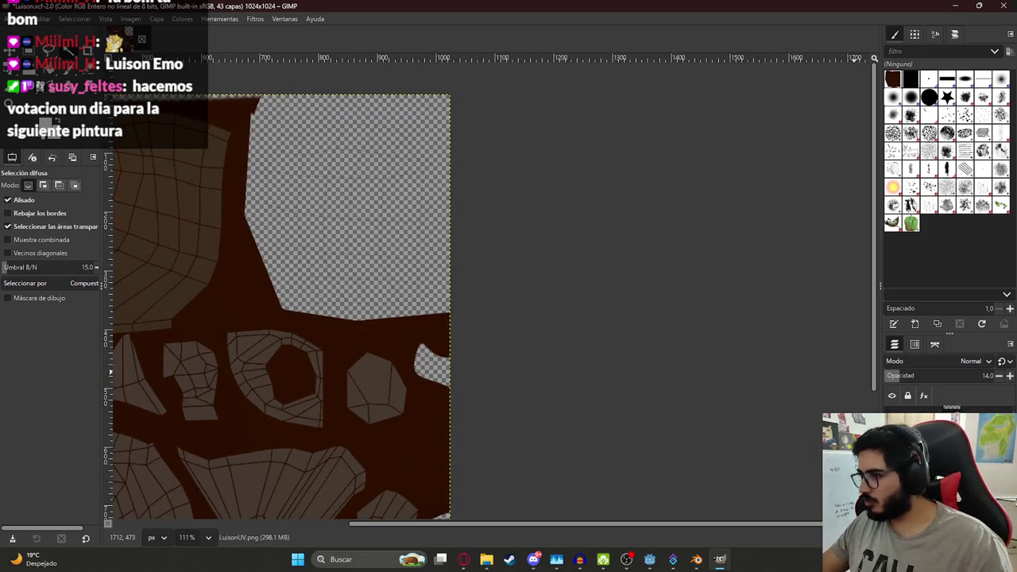
pyautogui.press('pageup')
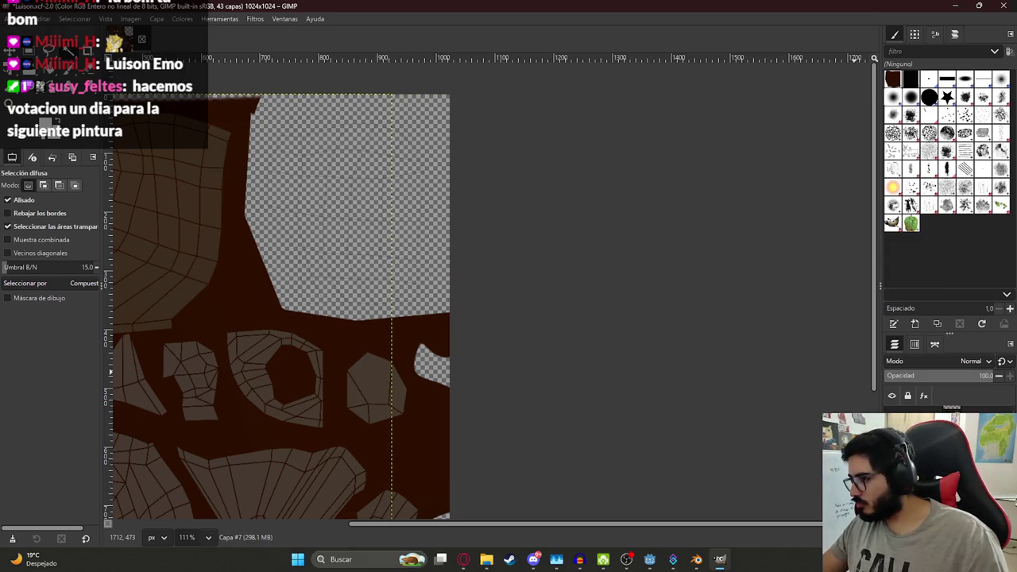
pyautogui.click(891, 495)
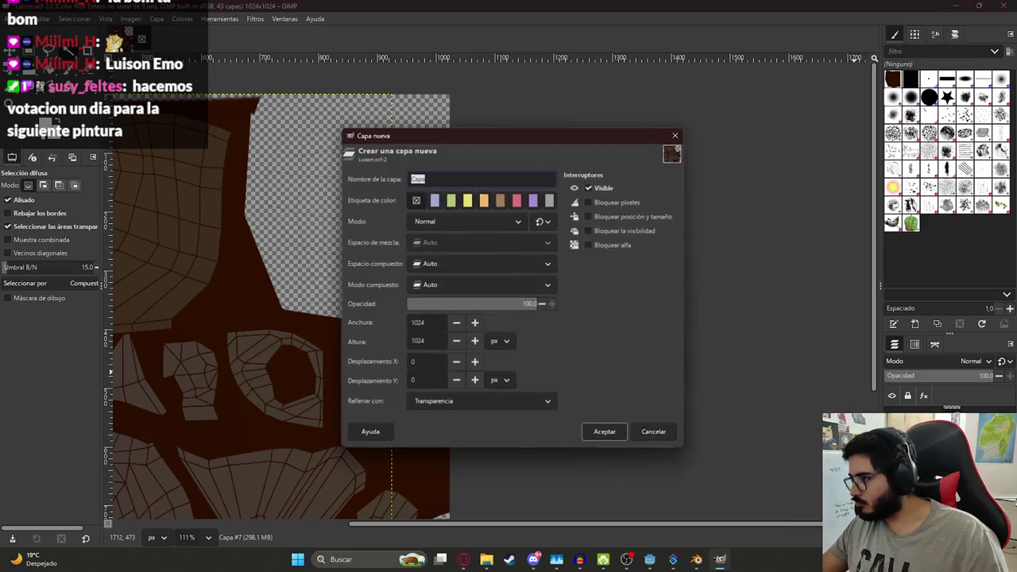
pyautogui.click(606, 429)
pyautogui.keyDown('ctrl'); pyautogui.scroll(2, 309, 151); pyautogui.keyUp('ctrl')
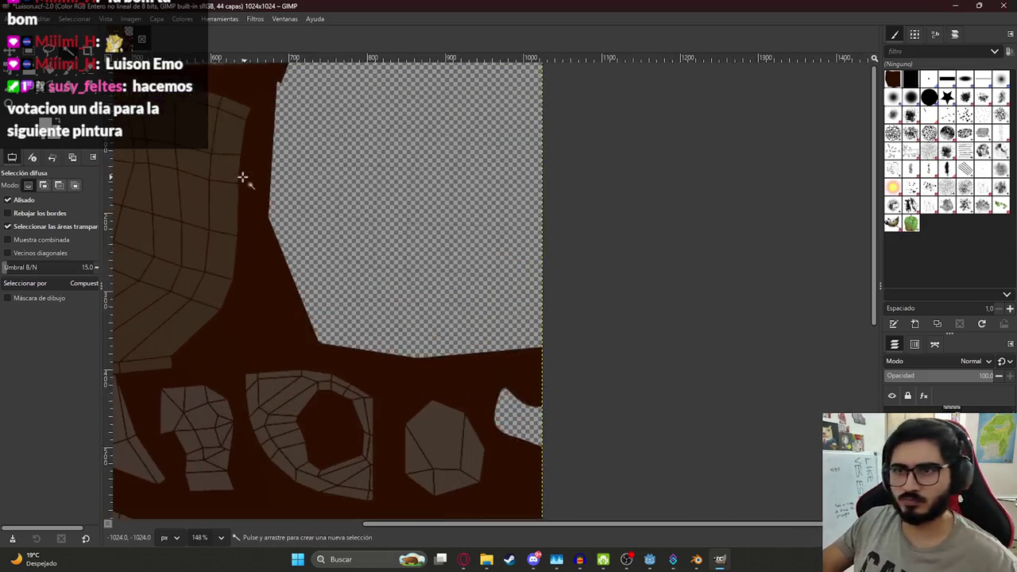
# Step: Set the Paintbrush foreground colour to black, HTML 000000
pyautogui.keyDown('ctrl'); pyautogui.scroll(2, 357, 201); pyautogui.keyUp('ctrl')
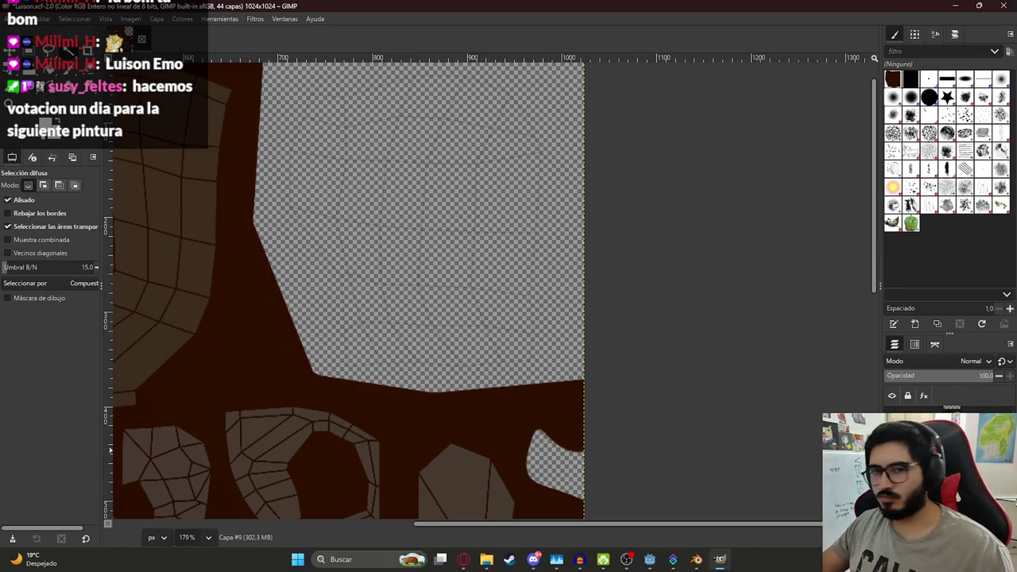
pyautogui.press('p')
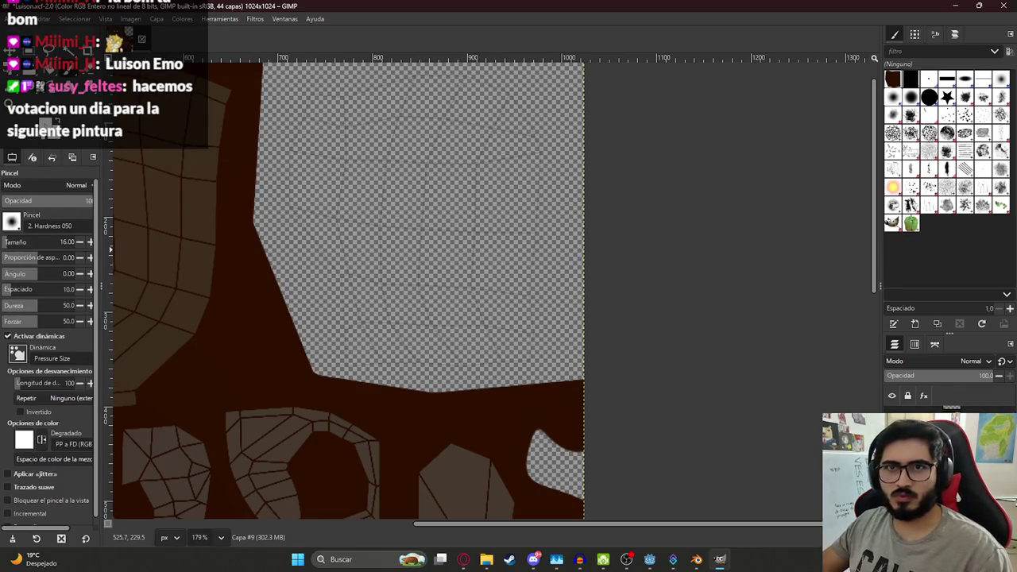
pyautogui.click(45, 123)
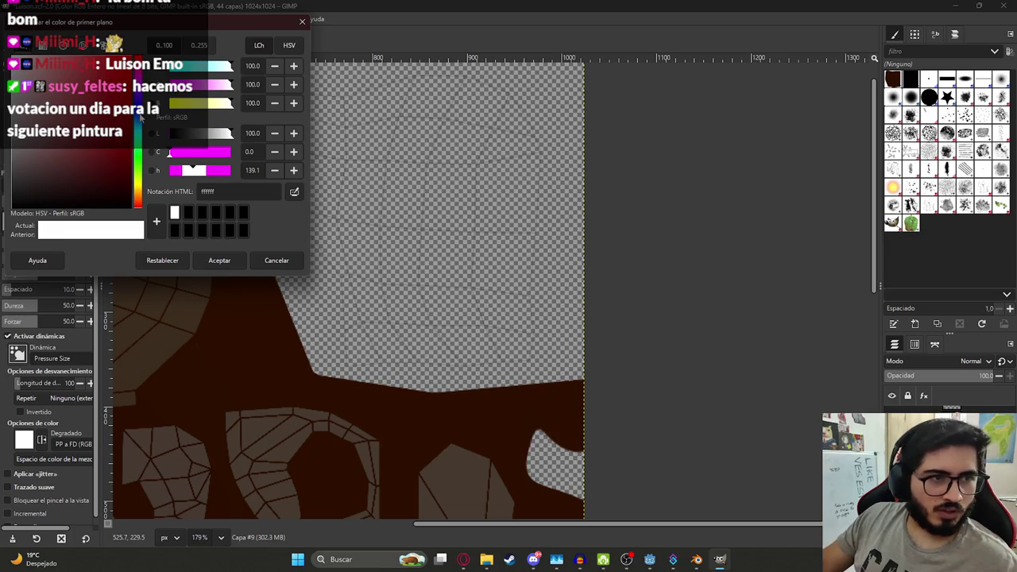
pyautogui.keyDown('ctrl'); pyautogui.click(199, 294); pyautogui.keyUp('ctrl')
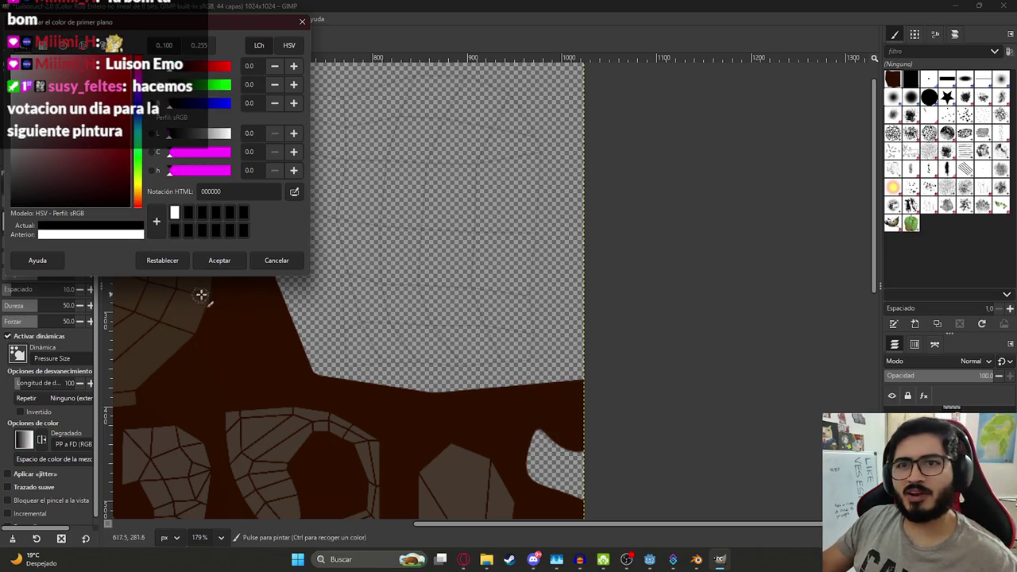
pyautogui.click(220, 260)
# Step: Paint trial black strokes, including one with a size-177 brush, and undo them
pyautogui.keyDown('ctrl'); pyautogui.scroll(-2, 283, 242); pyautogui.keyUp('ctrl')
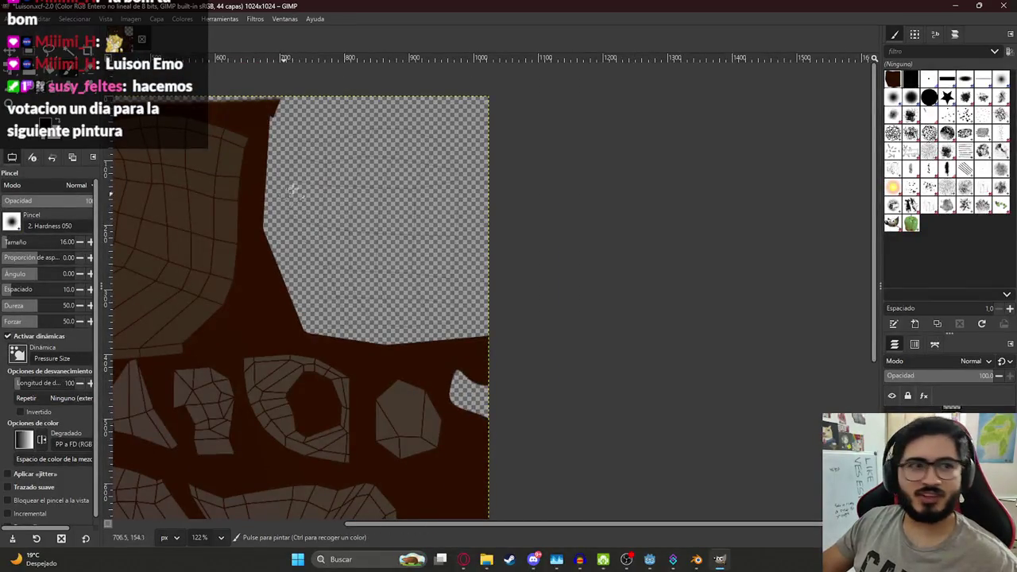
pyautogui.keyDown('ctrl'); pyautogui.scroll(2, 435, 214); pyautogui.keyUp('ctrl')
pyautogui.moveTo(363, 181); pyautogui.dragTo(379, 187)
pyautogui.hotkey('ctrl', 'z')
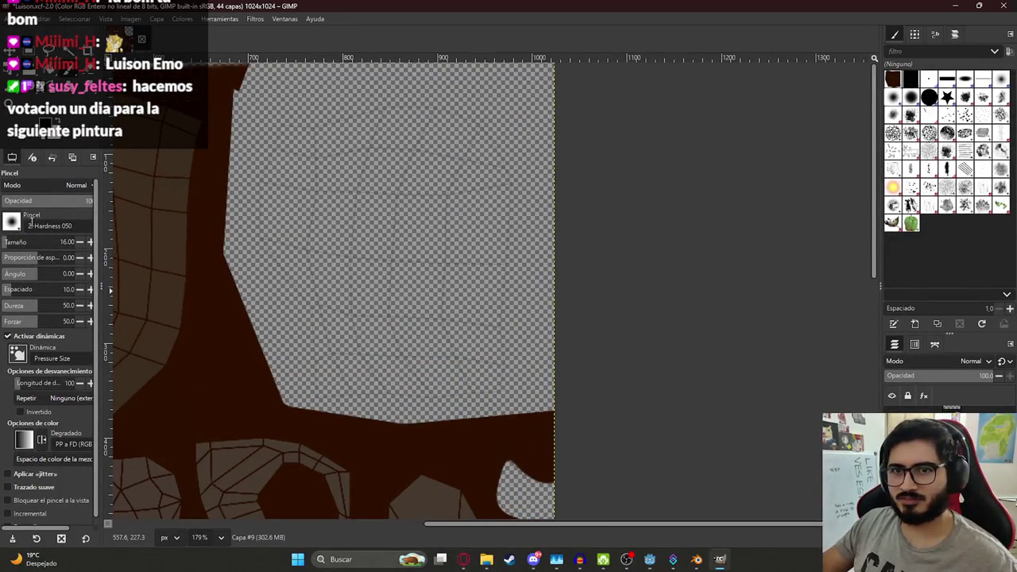
pyautogui.moveTo(26, 244); pyautogui.dragTo(32, 243)
pyautogui.moveTo(397, 247)
pyautogui.mouseDown()
pyautogui.moveTo(426, 243)
pyautogui.moveTo(382, 124)
pyautogui.moveTo(297, 172)
pyautogui.mouseUp()
pyautogui.hotkey('ctrl', 'z')
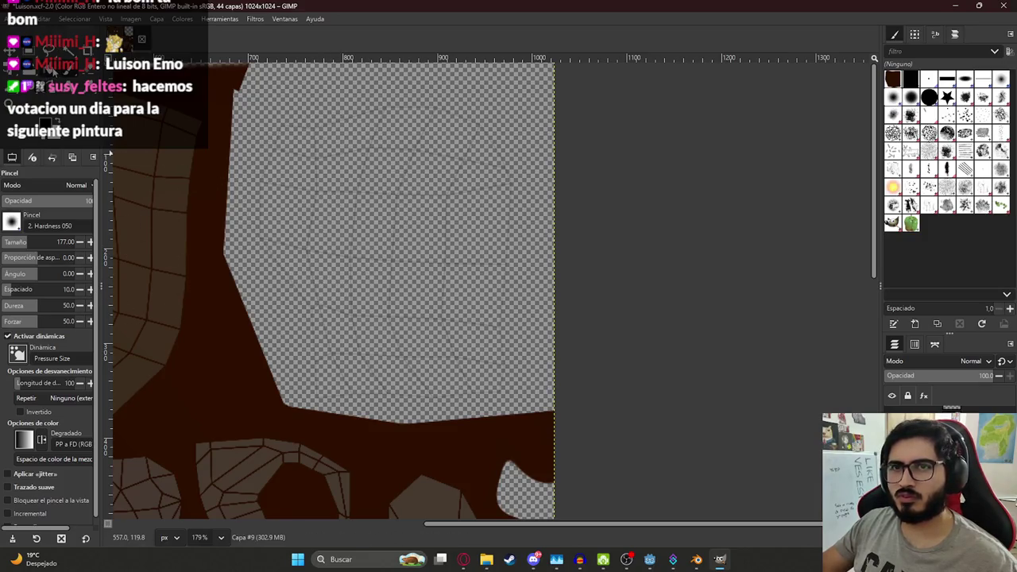
# Step: Switch to Free Select, cancel an outline, and undo to reveal the grey face island
pyautogui.hotkey('shift', 'b')
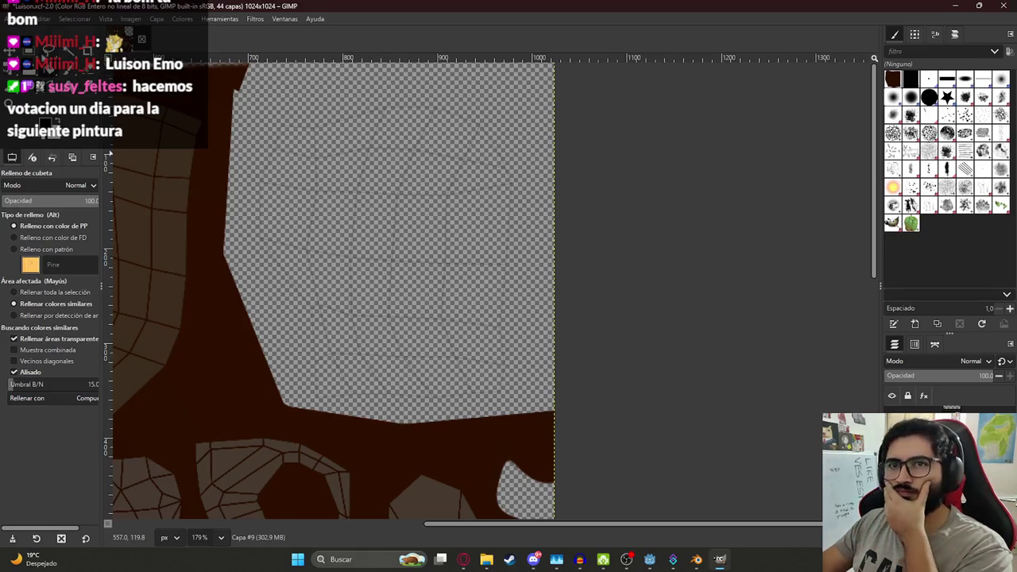
pyautogui.press('f')
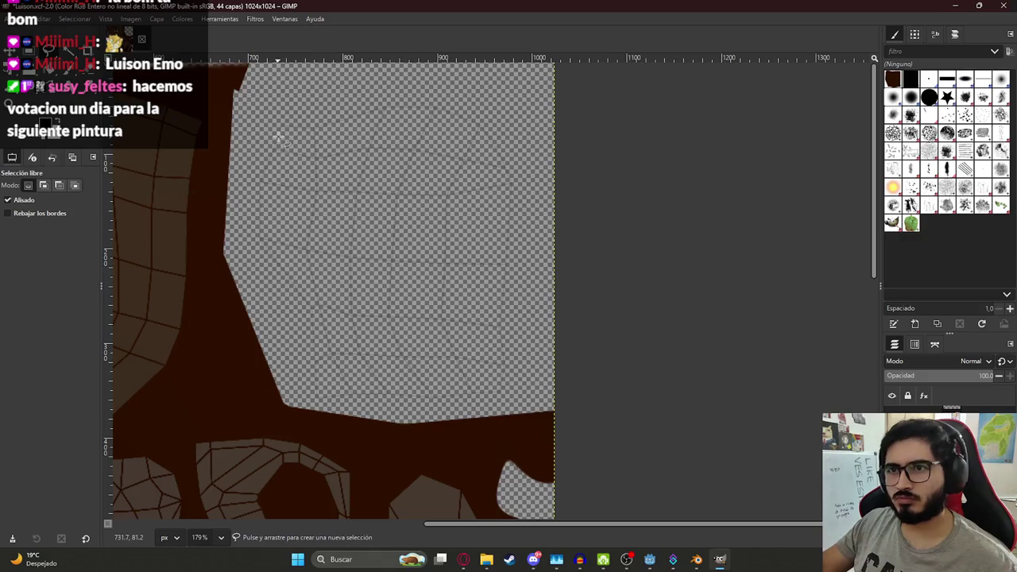
pyautogui.moveTo(268, 187); pyautogui.dragTo(278, 248)
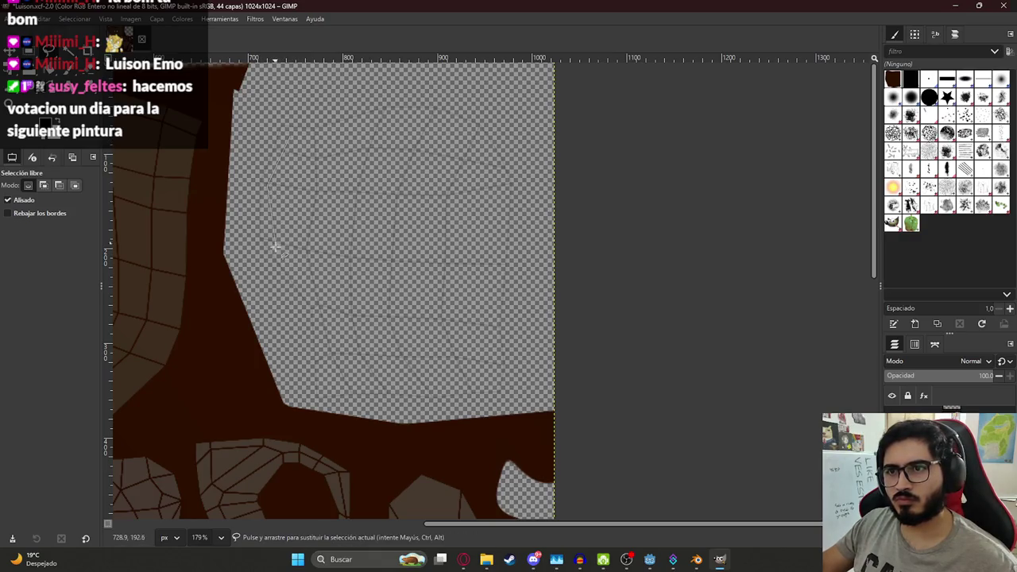
pyautogui.press('Escape')
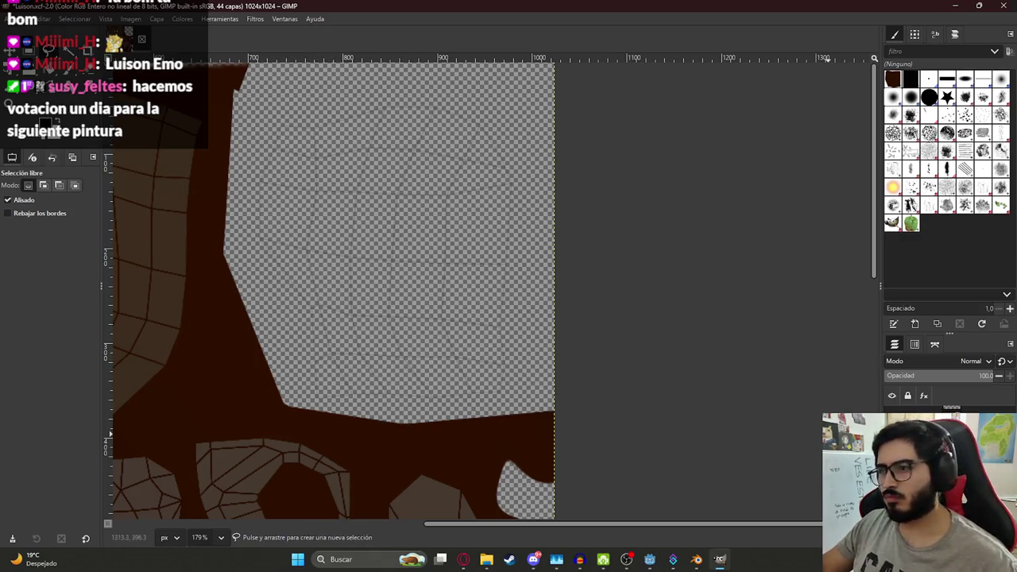
pyautogui.hotkey('ctrl', 'z')
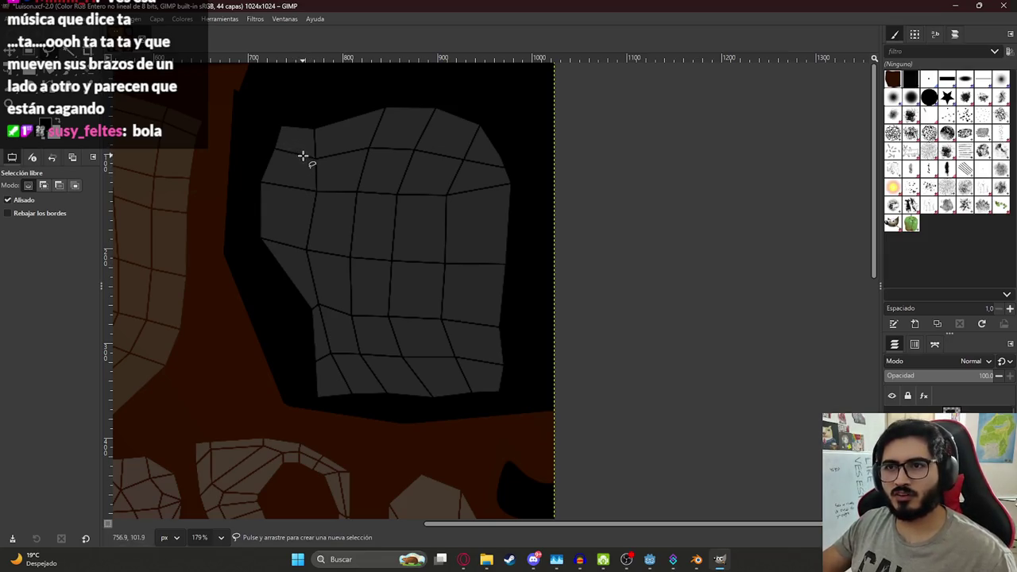
# Step: Trace a closed Free Select outline around the face UV island
pyautogui.click(279, 185)
pyautogui.rightClick(305, 271)
pyautogui.press('Escape')
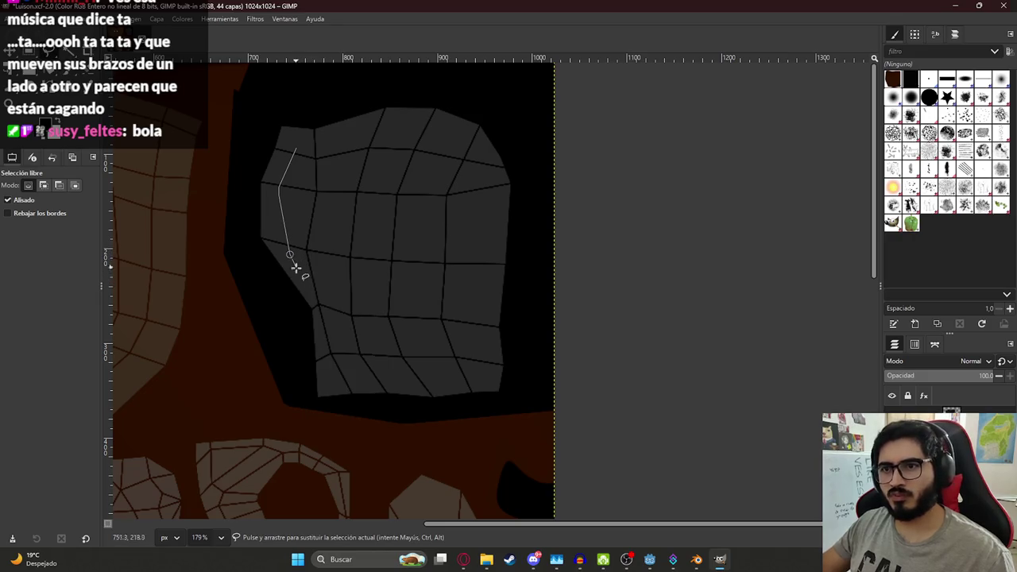
pyautogui.click(330, 316)
pyautogui.click(339, 378)
pyautogui.moveTo(473, 366)
pyautogui.mouseDown()
pyautogui.moveTo(358, 134)
pyautogui.moveTo(301, 148)
pyautogui.mouseUp()
pyautogui.press('Return')
# Step: Bucket-fill the selection dark grey on the paint layer and save Luison.xcf
pyautogui.press('g')
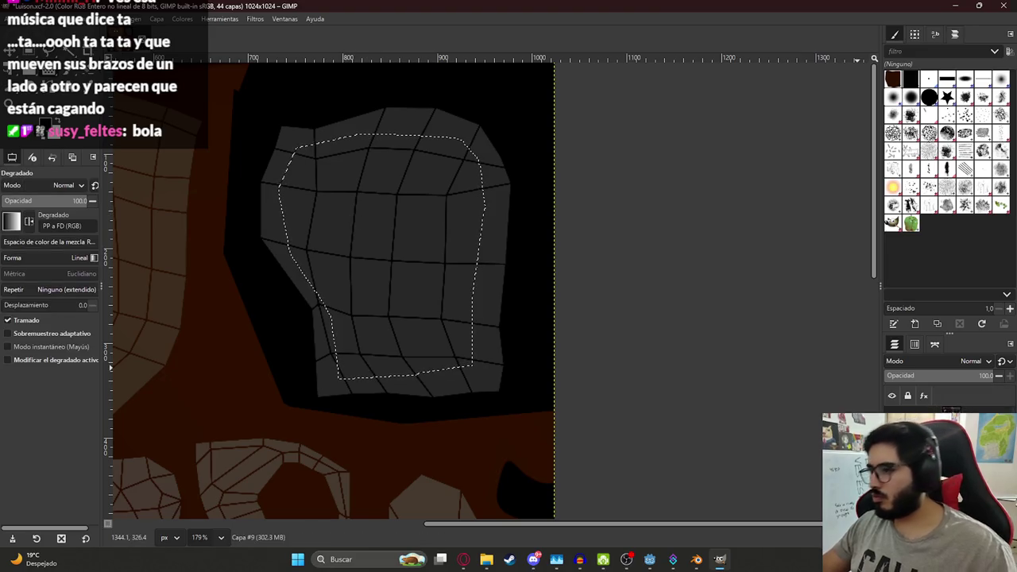
pyautogui.click(891, 421)
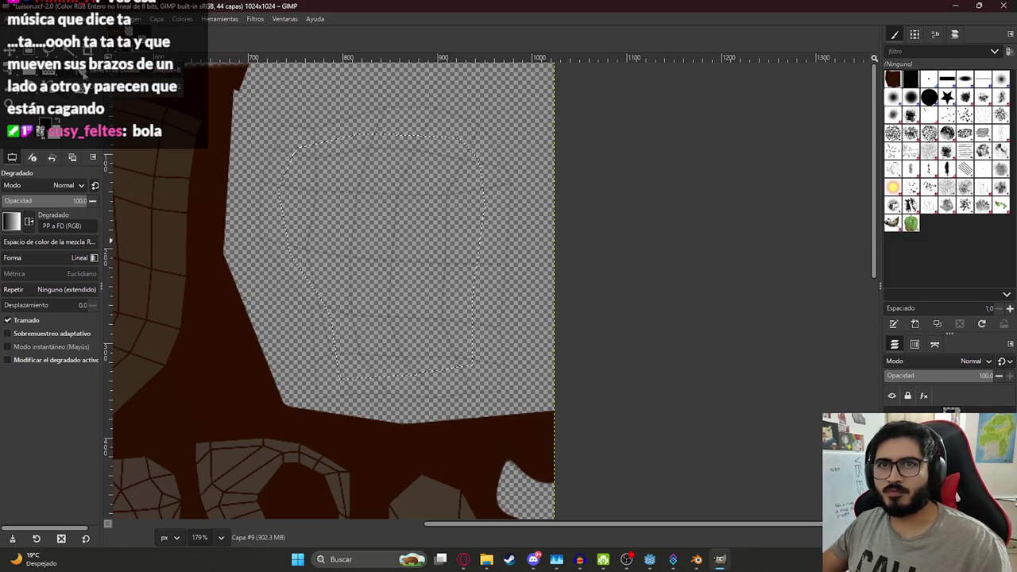
pyautogui.hotkey('shift', 'b')
pyautogui.click(310, 173)
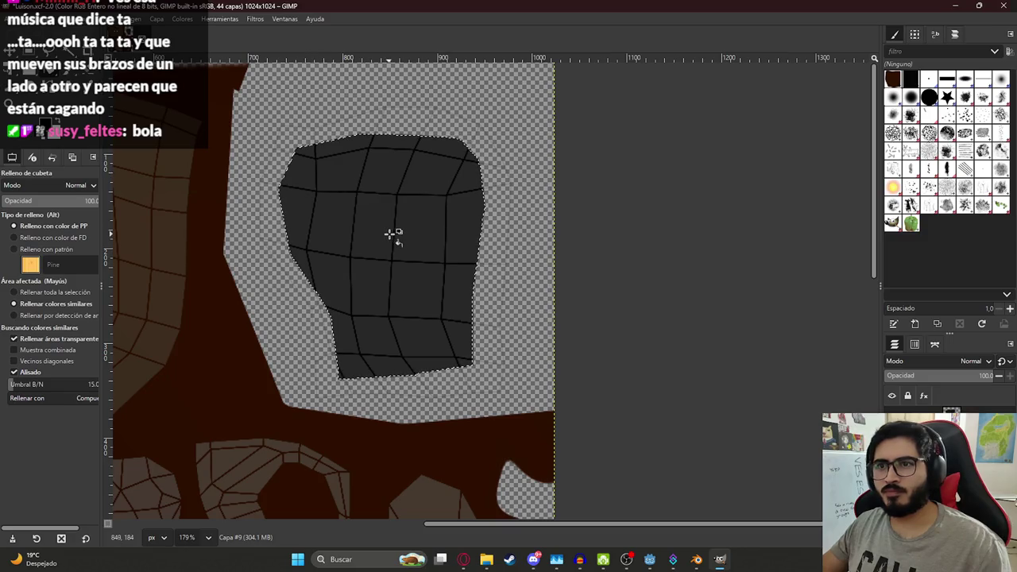
pyautogui.press('u')
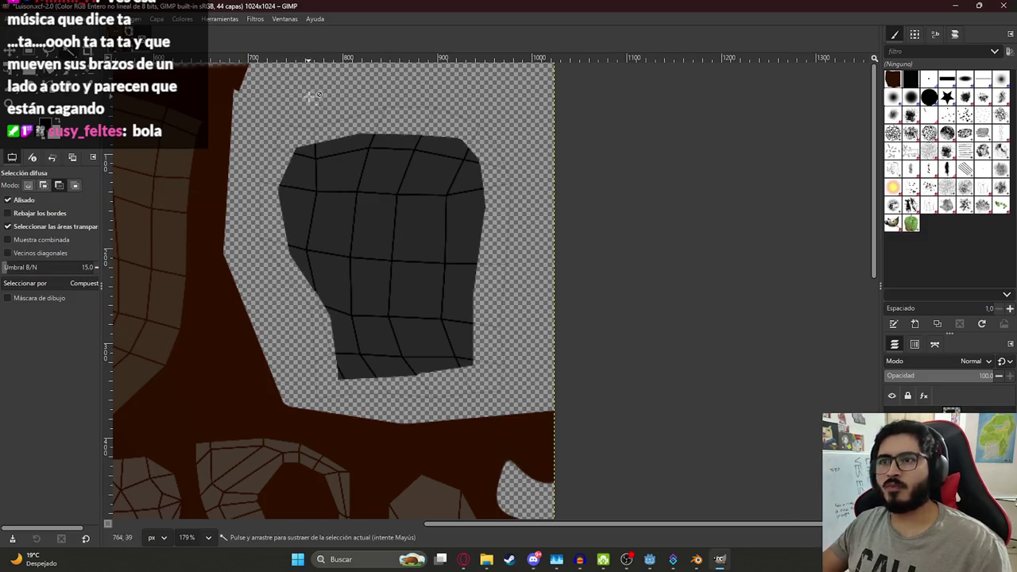
pyautogui.keyDown('ctrl'); pyautogui.scroll(5, 308, 96); pyautogui.keyUp('ctrl')
pyautogui.hotkey('ctrl', 's')
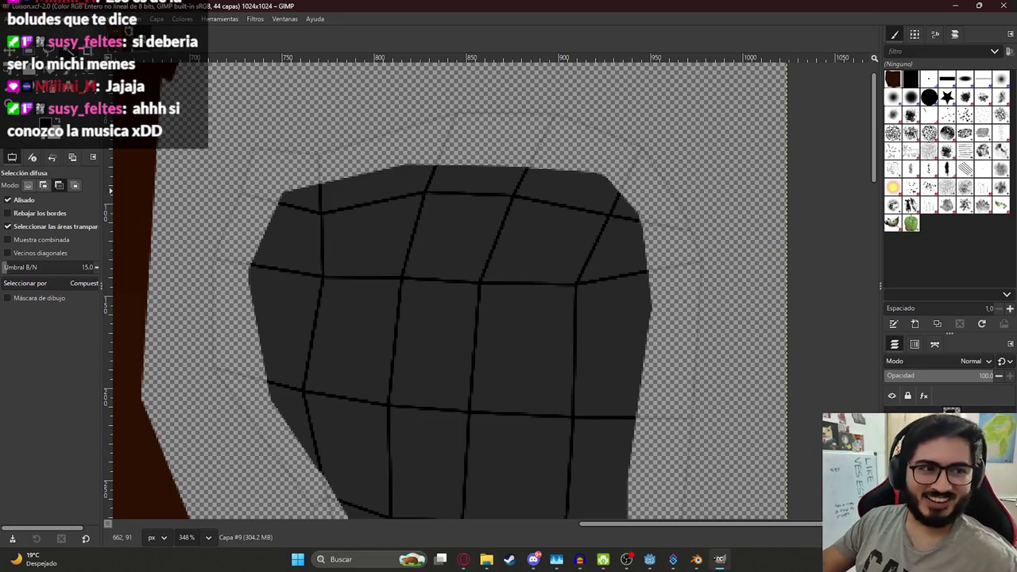
# Step: Select the dark grey patch, clear the selection and switch to a size-7 Paintbrush
pyautogui.click(314, 200)
pyautogui.hotkey('ctrl', 'shift', 'a')
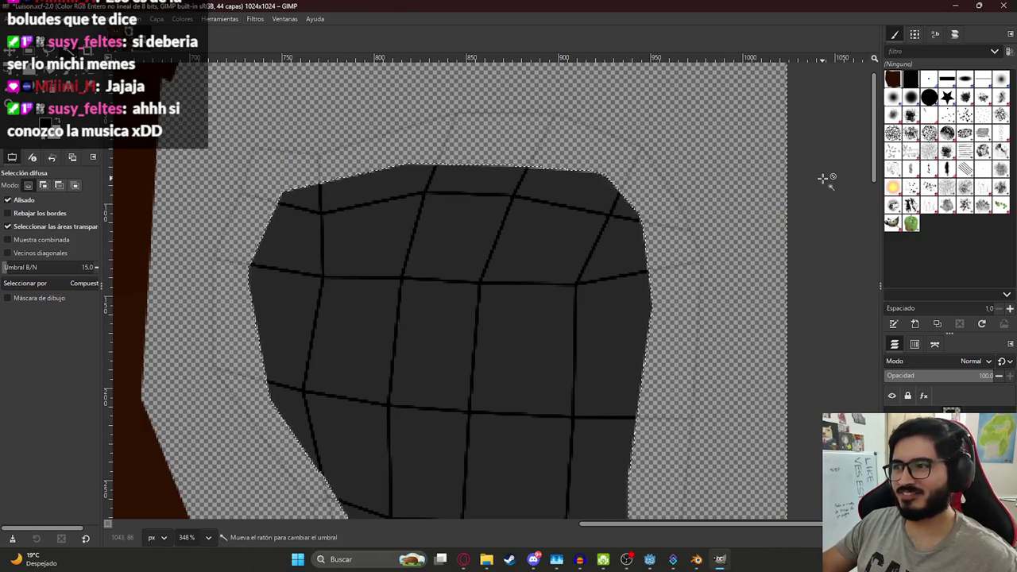
pyautogui.press('p')
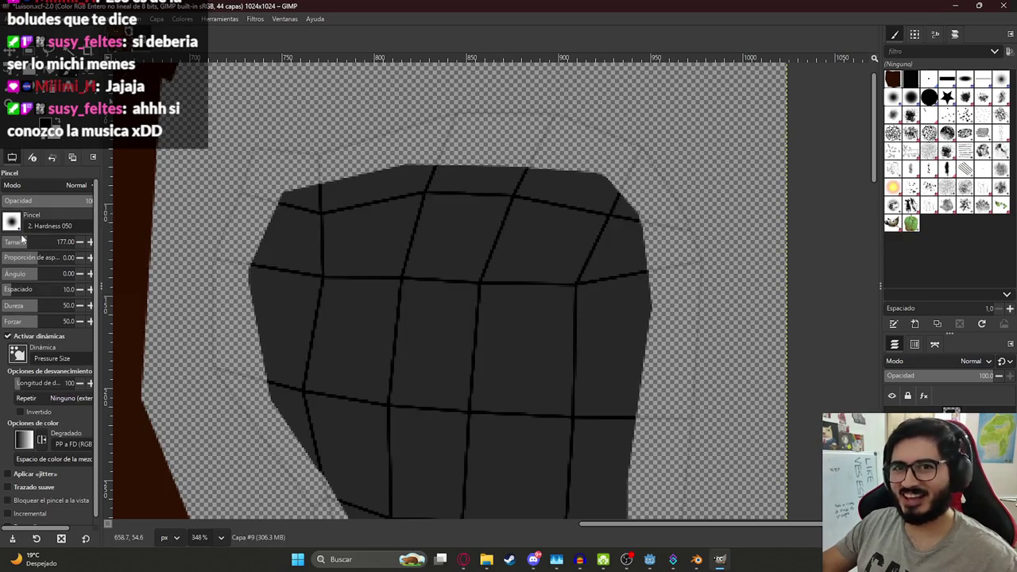
pyautogui.scroll(1, 5, 240)
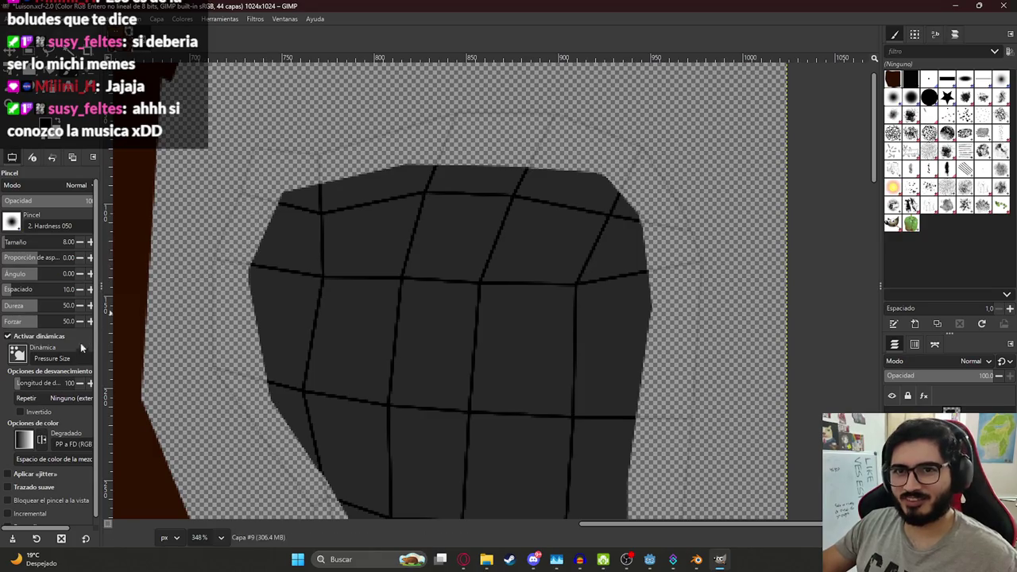
pyautogui.scroll(6, 5, 240)
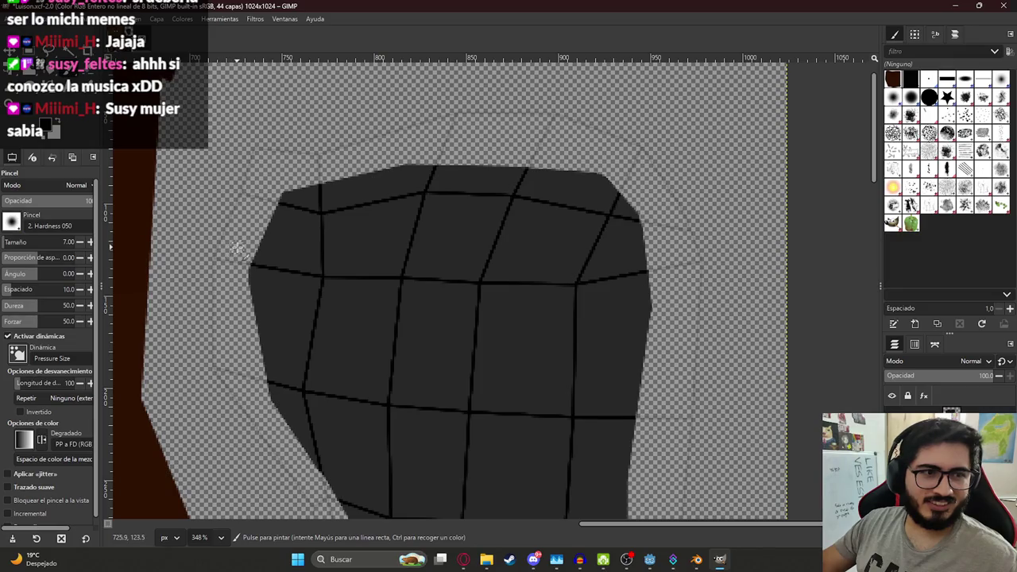
# Step: Paint ragged dark gray tufts along the patch's top-left, top and right edges
pyautogui.moveTo(274, 223)
pyautogui.mouseDown()
pyautogui.moveTo(253, 200)
pyautogui.moveTo(263, 193)
pyautogui.moveTo(277, 208)
pyautogui.moveTo(273, 170)
pyautogui.moveTo(318, 198)
pyautogui.moveTo(333, 188)
pyautogui.moveTo(280, 180)
pyautogui.mouseUp()
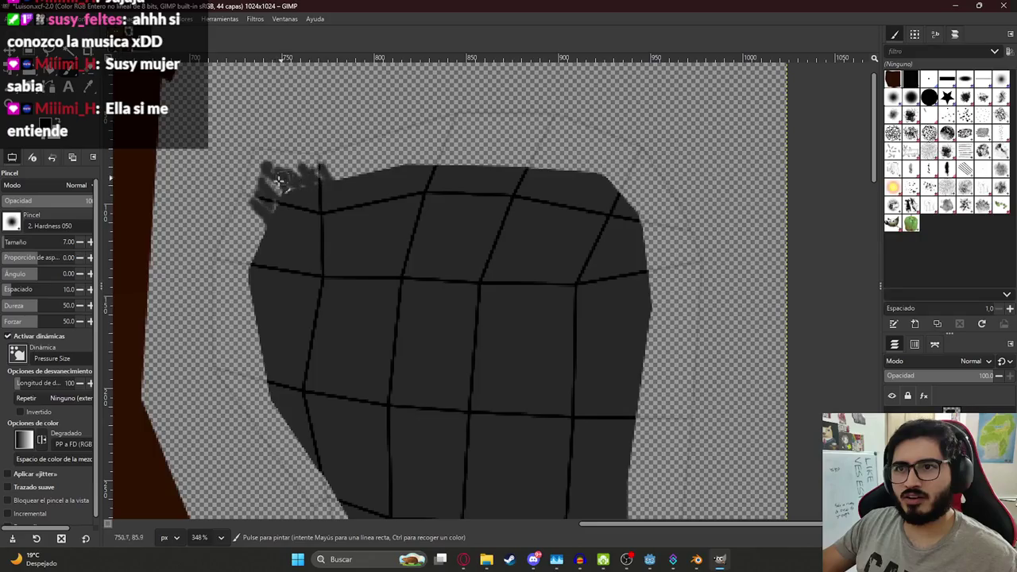
pyautogui.moveTo(302, 226); pyautogui.dragTo(310, 229)
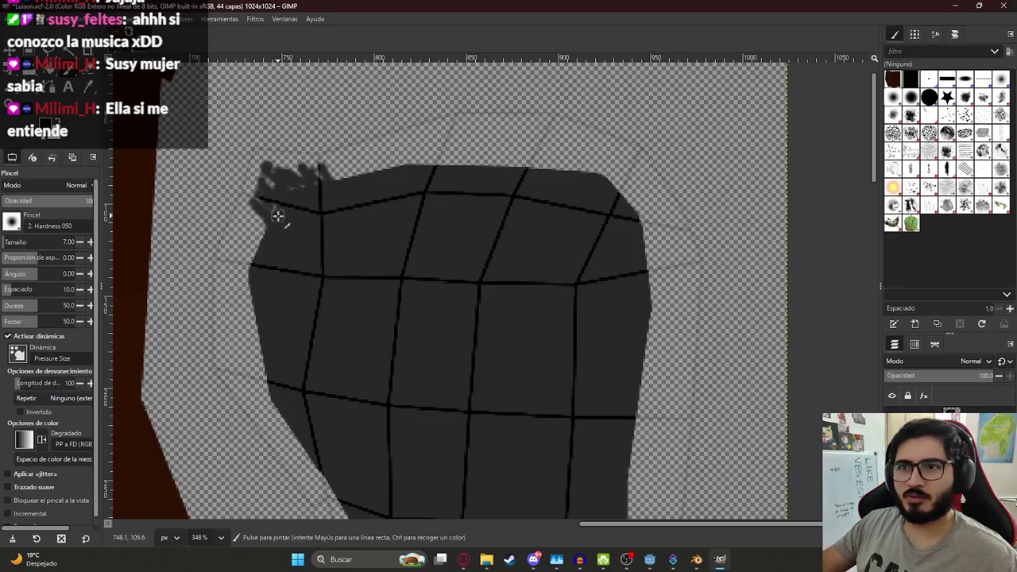
pyautogui.moveTo(349, 179)
pyautogui.mouseDown()
pyautogui.moveTo(409, 169)
pyautogui.moveTo(604, 180)
pyautogui.moveTo(650, 238)
pyautogui.moveTo(646, 328)
pyautogui.mouseUp()
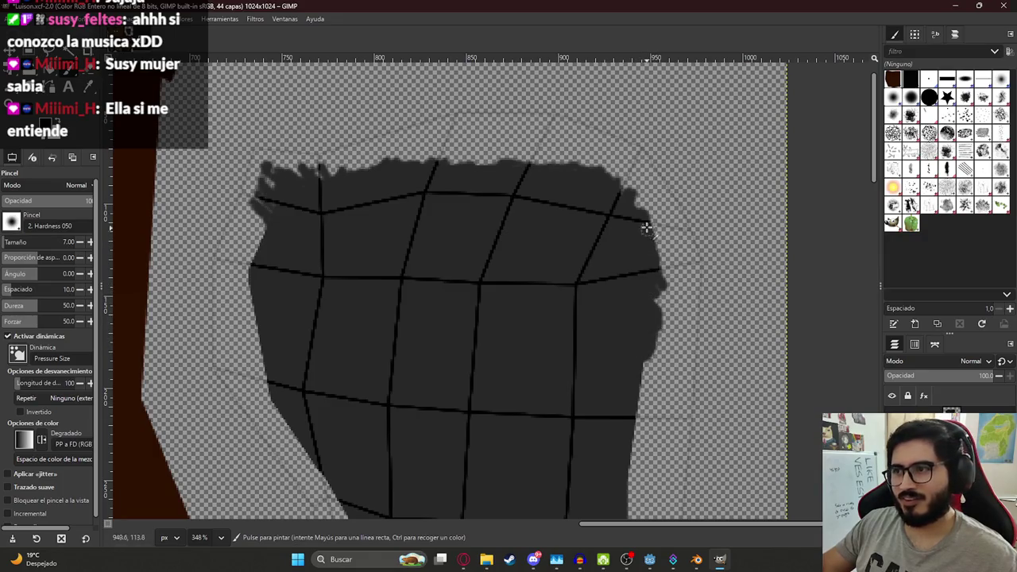
pyautogui.keyDown('ctrl'); pyautogui.scroll(-3, 635, 375); pyautogui.keyUp('ctrl')
pyautogui.keyDown('ctrl'); pyautogui.scroll(2, 609, 364); pyautogui.keyUp('ctrl')
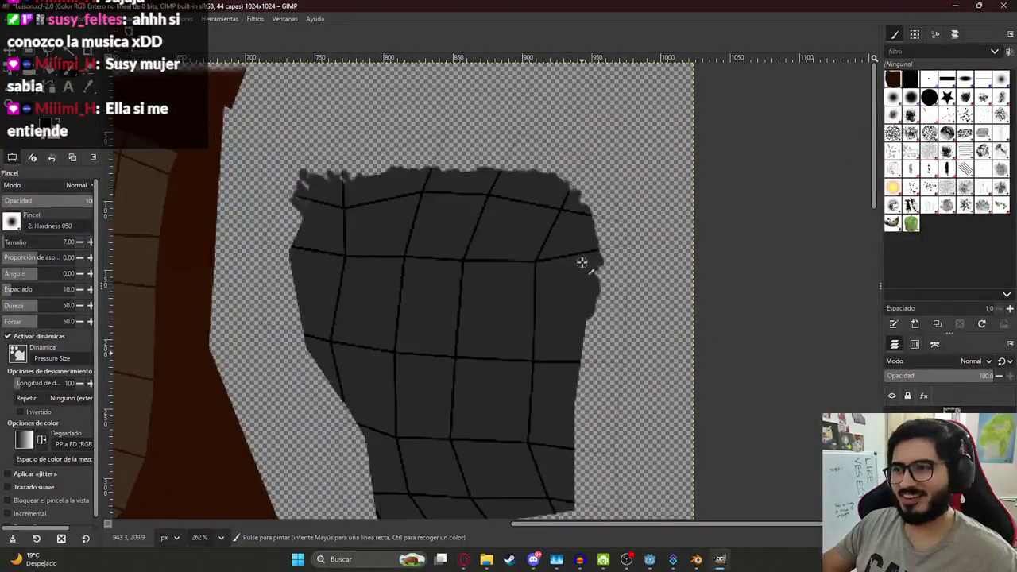
pyautogui.keyDown('ctrl'); pyautogui.scroll(-3, 582, 263); pyautogui.keyUp('ctrl')
pyautogui.keyDown('ctrl'); pyautogui.scroll(2, 574, 211); pyautogui.keyUp('ctrl')
pyautogui.keyDown('ctrl'); pyautogui.scroll(2, 578, 208); pyautogui.keyUp('ctrl')
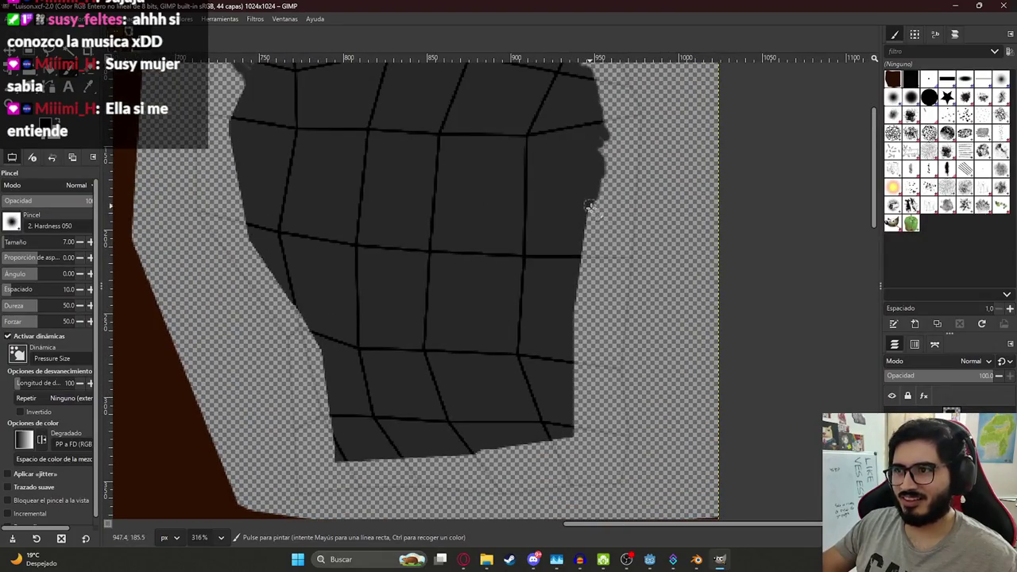
pyautogui.moveTo(587, 235); pyautogui.dragTo(583, 251)
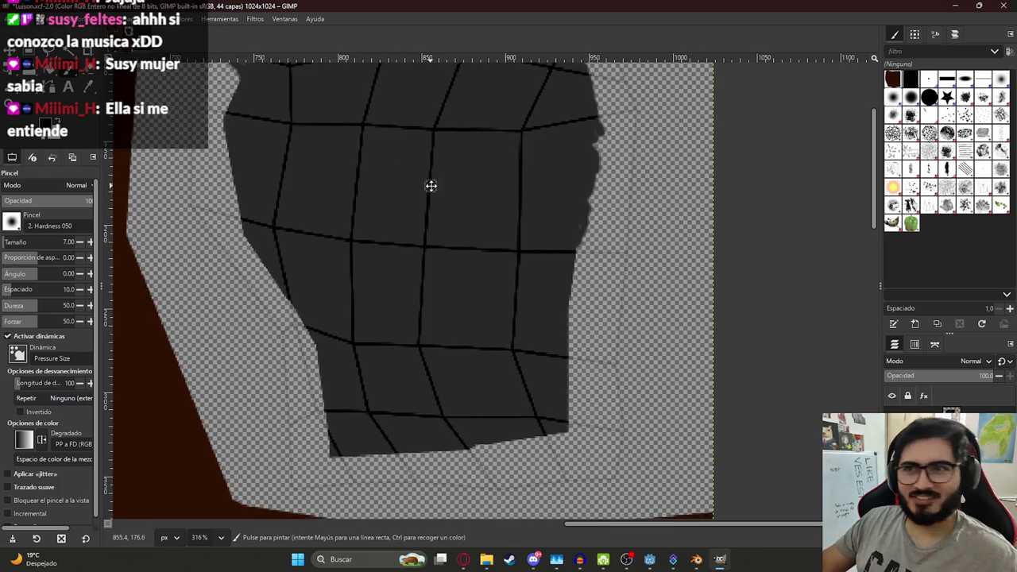
pyautogui.scroll(3, 431, 182)
pyautogui.hscroll(-3, 272, 136)
pyautogui.scroll(-1, 298, 155)
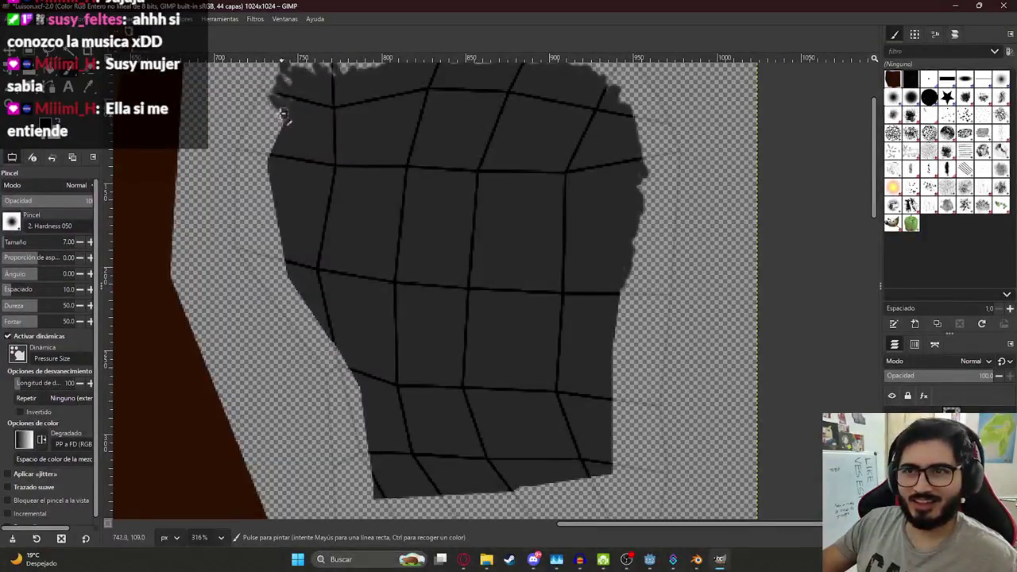
# Step: Roughen the patch's left edge and bottom edge with dark gray paint
pyautogui.moveTo(266, 159); pyautogui.dragTo(283, 265)
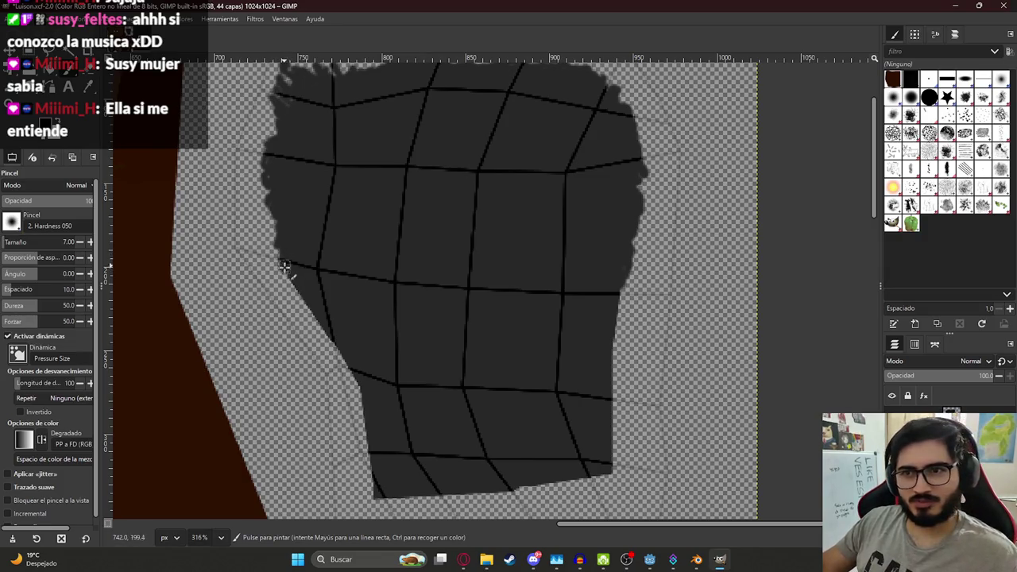
pyautogui.moveTo(288, 279); pyautogui.dragTo(367, 406)
pyautogui.moveTo(339, 356)
pyautogui.mouseDown()
pyautogui.moveTo(358, 397)
pyautogui.moveTo(367, 493)
pyautogui.mouseUp()
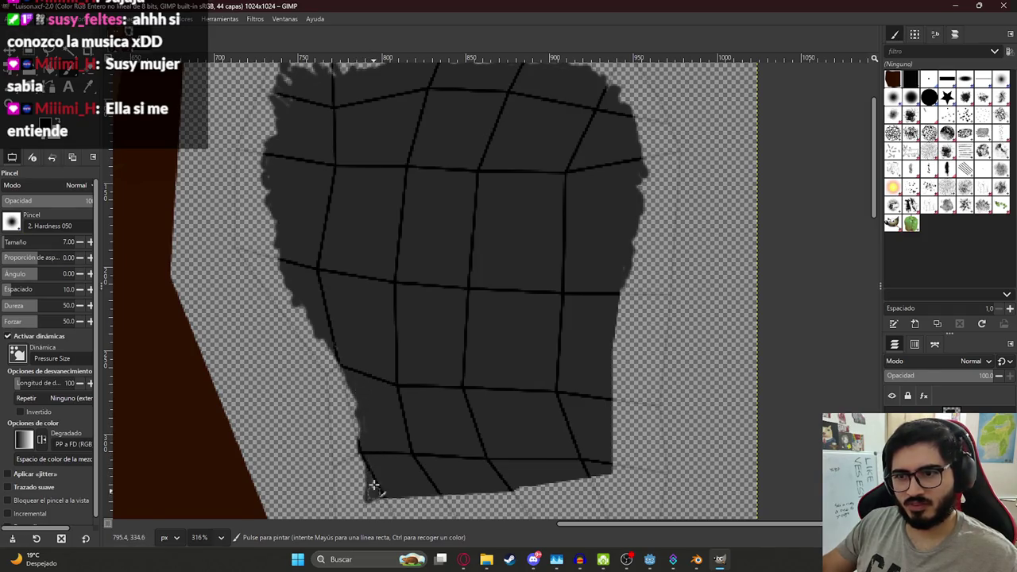
pyautogui.scroll(-3, 411, 450)
pyautogui.moveTo(361, 376)
pyautogui.mouseDown()
pyautogui.moveTo(432, 374)
pyautogui.moveTo(386, 376)
pyautogui.mouseUp()
pyautogui.moveTo(460, 371)
pyautogui.mouseDown()
pyautogui.moveTo(580, 359)
pyautogui.moveTo(520, 366)
pyautogui.mouseUp()
# Step: Fill the transparent notch along the island's right edge and bottom-right corner
pyautogui.moveTo(586, 344)
pyautogui.mouseDown()
pyautogui.moveTo(607, 340)
pyautogui.moveTo(599, 286)
pyautogui.mouseUp()
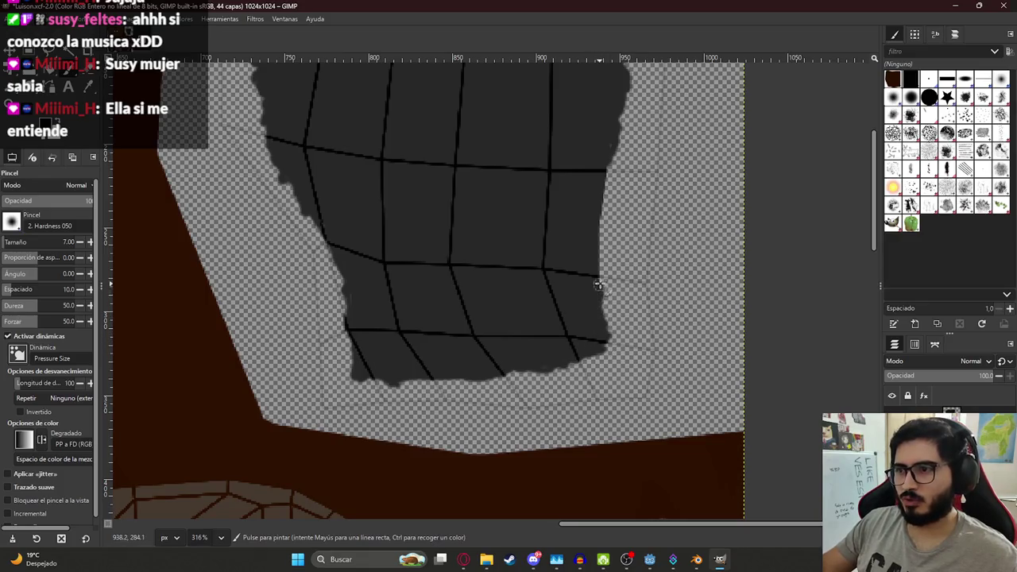
pyautogui.moveTo(602, 245)
pyautogui.mouseDown()
pyautogui.moveTo(597, 259)
pyautogui.moveTo(599, 223)
pyautogui.mouseUp()
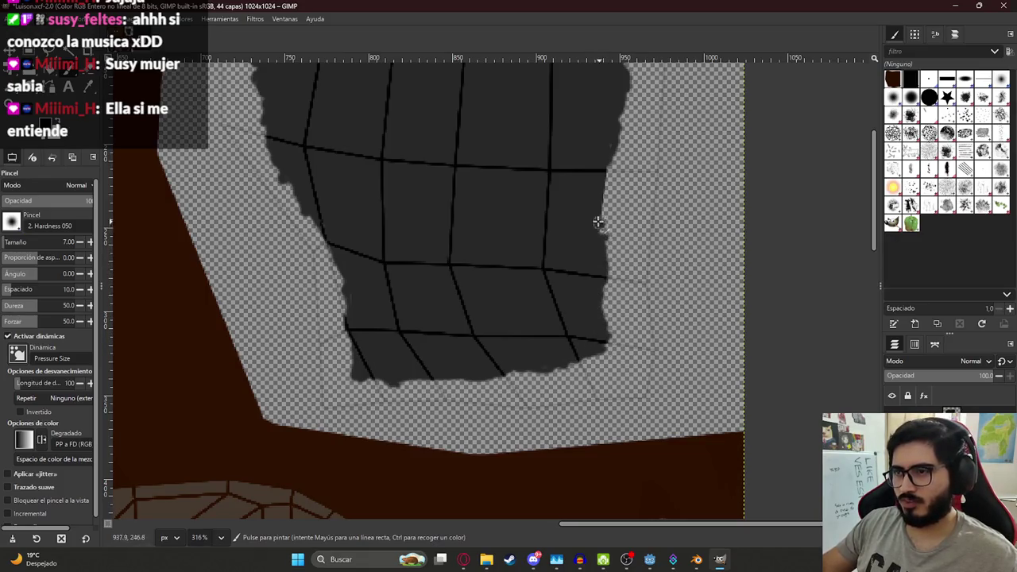
pyautogui.moveTo(603, 227)
pyautogui.mouseDown(button='middle')
pyautogui.moveTo(563, 291)
pyautogui.moveTo(567, 338)
pyautogui.mouseUp(button='middle')
pyautogui.moveTo(567, 337)
pyautogui.mouseDown()
pyautogui.moveTo(570, 280)
pyautogui.moveTo(561, 350)
pyautogui.mouseUp()
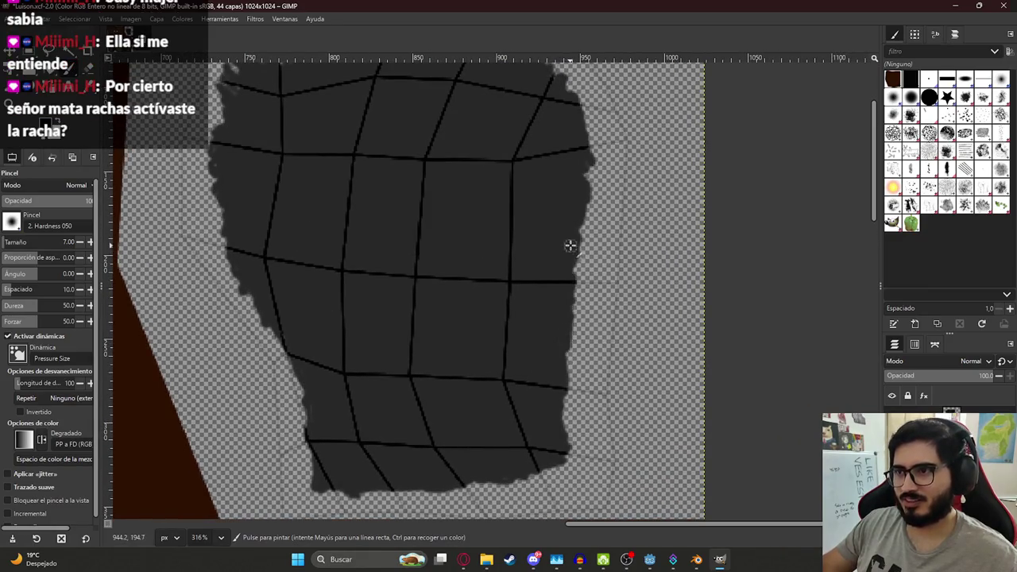
pyautogui.keyDown('ctrl'); pyautogui.scroll(-4, 359, 222); pyautogui.keyUp('ctrl')
pyautogui.keyDown('ctrl'); pyautogui.scroll(4, 318, 151); pyautogui.keyUp('ctrl')
# Step: Save the texture with Ctrl+S and zoom in on the hair island
pyautogui.hotkey('ctrl', 's')
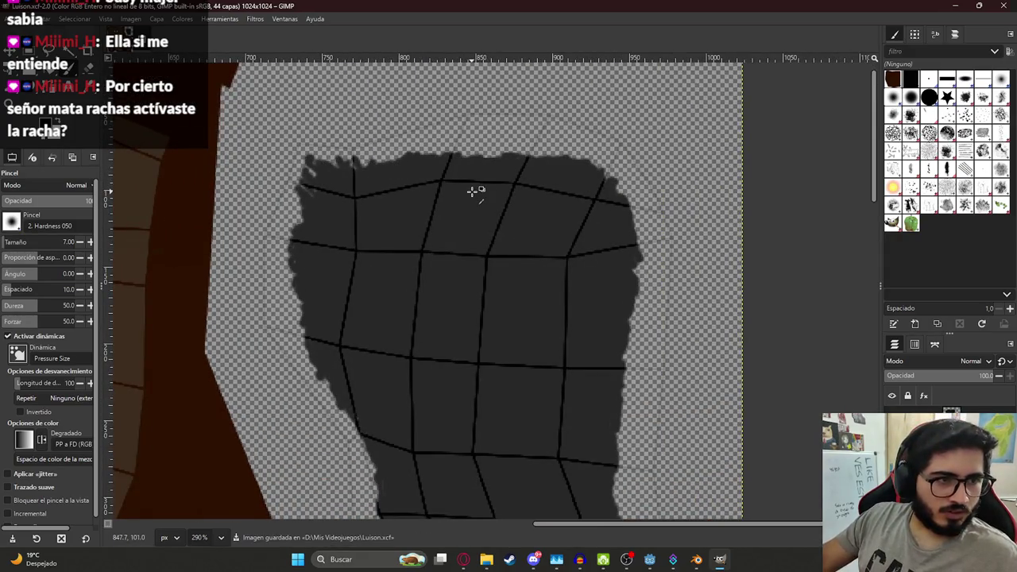
pyautogui.keyDown('ctrl'); pyautogui.scroll(2, 345, 107); pyautogui.keyUp('ctrl')
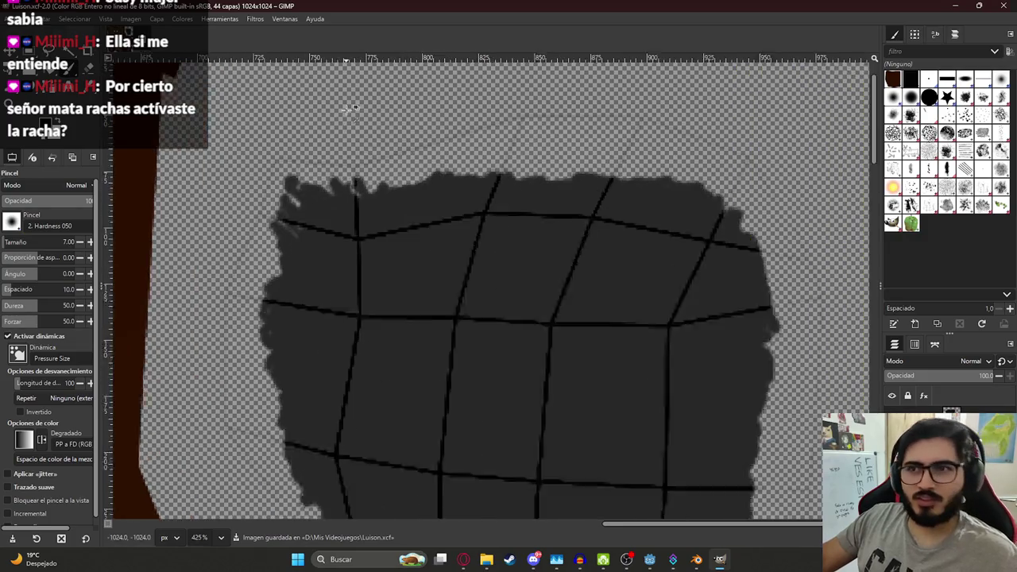
pyautogui.keyDown('ctrl'); pyautogui.scroll(2, 334, 103); pyautogui.keyUp('ctrl')
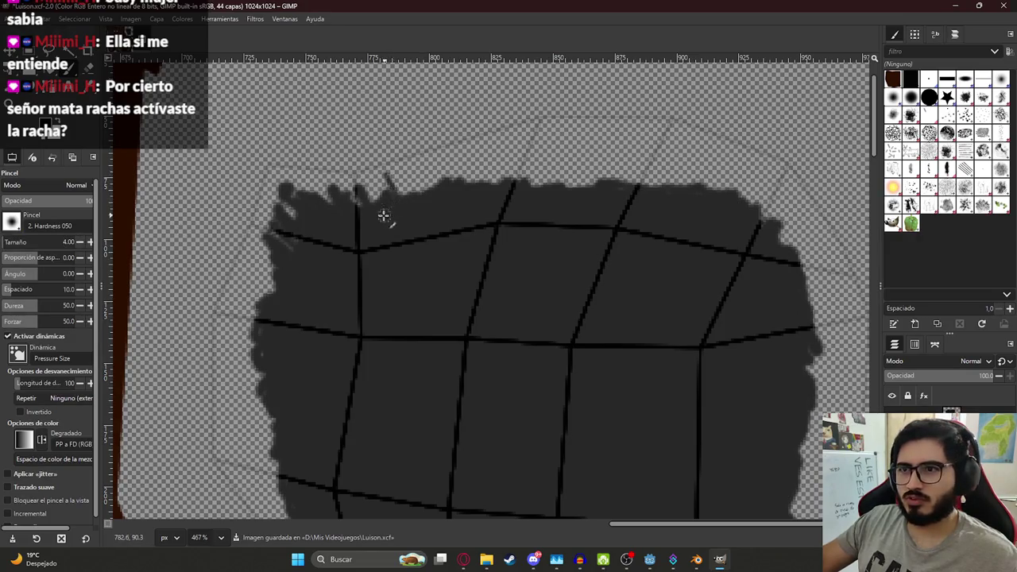
# Step: Paint thin hair strands along the island's top and upper-left edges, then save
pyautogui.moveTo(402, 165)
pyautogui.mouseDown()
pyautogui.moveTo(402, 191)
pyautogui.moveTo(374, 200)
pyautogui.moveTo(312, 184)
pyautogui.moveTo(339, 206)
pyautogui.mouseUp()
pyautogui.moveTo(272, 191)
pyautogui.mouseDown()
pyautogui.moveTo(266, 254)
pyautogui.moveTo(238, 294)
pyautogui.moveTo(284, 273)
pyautogui.moveTo(232, 308)
pyautogui.moveTo(243, 340)
pyautogui.moveTo(224, 349)
pyautogui.moveTo(243, 383)
pyautogui.moveTo(268, 382)
pyautogui.mouseUp()
pyautogui.moveTo(260, 389); pyautogui.dragTo(302, 236, button='middle')
pyautogui.moveTo(302, 236)
pyautogui.mouseDown()
pyautogui.moveTo(258, 250)
pyautogui.moveTo(296, 246)
pyautogui.moveTo(270, 274)
pyautogui.moveTo(306, 287)
pyautogui.moveTo(268, 304)
pyautogui.moveTo(298, 298)
pyautogui.moveTo(270, 312)
pyautogui.moveTo(316, 330)
pyautogui.moveTo(289, 343)
pyautogui.moveTo(302, 375)
pyautogui.mouseUp()
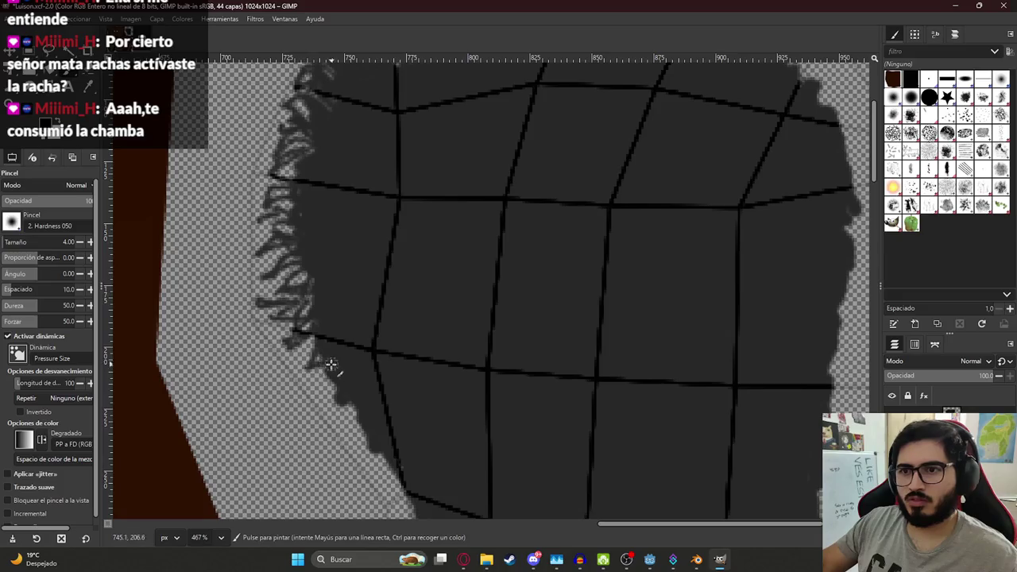
pyautogui.keyDown('ctrl'); pyautogui.scroll(3, 336, 250); pyautogui.keyUp('ctrl')
pyautogui.keyDown('ctrl'); pyautogui.scroll(-5, 422, 343); pyautogui.keyUp('ctrl')
pyautogui.moveTo(422, 344); pyautogui.dragTo(377, 234, button='middle')
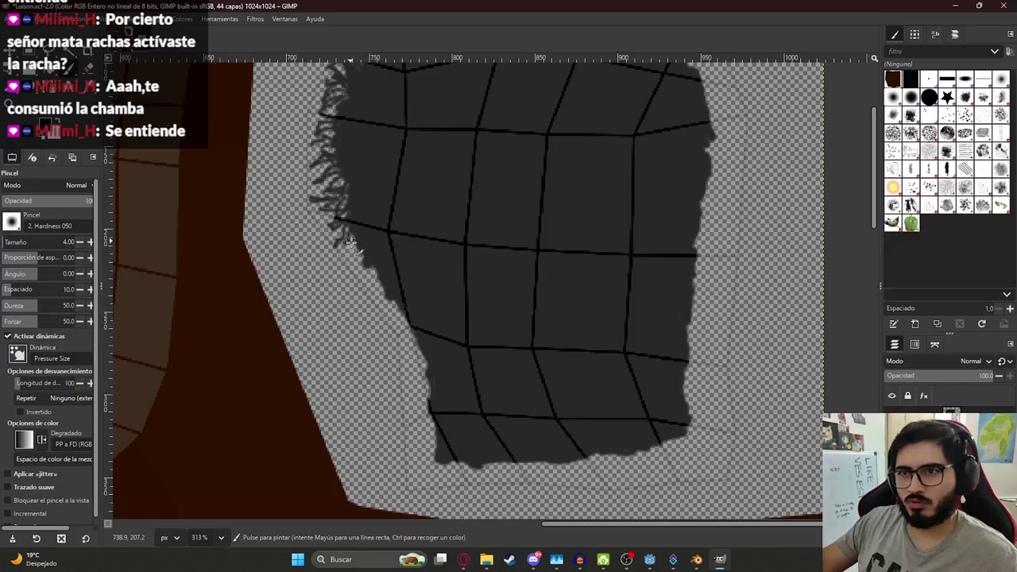
pyautogui.keyDown('ctrl'); pyautogui.scroll(2, 371, 276); pyautogui.keyUp('ctrl')
pyautogui.keyDown('ctrl'); pyautogui.scroll(2, 374, 286); pyautogui.keyUp('ctrl')
pyautogui.keyDown('ctrl'); pyautogui.scroll(-3, 377, 298); pyautogui.keyUp('ctrl')
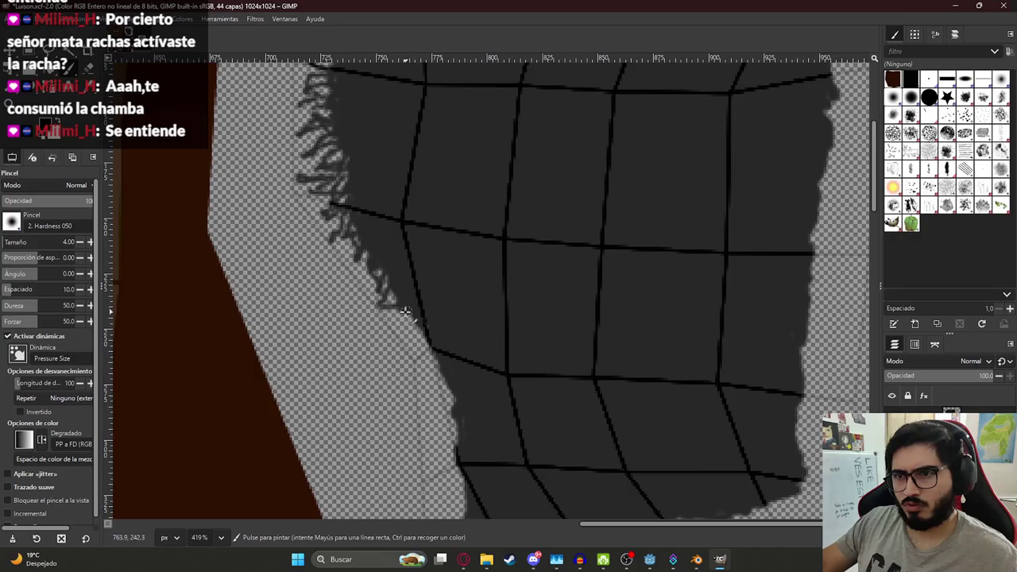
pyautogui.moveTo(411, 312)
pyautogui.mouseDown()
pyautogui.moveTo(409, 344)
pyautogui.moveTo(421, 349)
pyautogui.moveTo(427, 334)
pyautogui.mouseUp()
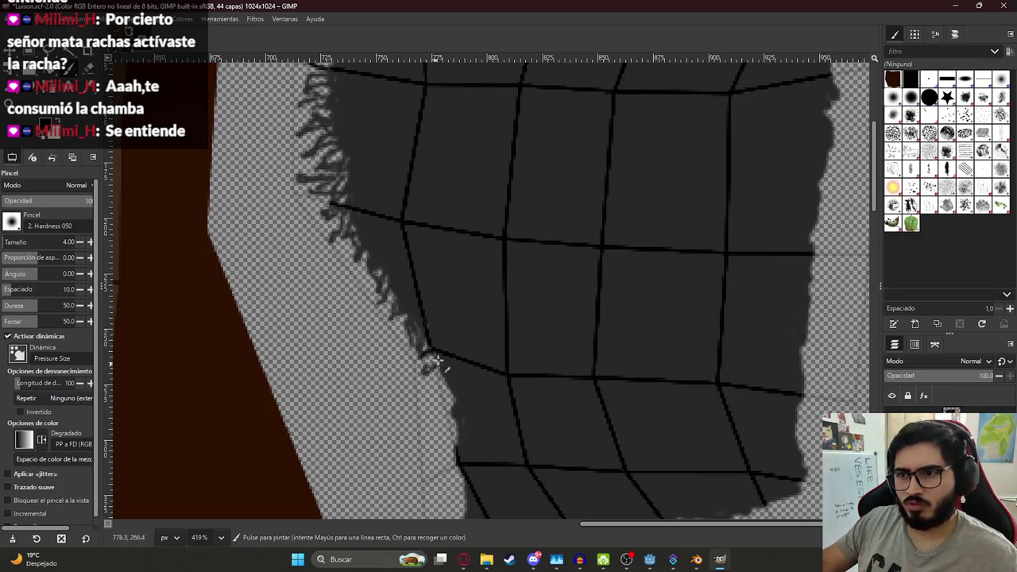
pyautogui.hotkey('ctrl', 's')
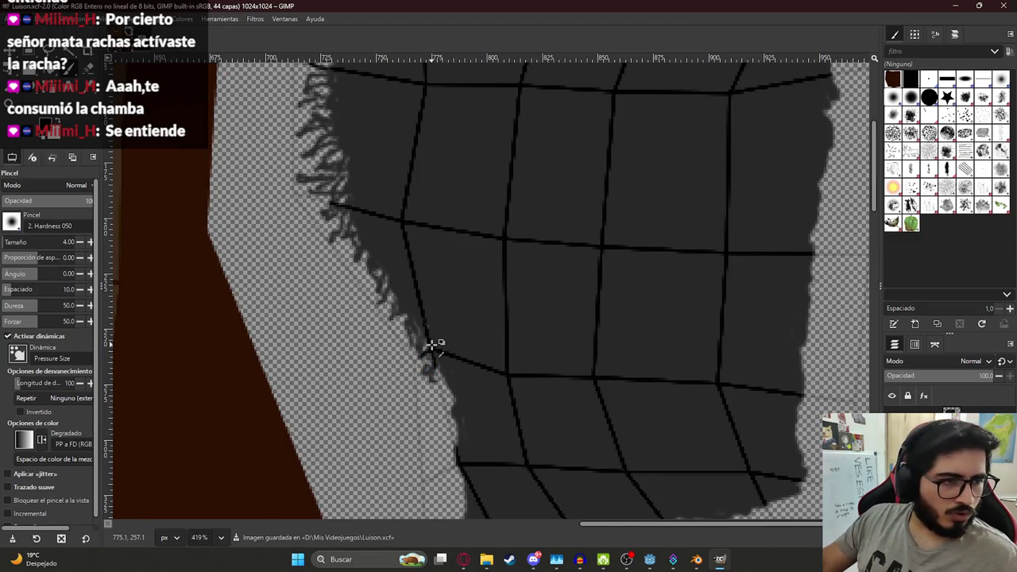
# Step: Add fuzzy strands down the lower left edge and around the bottom-left corner
pyautogui.moveTo(431, 344)
pyautogui.mouseDown(button='middle')
pyautogui.moveTo(416, 273)
pyautogui.moveTo(397, 355)
pyautogui.mouseUp(button='middle')
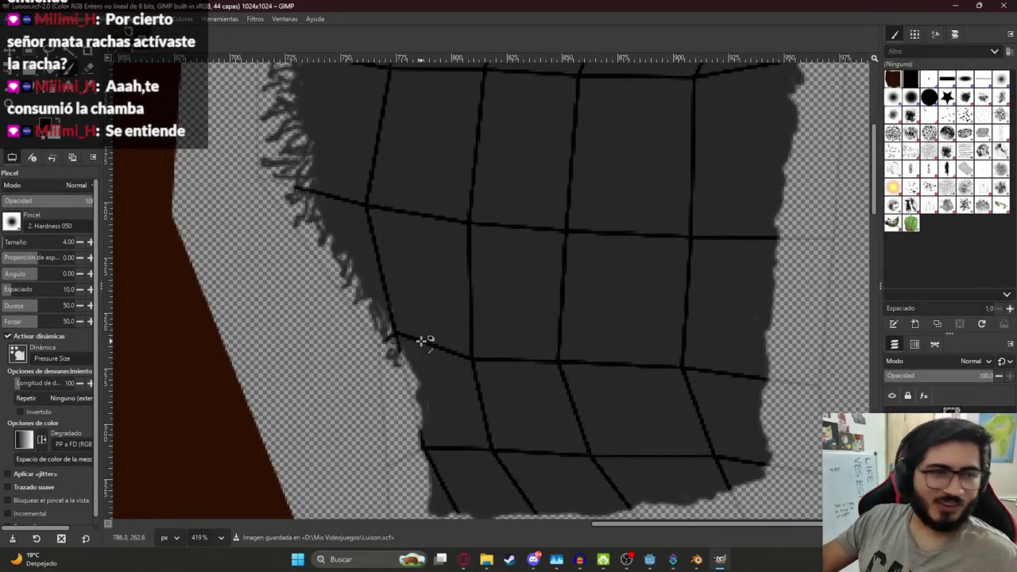
pyautogui.moveTo(401, 350); pyautogui.dragTo(397, 408)
pyautogui.moveTo(412, 367); pyautogui.dragTo(415, 409)
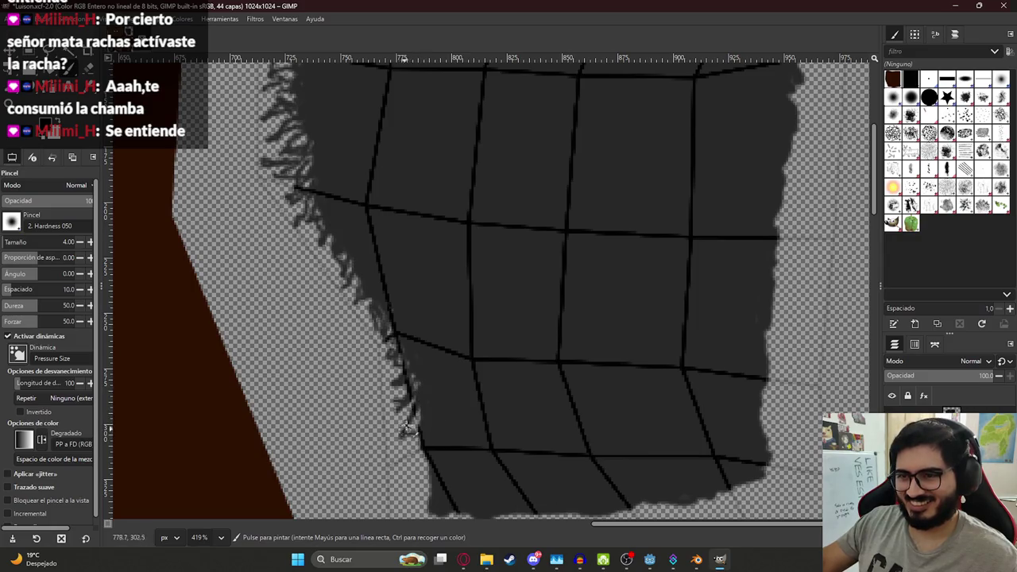
pyautogui.moveTo(418, 374)
pyautogui.mouseDown()
pyautogui.moveTo(399, 407)
pyautogui.moveTo(410, 477)
pyautogui.mouseUp()
pyautogui.scroll(-3, 429, 358)
pyautogui.moveTo(429, 349)
pyautogui.mouseDown()
pyautogui.moveTo(406, 387)
pyautogui.moveTo(412, 423)
pyautogui.moveTo(433, 392)
pyautogui.mouseUp()
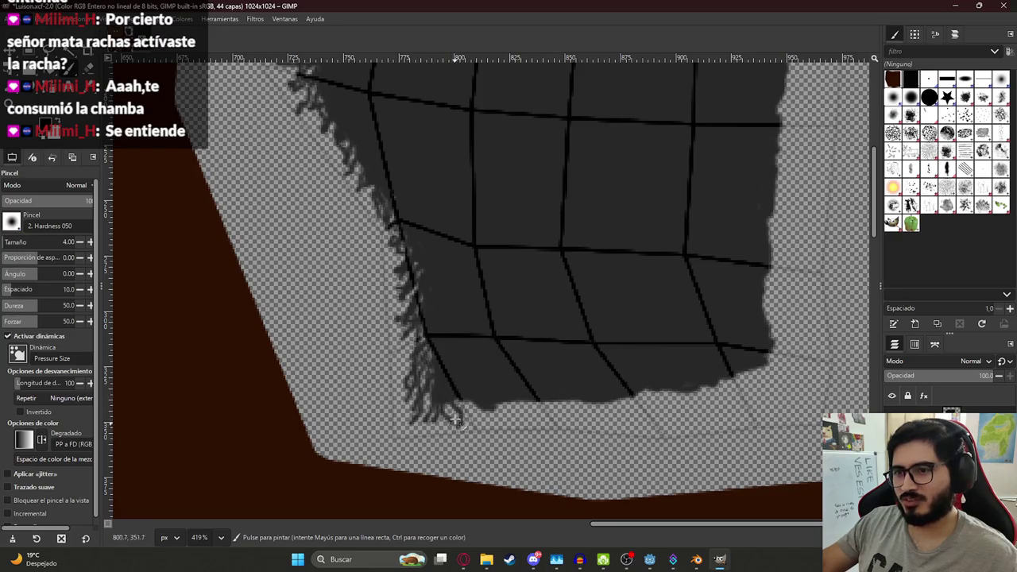
pyautogui.moveTo(433, 395); pyautogui.dragTo(420, 321)
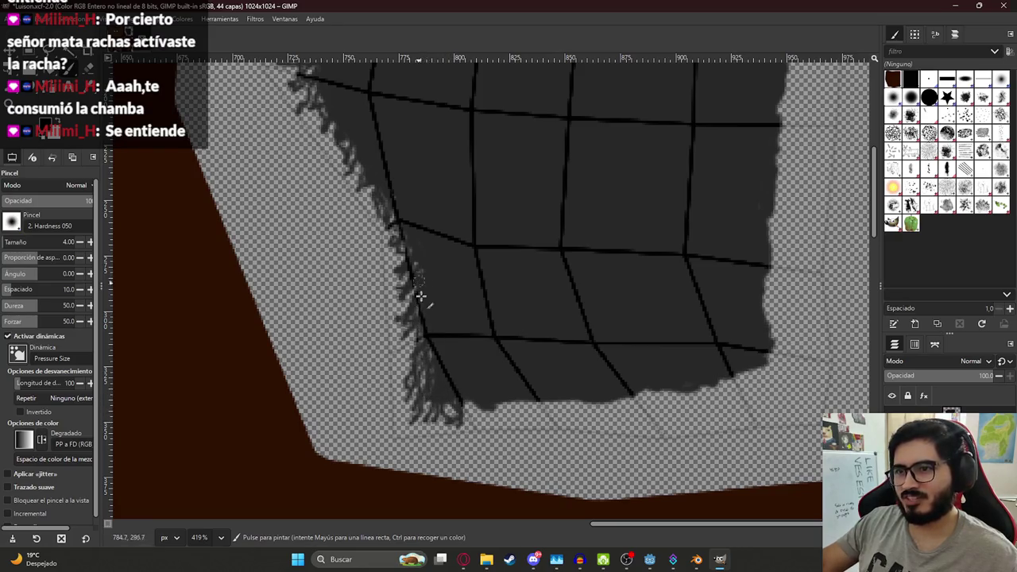
pyautogui.moveTo(469, 397); pyautogui.dragTo(461, 414)
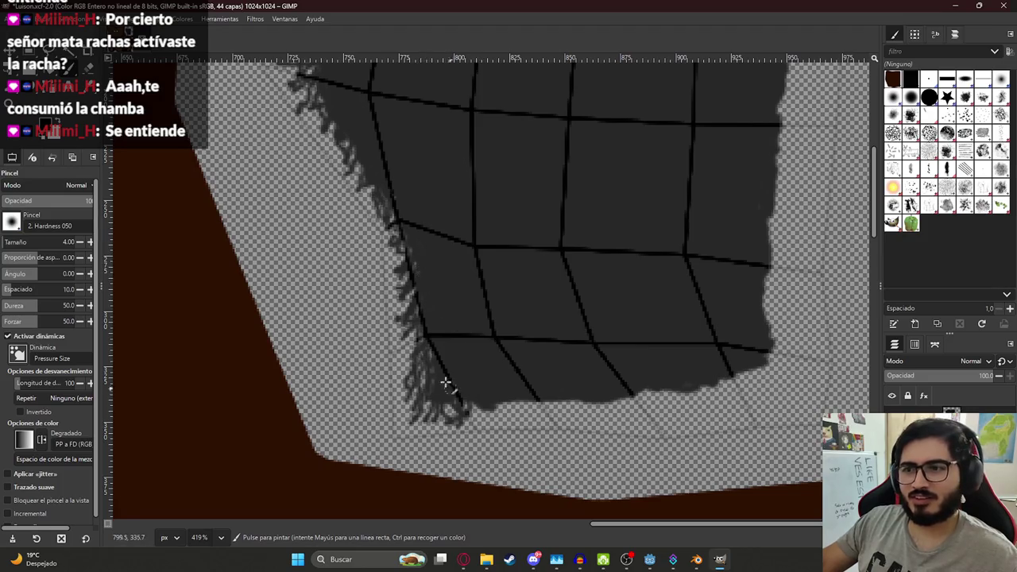
pyautogui.moveTo(416, 342); pyautogui.dragTo(401, 360)
pyautogui.moveTo(405, 395); pyautogui.dragTo(402, 427)
pyautogui.moveTo(395, 305); pyautogui.dragTo(401, 270)
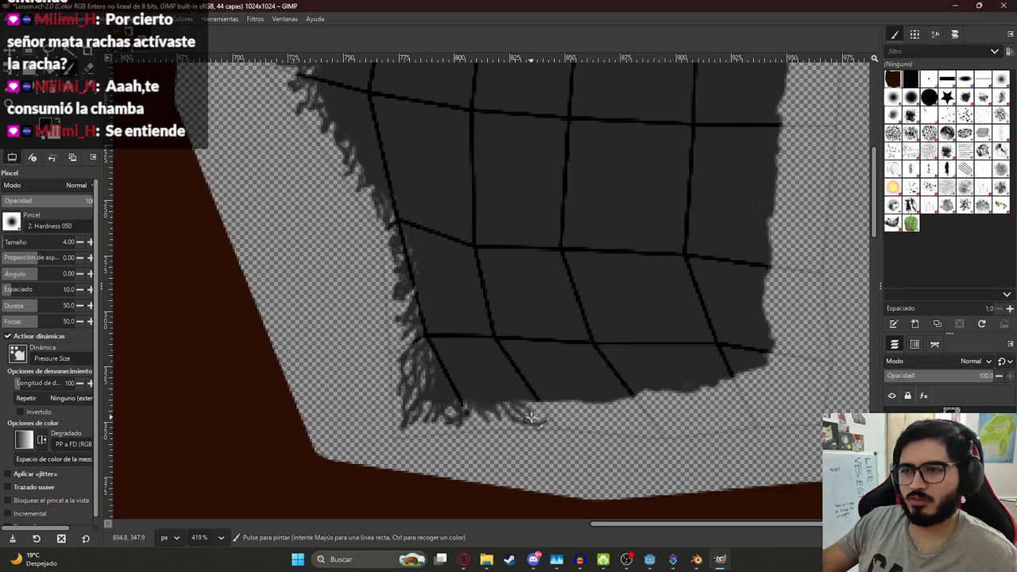
pyautogui.scroll(2, 530, 417)
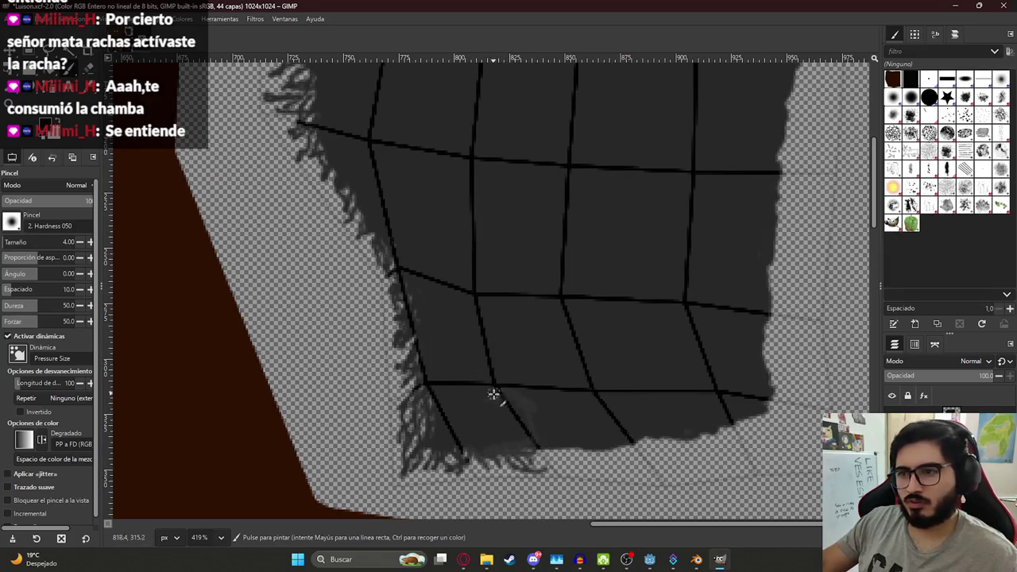
pyautogui.scroll(-3, 595, 415)
pyautogui.hscroll(3, 494, 397)
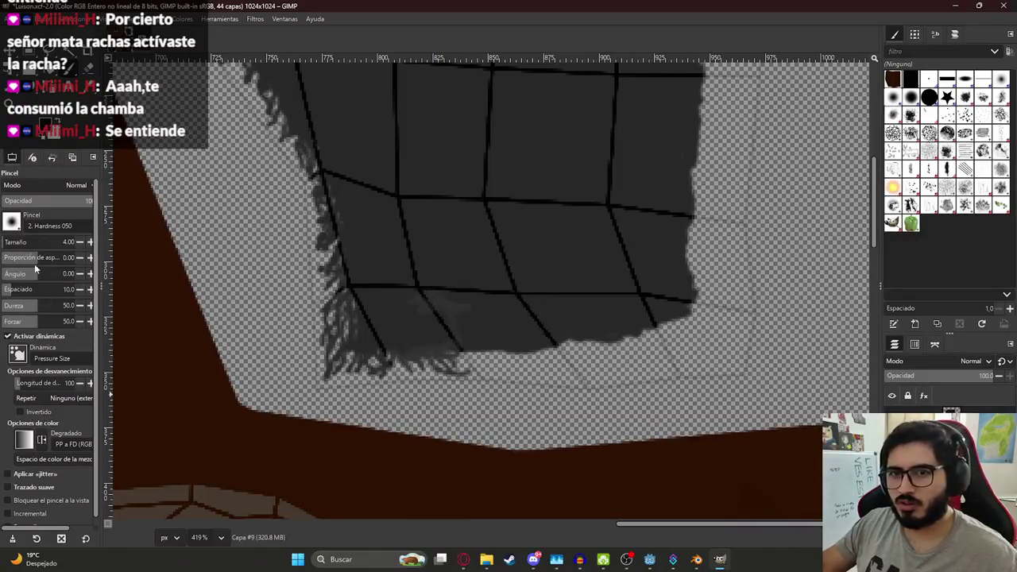
# Step: Confirm black 000000 as the foreground colour and start hair strands along the bottom edge
pyautogui.click(22, 135)
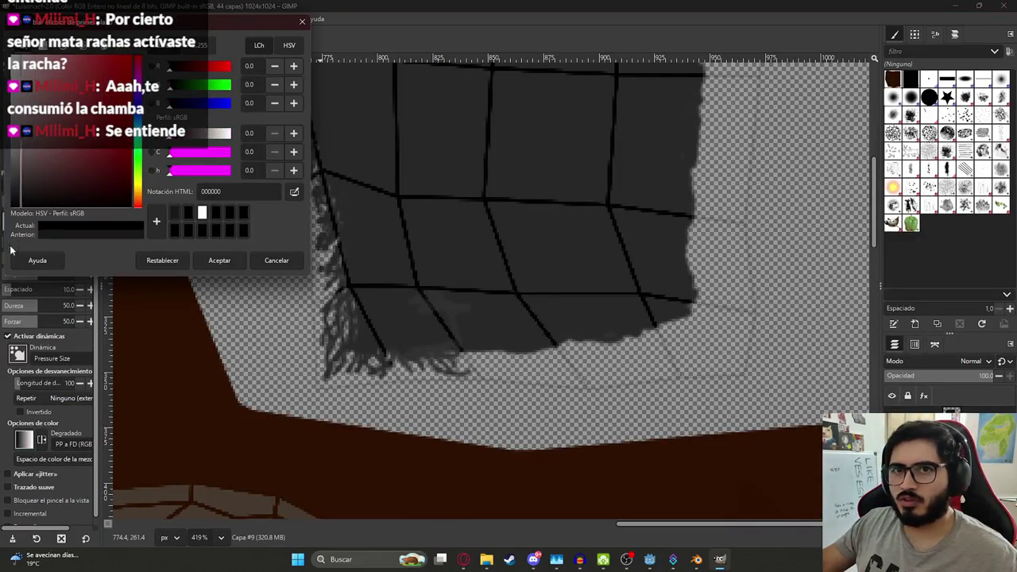
pyautogui.click(232, 260)
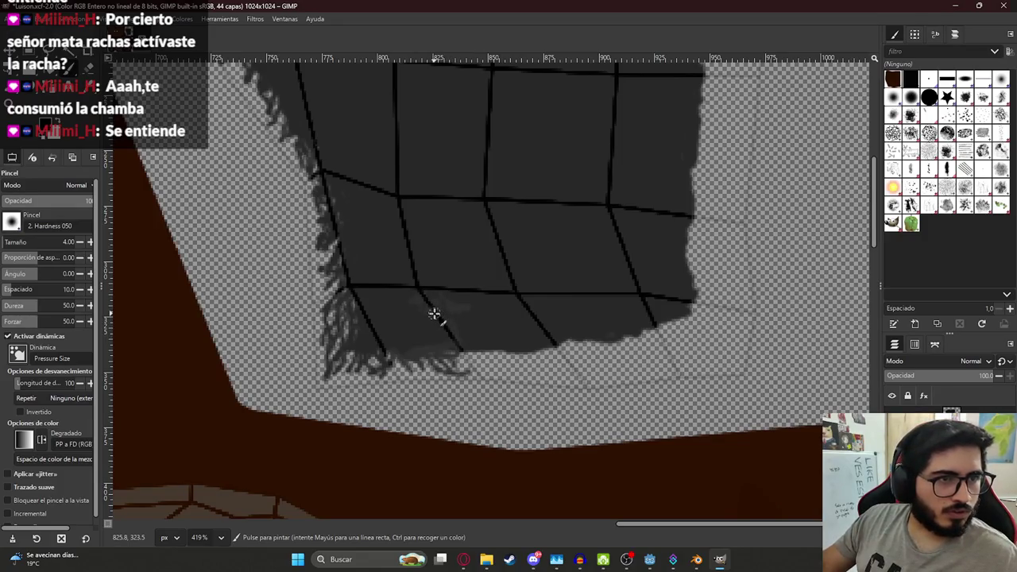
pyautogui.moveTo(462, 338)
pyautogui.mouseDown()
pyautogui.moveTo(472, 357)
pyautogui.moveTo(457, 361)
pyautogui.moveTo(482, 370)
pyautogui.moveTo(517, 374)
pyautogui.moveTo(534, 358)
pyautogui.moveTo(576, 377)
pyautogui.mouseUp()
pyautogui.moveTo(560, 343)
pyautogui.mouseDown()
pyautogui.moveTo(585, 374)
pyautogui.moveTo(629, 367)
pyautogui.mouseUp()
# Step: Carry the bottom fringe of strands right and thicken it at the lower right corner
pyautogui.moveTo(587, 337); pyautogui.dragTo(653, 374)
pyautogui.moveTo(642, 329)
pyautogui.mouseDown()
pyautogui.moveTo(664, 364)
pyautogui.moveTo(646, 375)
pyautogui.moveTo(684, 350)
pyautogui.moveTo(718, 359)
pyautogui.mouseUp()
pyautogui.moveTo(662, 344); pyautogui.dragTo(719, 367)
pyautogui.moveTo(654, 319)
pyautogui.mouseDown()
pyautogui.moveTo(728, 343)
pyautogui.moveTo(744, 365)
pyautogui.mouseUp()
pyautogui.moveTo(683, 327)
pyautogui.mouseDown()
pyautogui.moveTo(731, 347)
pyautogui.moveTo(723, 310)
pyautogui.mouseUp()
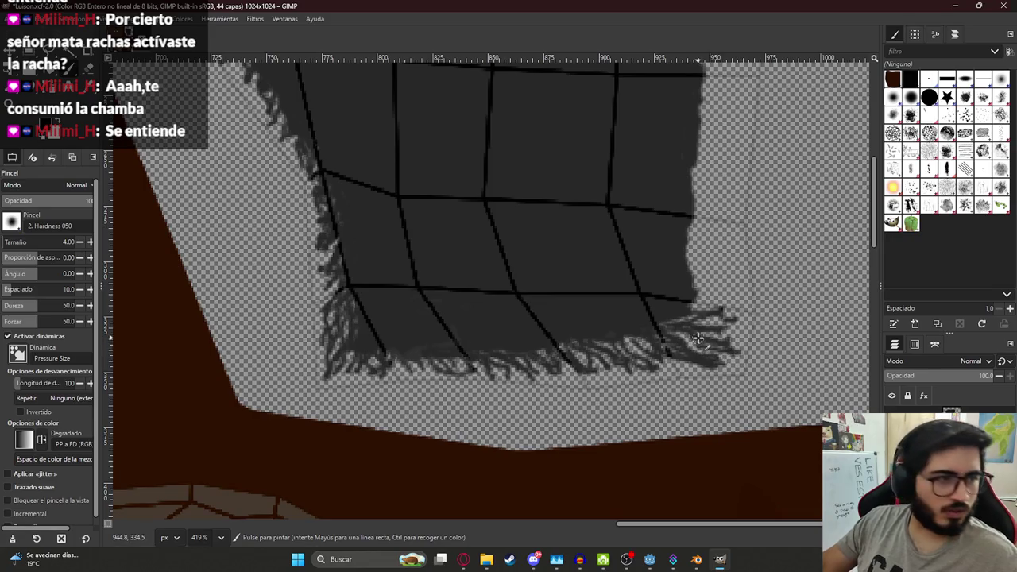
# Step: Extend the bottom grid line further to the right
pyautogui.scroll(2, 699, 343)
pyautogui.keyDown('shift'); pyautogui.hscroll(2, 656, 350); pyautogui.keyUp('shift')
pyautogui.moveTo(657, 350); pyautogui.dragTo(649, 372, button='middle')
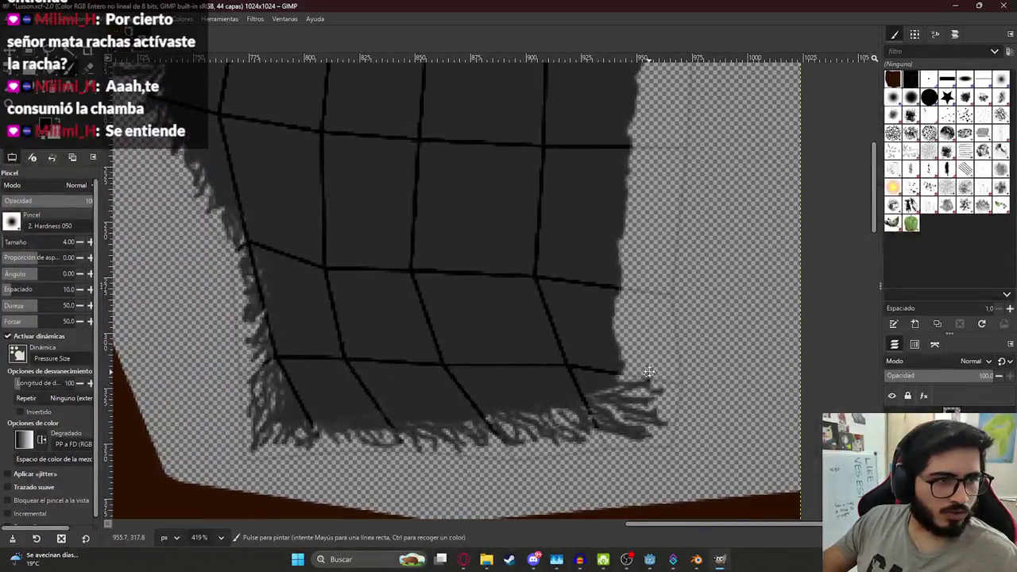
pyautogui.moveTo(620, 372); pyautogui.dragTo(650, 372)
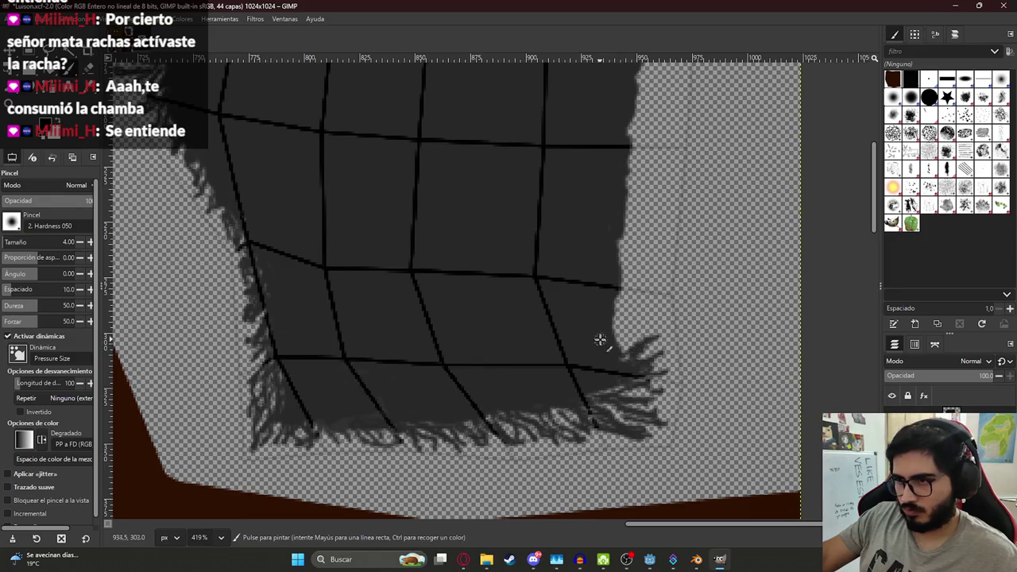
# Step: Paint strands up the lower right side and begin a fringe on the top edge
pyautogui.moveTo(608, 324)
pyautogui.mouseDown()
pyautogui.moveTo(653, 334)
pyautogui.moveTo(660, 346)
pyautogui.mouseUp()
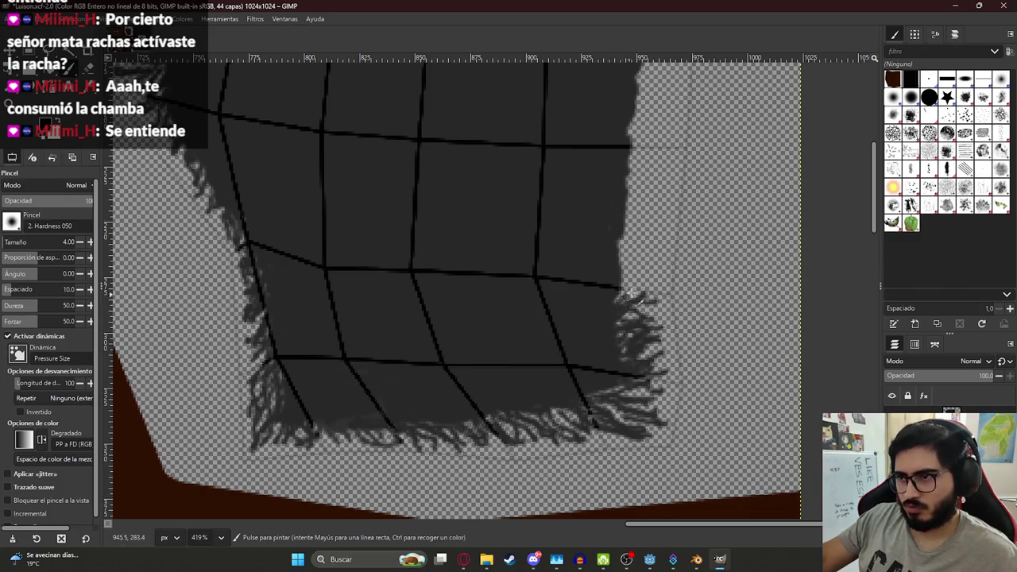
pyautogui.moveTo(613, 296); pyautogui.dragTo(658, 278)
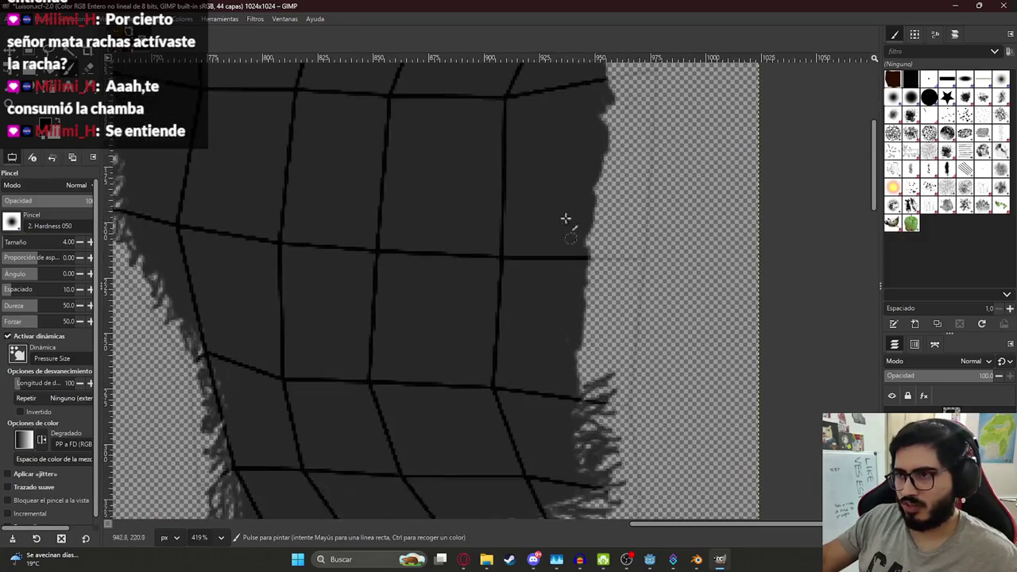
pyautogui.moveTo(627, 274); pyautogui.dragTo(579, 438, button='middle')
pyautogui.moveTo(269, 219)
pyautogui.mouseDown()
pyautogui.moveTo(265, 194)
pyautogui.moveTo(277, 189)
pyautogui.mouseUp()
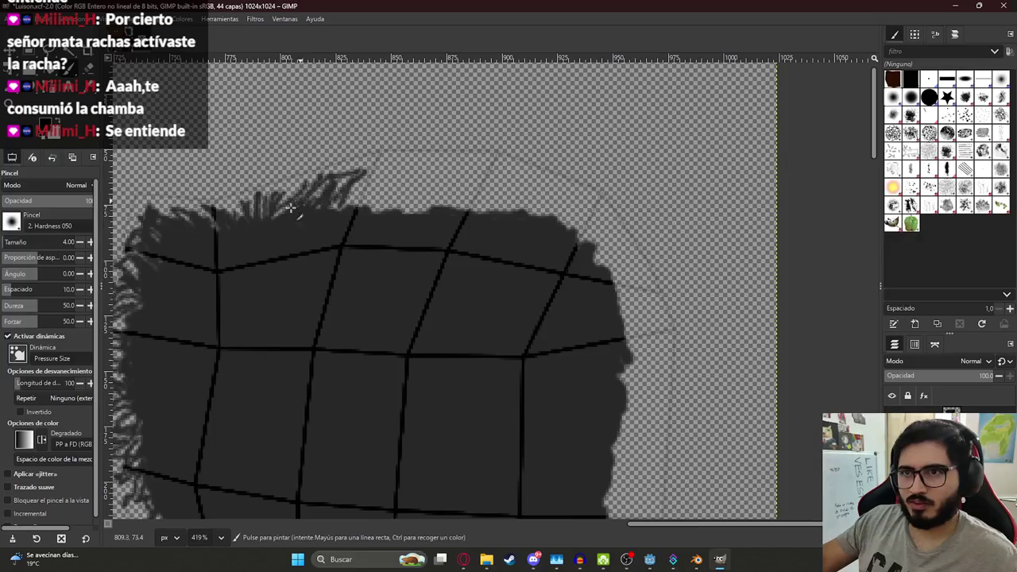
# Step: Extend and thicken the hair fringe along the top edge, then save the XCF
pyautogui.moveTo(350, 210)
pyautogui.mouseDown()
pyautogui.moveTo(341, 187)
pyautogui.moveTo(381, 168)
pyautogui.mouseUp()
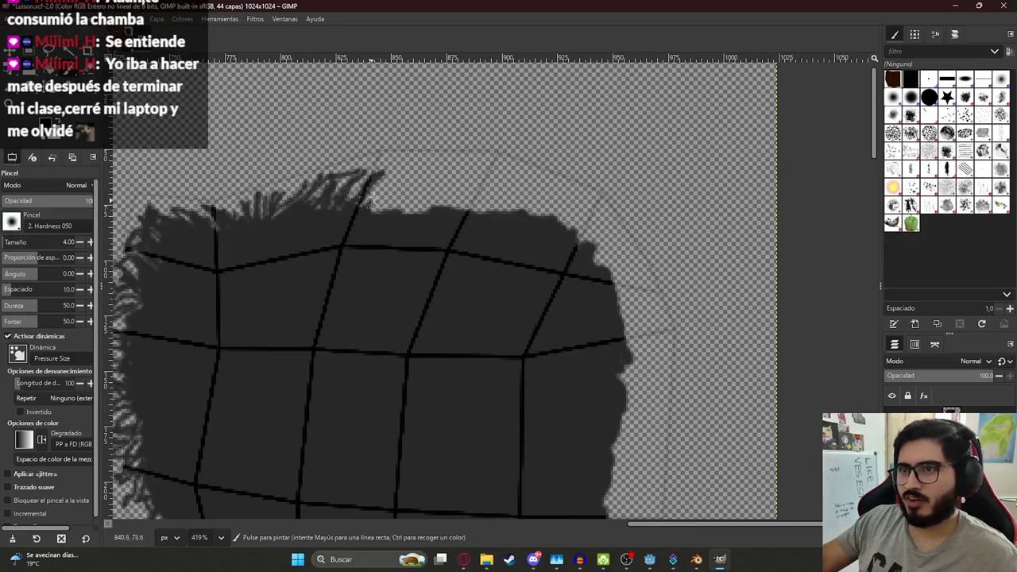
pyautogui.moveTo(368, 208); pyautogui.dragTo(399, 168)
pyautogui.moveTo(395, 215)
pyautogui.mouseDown()
pyautogui.moveTo(409, 161)
pyautogui.moveTo(436, 164)
pyautogui.moveTo(425, 184)
pyautogui.moveTo(459, 167)
pyautogui.mouseUp()
pyautogui.moveTo(441, 206)
pyautogui.mouseDown()
pyautogui.moveTo(469, 162)
pyautogui.moveTo(482, 162)
pyautogui.moveTo(475, 196)
pyautogui.mouseUp()
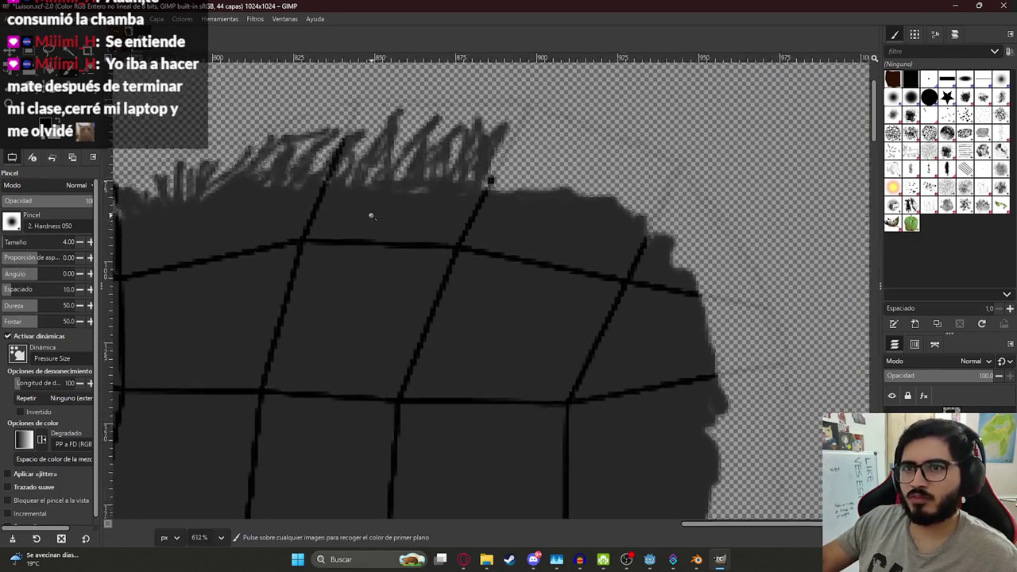
pyautogui.keyDown('ctrl'); pyautogui.scroll(-3, 370, 214); pyautogui.keyUp('ctrl')
pyautogui.moveTo(487, 325)
pyautogui.mouseDown(button='middle')
pyautogui.moveTo(428, 280)
pyautogui.moveTo(406, 302)
pyautogui.mouseUp(button='middle')
pyautogui.keyDown('ctrl'); pyautogui.scroll(-1, 406, 302); pyautogui.keyUp('ctrl')
pyautogui.keyDown('ctrl'); pyautogui.scroll(2, 394, 306); pyautogui.keyUp('ctrl')
pyautogui.moveTo(418, 212); pyautogui.dragTo(371, 315, button='middle')
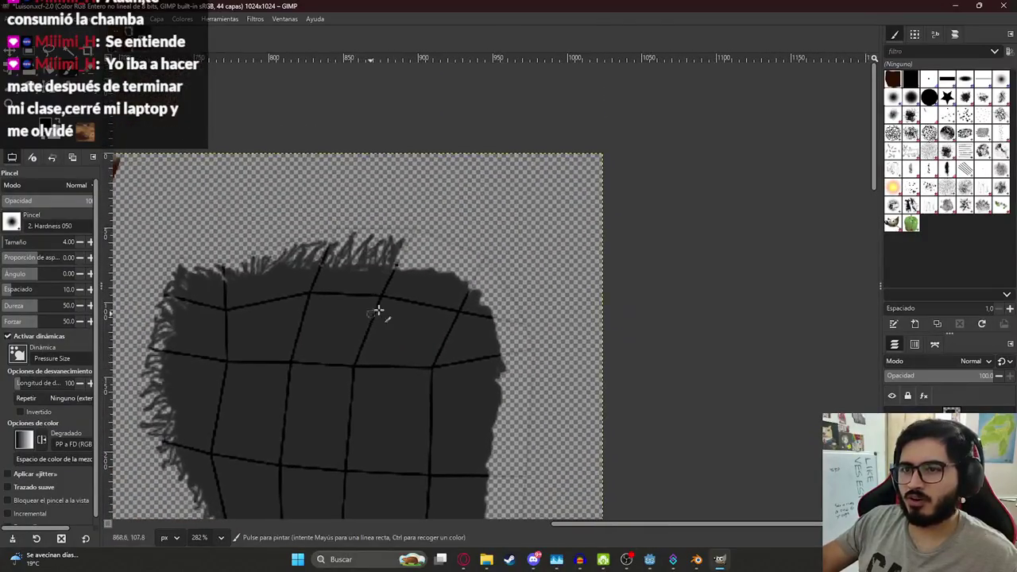
pyautogui.keyDown('ctrl'); pyautogui.scroll(1, 409, 256); pyautogui.keyUp('ctrl')
pyautogui.keyDown('ctrl'); pyautogui.scroll(1, 418, 257); pyautogui.keyUp('ctrl')
pyautogui.moveTo(438, 210)
pyautogui.mouseDown()
pyautogui.moveTo(421, 242)
pyautogui.moveTo(407, 240)
pyautogui.mouseUp()
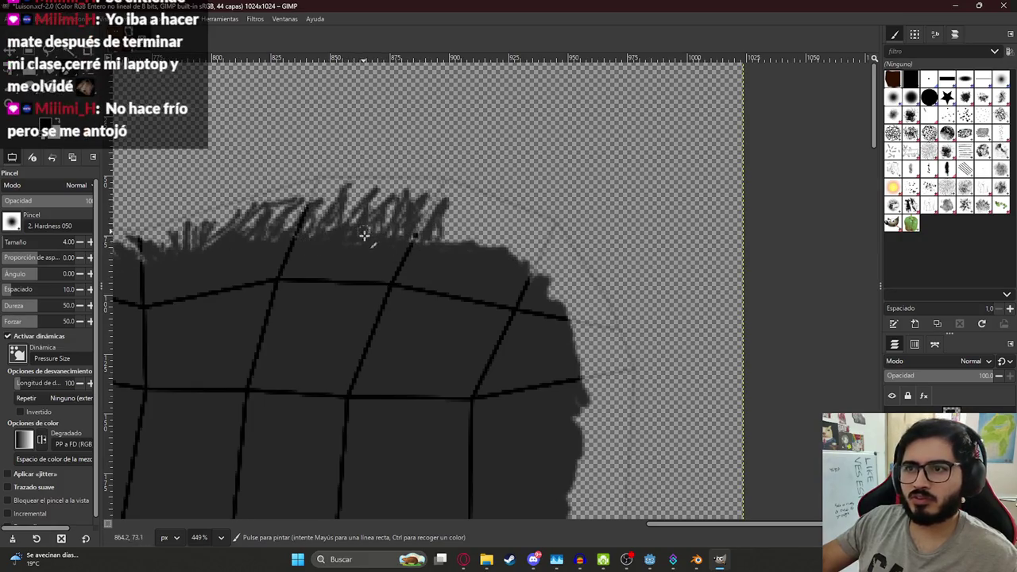
pyautogui.hotkey('ctrl', 's')
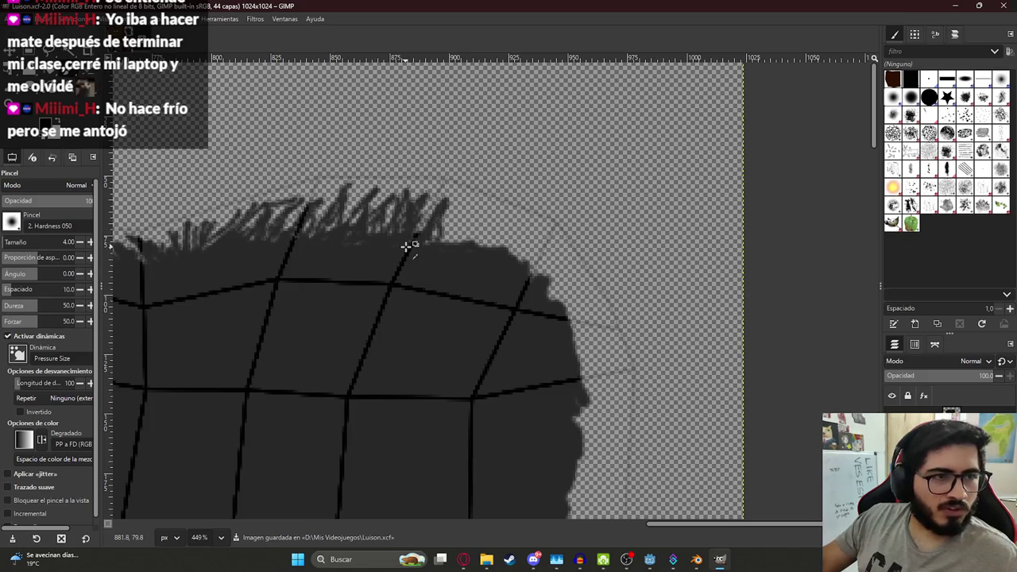
# Step: Paint dark, curling strands along the hair's top-right corner and upper right edge
pyautogui.moveTo(459, 213)
pyautogui.mouseDown()
pyautogui.moveTo(446, 248)
pyautogui.moveTo(469, 208)
pyautogui.mouseUp()
pyautogui.moveTo(458, 243); pyautogui.dragTo(479, 202)
pyautogui.moveTo(456, 259); pyautogui.dragTo(499, 209)
pyautogui.moveTo(480, 247); pyautogui.dragTo(500, 214)
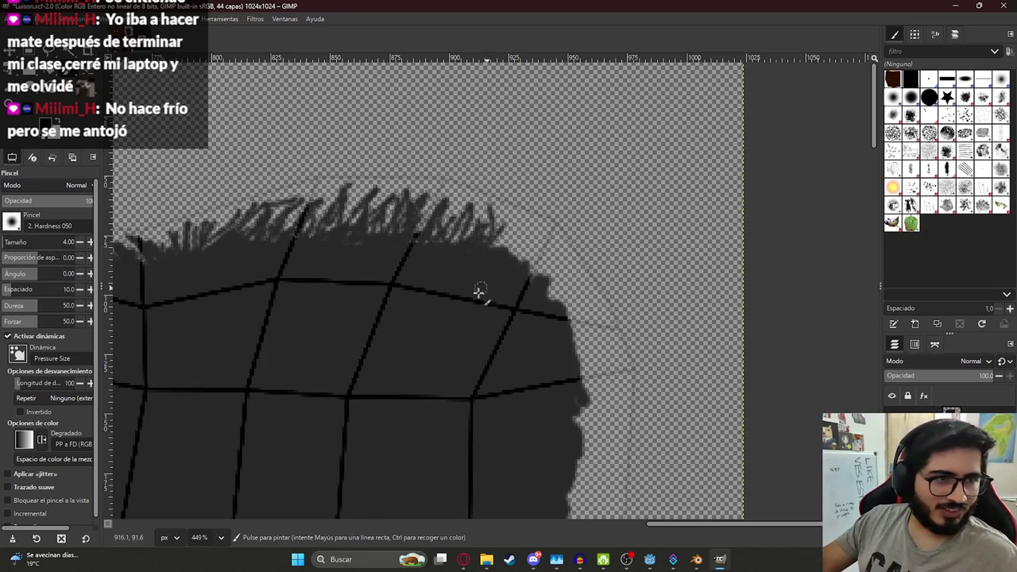
pyautogui.moveTo(532, 242)
pyautogui.mouseDown()
pyautogui.moveTo(541, 229)
pyautogui.moveTo(502, 235)
pyautogui.mouseUp()
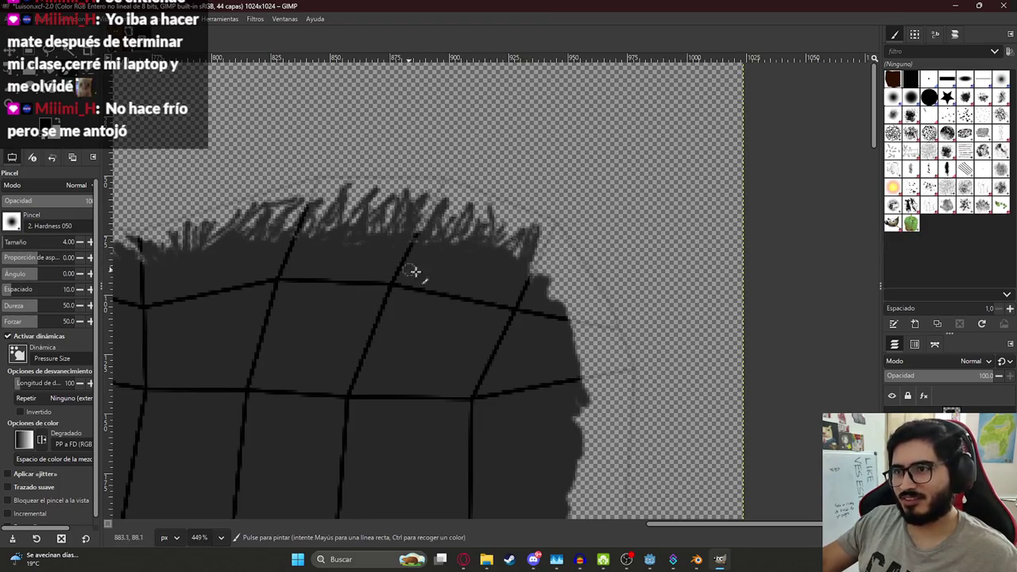
pyautogui.moveTo(534, 265); pyautogui.dragTo(556, 234)
pyautogui.moveTo(540, 284)
pyautogui.mouseDown()
pyautogui.moveTo(568, 256)
pyautogui.moveTo(591, 284)
pyautogui.moveTo(556, 310)
pyautogui.moveTo(608, 324)
pyautogui.moveTo(612, 350)
pyautogui.moveTo(608, 323)
pyautogui.moveTo(607, 356)
pyautogui.moveTo(619, 370)
pyautogui.mouseUp()
pyautogui.moveTo(586, 372)
pyautogui.mouseDown(button='middle')
pyautogui.moveTo(512, 270)
pyautogui.moveTo(525, 247)
pyautogui.mouseUp(button='middle')
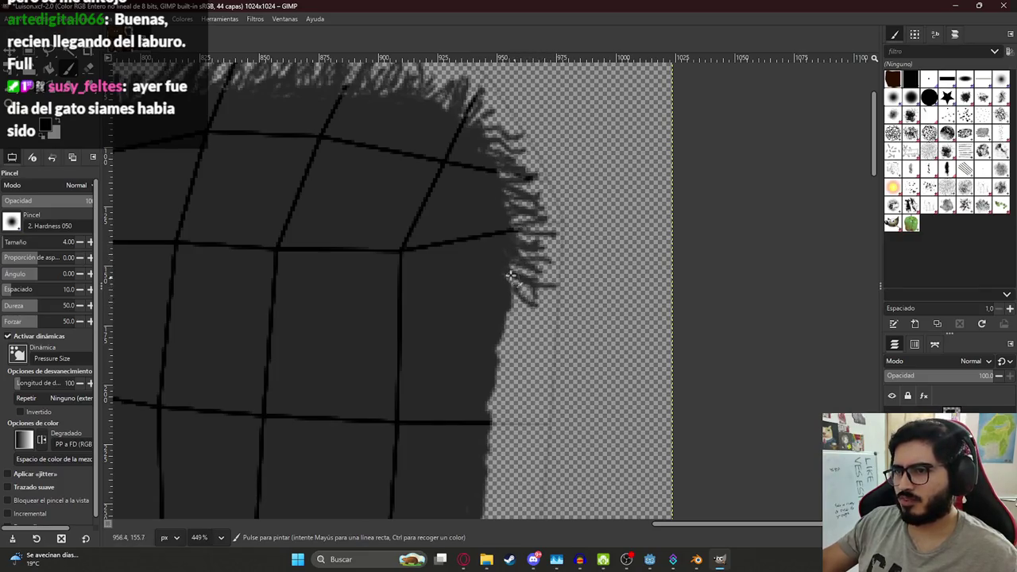
# Step: Paint dark strands along the middle of the hair's right edge and save
pyautogui.moveTo(502, 314)
pyautogui.mouseDown()
pyautogui.moveTo(540, 302)
pyautogui.moveTo(517, 331)
pyautogui.mouseUp()
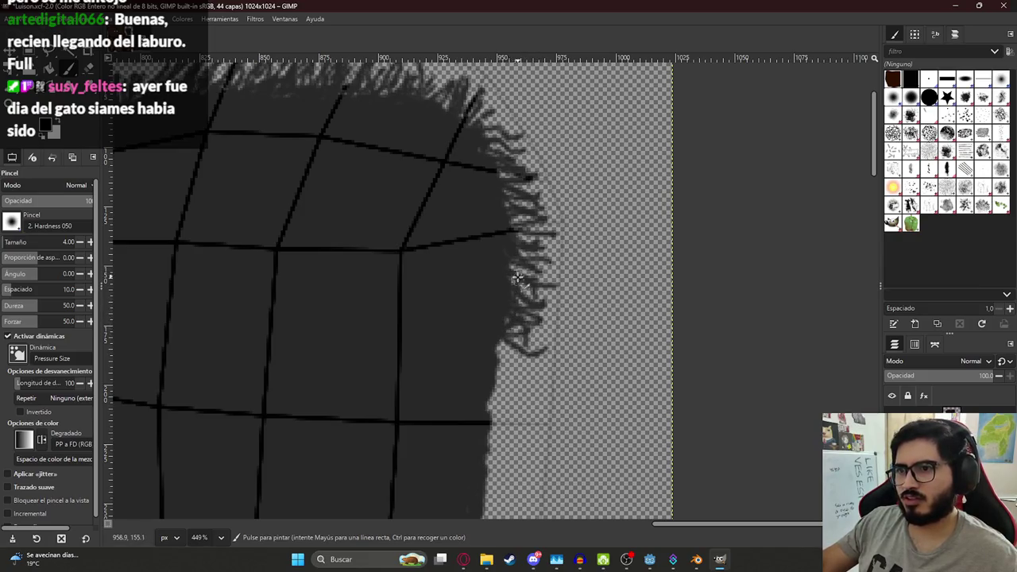
pyautogui.keyDown('ctrl'); pyautogui.scroll(-1, 503, 272); pyautogui.keyUp('ctrl')
pyautogui.keyDown('ctrl'); pyautogui.scroll(-2, 556, 334); pyautogui.keyUp('ctrl')
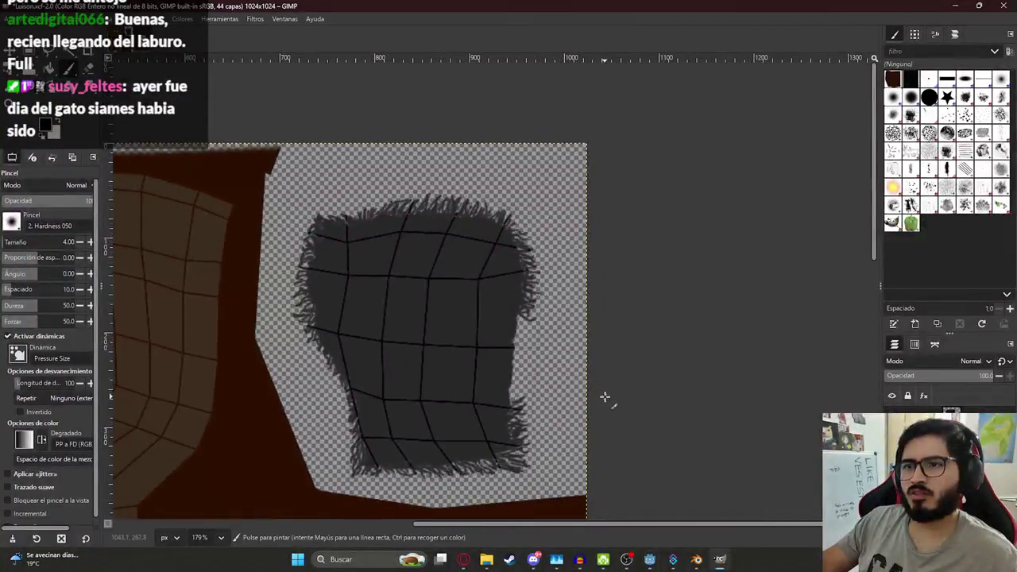
pyautogui.keyDown('ctrl'); pyautogui.scroll(-2, 606, 400); pyautogui.keyUp('ctrl')
pyautogui.keyDown('ctrl'); pyautogui.scroll(1, 422, 241); pyautogui.keyUp('ctrl')
pyautogui.keyDown('ctrl'); pyautogui.scroll(1, 419, 235); pyautogui.keyUp('ctrl')
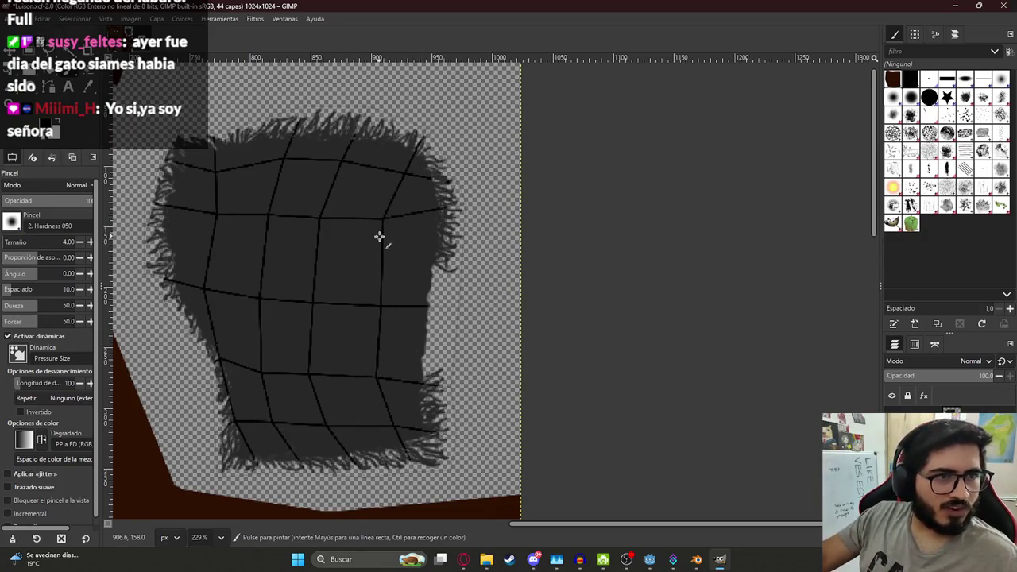
pyautogui.keyDown('ctrl'); pyautogui.scroll(1, 400, 238); pyautogui.keyUp('ctrl')
pyautogui.keyDown('ctrl'); pyautogui.scroll(2, 445, 254); pyautogui.keyUp('ctrl')
pyautogui.moveTo(445, 269)
pyautogui.mouseDown()
pyautogui.moveTo(487, 263)
pyautogui.moveTo(488, 293)
pyautogui.mouseUp()
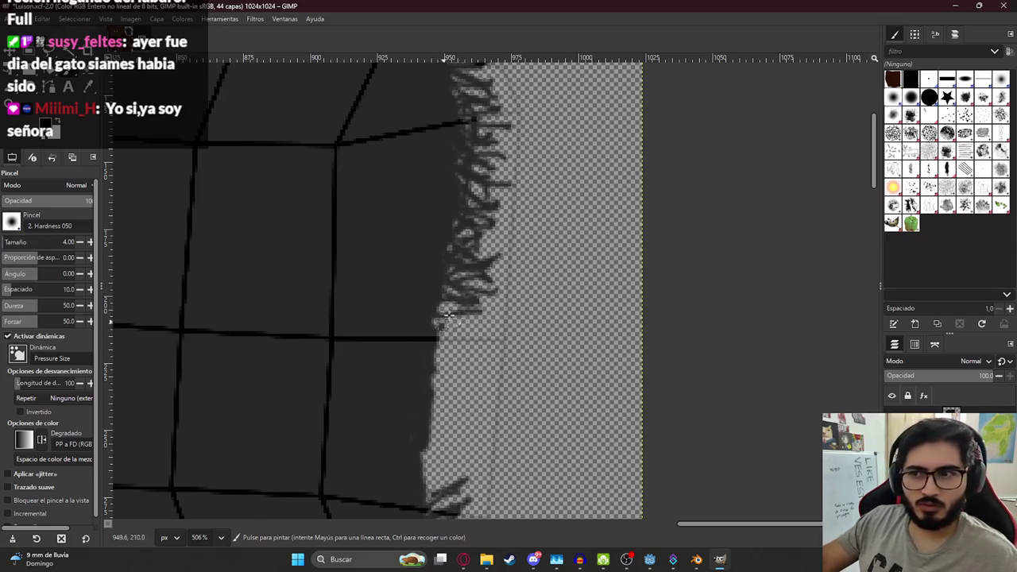
pyautogui.moveTo(472, 334)
pyautogui.mouseDown()
pyautogui.moveTo(435, 323)
pyautogui.moveTo(467, 320)
pyautogui.mouseUp()
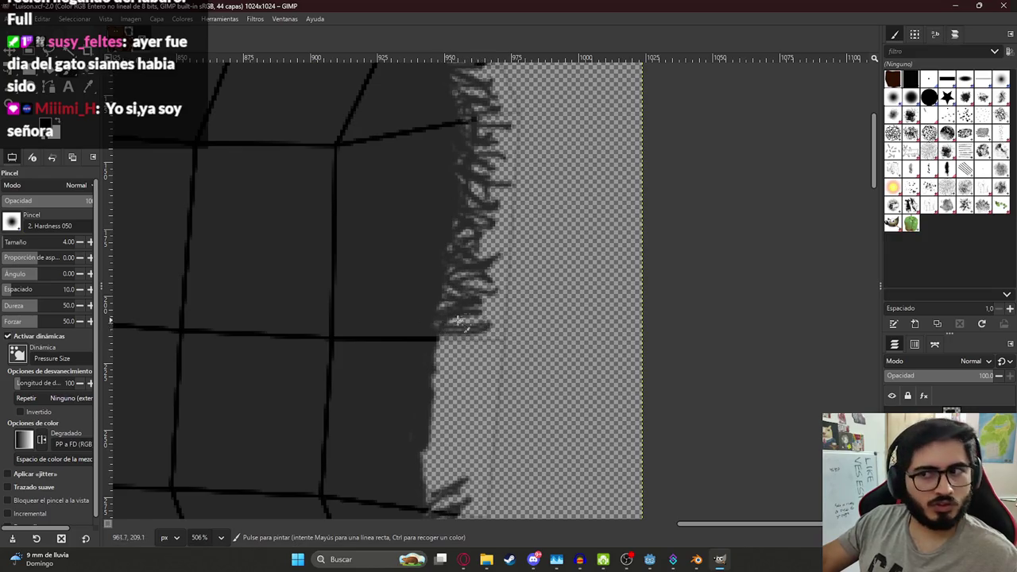
pyautogui.hotkey('ctrl', 's')
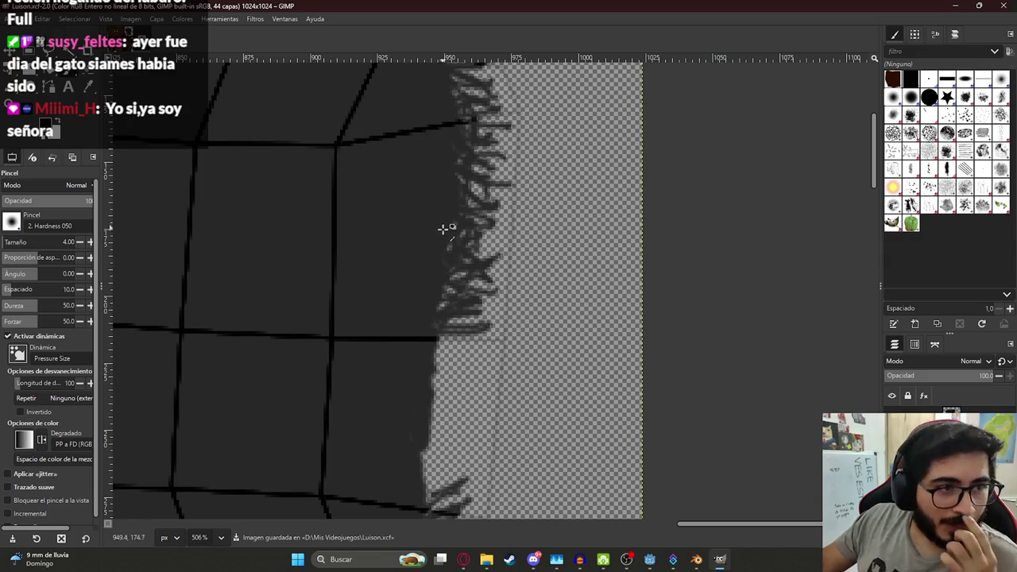
# Step: Darken and fill out the strands along the right hair edge
pyautogui.moveTo(447, 331)
pyautogui.mouseDown()
pyautogui.moveTo(473, 367)
pyautogui.moveTo(446, 362)
pyautogui.moveTo(433, 396)
pyautogui.mouseUp()
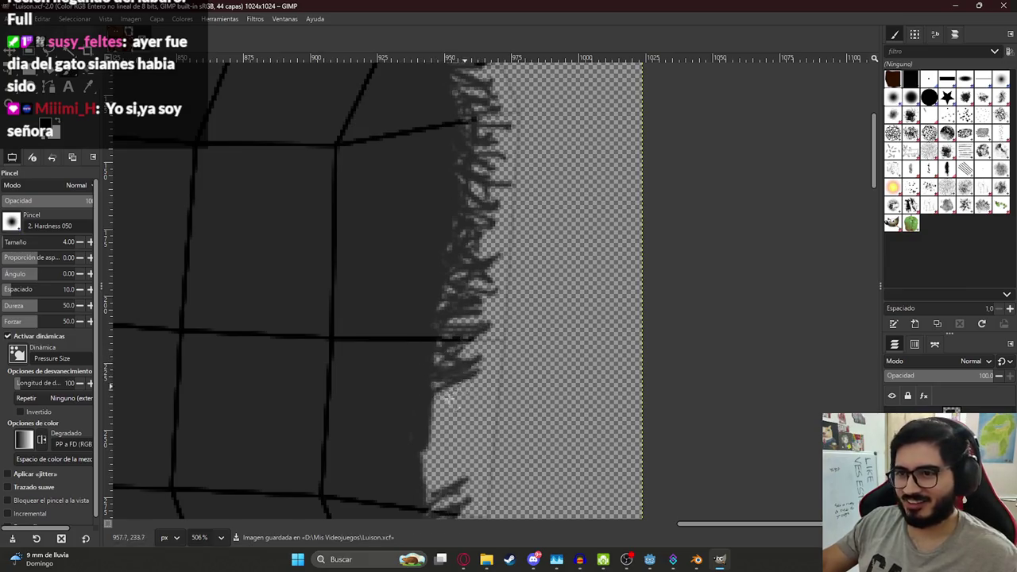
pyautogui.moveTo(432, 414); pyautogui.dragTo(447, 310, button='middle')
pyautogui.moveTo(477, 284)
pyautogui.mouseDown()
pyautogui.moveTo(472, 272)
pyautogui.moveTo(481, 280)
pyautogui.mouseUp()
pyautogui.moveTo(442, 359)
pyautogui.mouseDown()
pyautogui.moveTo(465, 369)
pyautogui.moveTo(485, 329)
pyautogui.moveTo(438, 347)
pyautogui.moveTo(431, 336)
pyautogui.moveTo(484, 277)
pyautogui.moveTo(479, 230)
pyautogui.moveTo(467, 226)
pyautogui.moveTo(445, 370)
pyautogui.moveTo(453, 417)
pyautogui.moveTo(461, 213)
pyautogui.mouseUp()
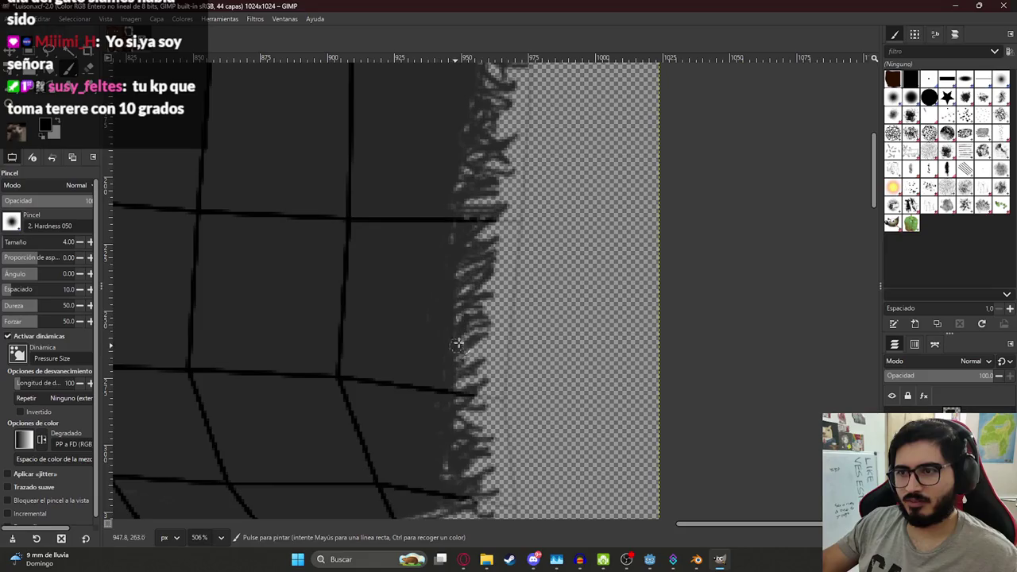
pyautogui.keyDown('ctrl'); pyautogui.scroll(-2, 477, 248); pyautogui.keyUp('ctrl')
# Step: Add fur strands on the hair's lower right edge, then zoom out to the full UV layout
pyautogui.keyDown('ctrl'); pyautogui.scroll(-2, 438, 262); pyautogui.keyUp('ctrl')
pyautogui.keyDown('ctrl'); pyautogui.scroll(-2, 444, 264); pyautogui.keyUp('ctrl')
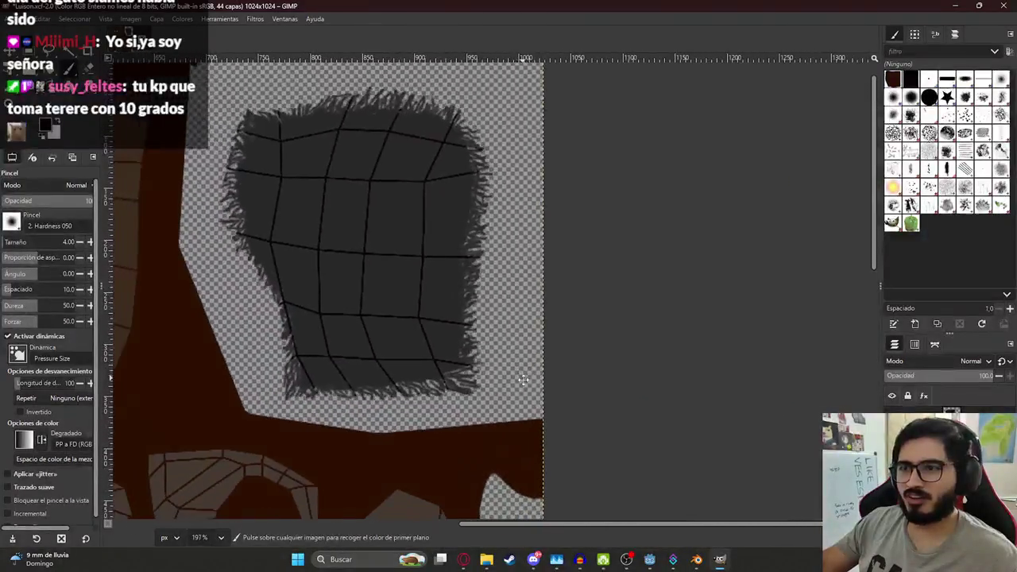
pyautogui.keyDown('ctrl'); pyautogui.scroll(-2, 457, 270); pyautogui.keyUp('ctrl')
pyautogui.keyDown('ctrl'); pyautogui.scroll(2, 457, 270); pyautogui.keyUp('ctrl')
pyautogui.keyDown('ctrl'); pyautogui.scroll(1, 438, 233); pyautogui.keyUp('ctrl')
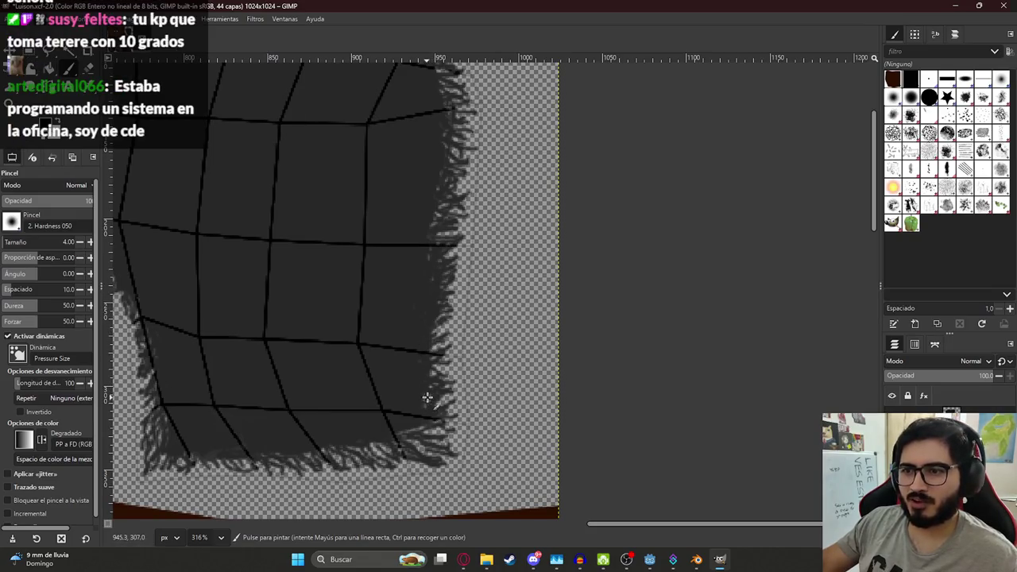
pyautogui.moveTo(441, 324); pyautogui.dragTo(437, 355)
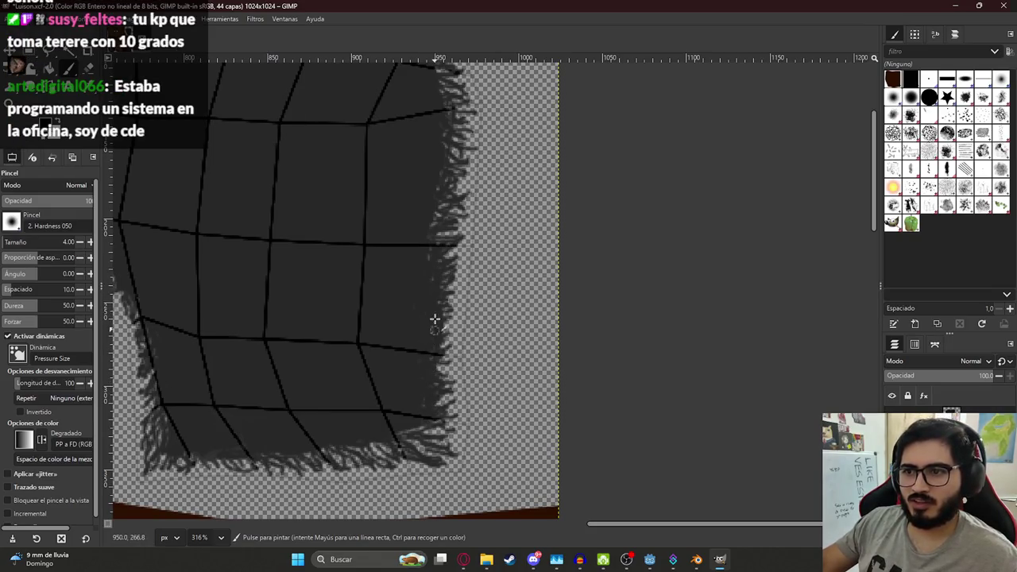
pyautogui.scroll(1, 435, 233)
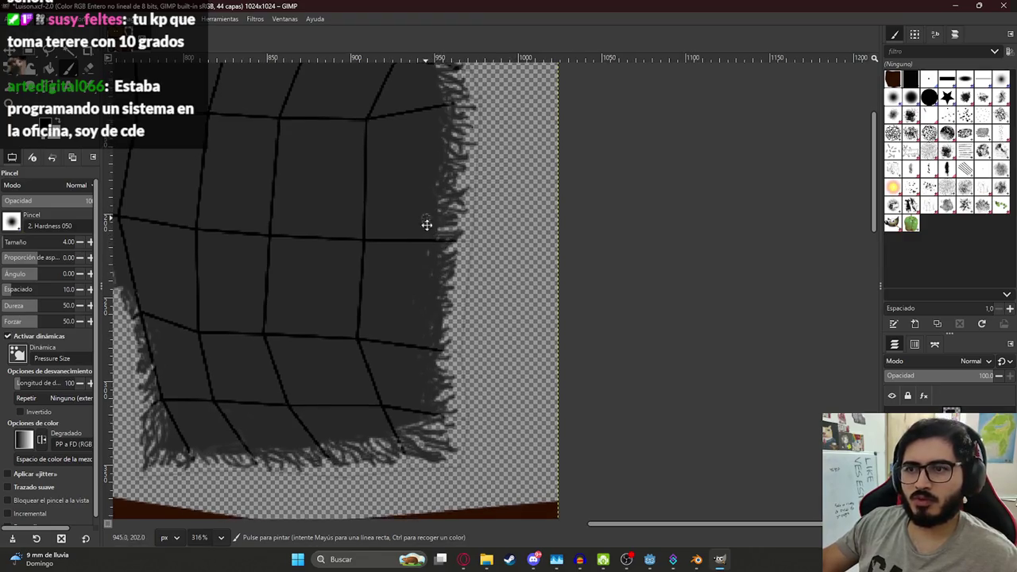
pyautogui.scroll(2, 449, 322)
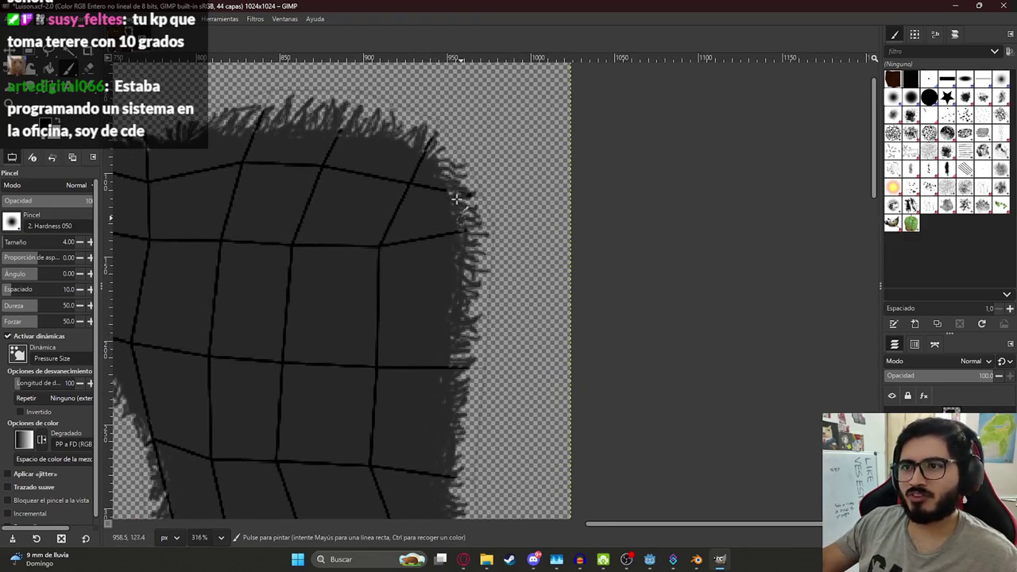
pyautogui.keyDown('ctrl'); pyautogui.scroll(-1, 441, 208); pyautogui.keyUp('ctrl')
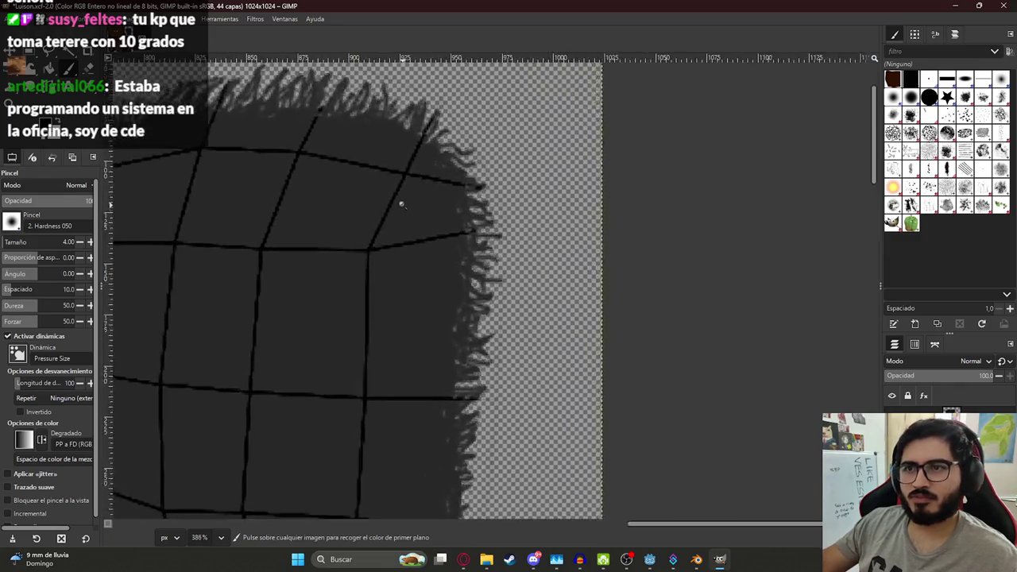
pyautogui.keyDown('ctrl'); pyautogui.scroll(-3, 399, 199); pyautogui.keyUp('ctrl')
pyautogui.keyDown('ctrl'); pyautogui.scroll(-1, 472, 348); pyautogui.keyUp('ctrl')
pyautogui.keyDown('ctrl'); pyautogui.scroll(-1, 473, 347); pyautogui.keyUp('ctrl')
pyautogui.keyDown('ctrl'); pyautogui.scroll(-1, 472, 350); pyautogui.keyUp('ctrl')
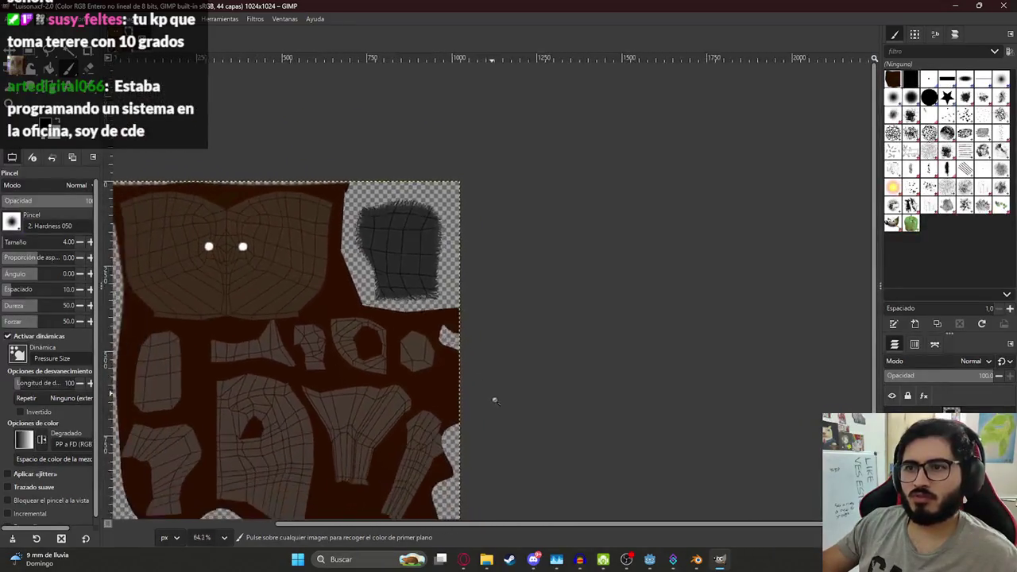
pyautogui.keyDown('ctrl'); pyautogui.scroll(-1, 477, 382); pyautogui.keyUp('ctrl')
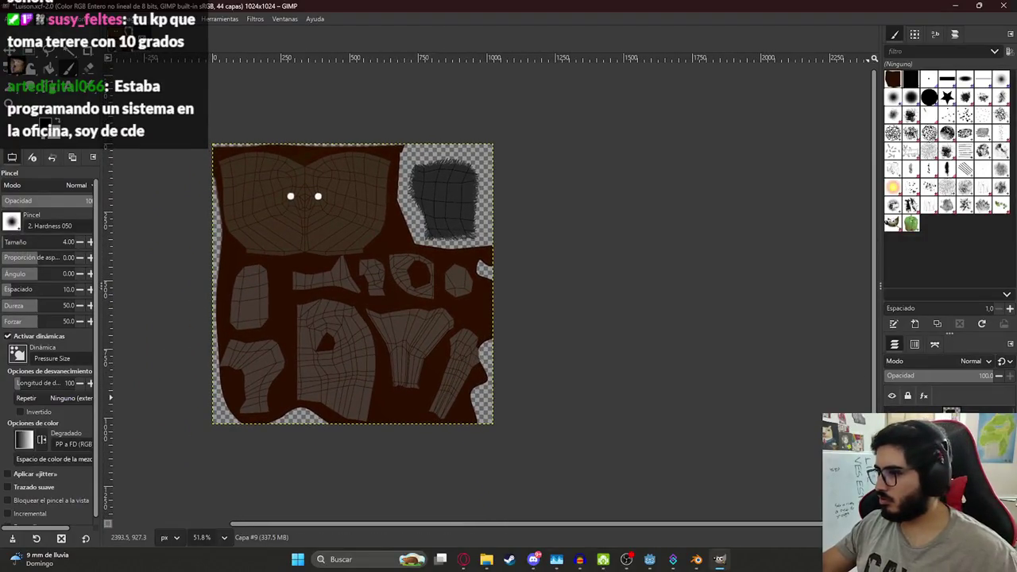
# Step: Hide the UV wireframe layer, export LuisonTexture.png, and return to Blender
pyautogui.click(891, 429)
pyautogui.click(16, 19)
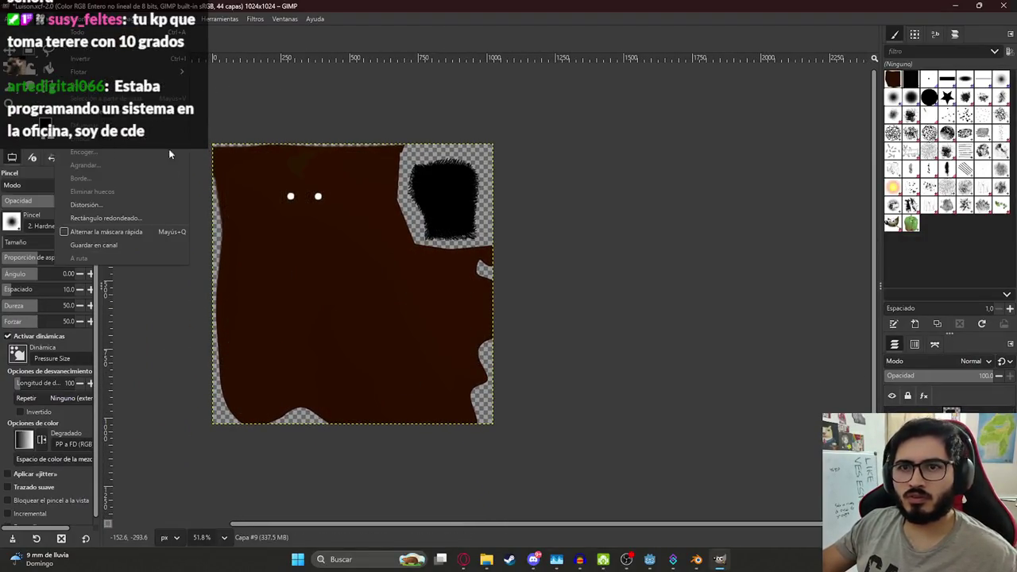
pyautogui.click(86, 180)
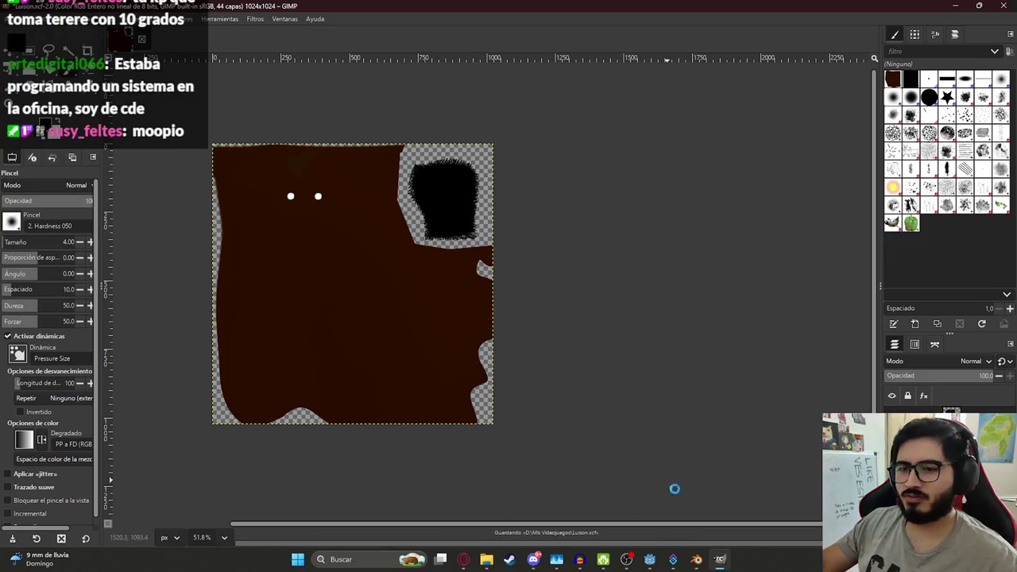
pyautogui.click(696, 559)
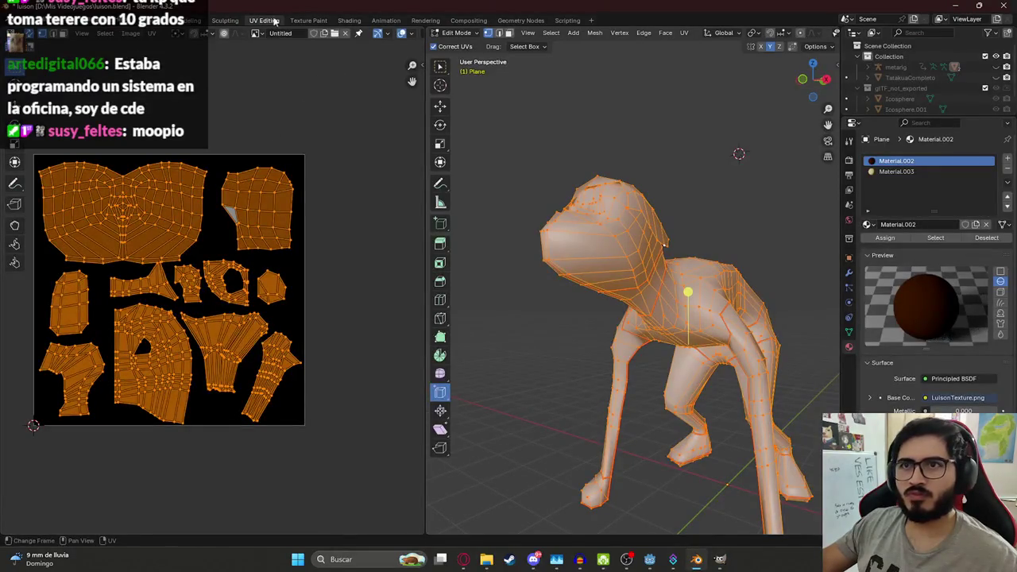
# Step: In the Shading workspace, replace the texture node's image with LuisonTexture.png
pyautogui.click(349, 20)
pyautogui.click(341, 362)
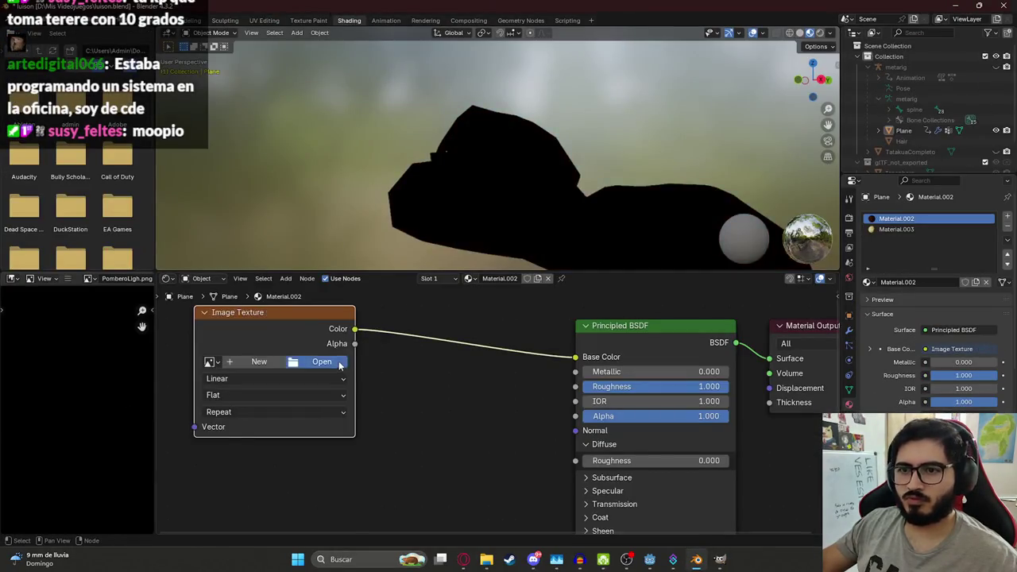
pyautogui.click(311, 362)
pyautogui.scroll(-5, 659, 266)
pyautogui.scroll(-5, 723, 259)
pyautogui.scroll(-5, 739, 266)
pyautogui.scroll(-5, 755, 274)
pyautogui.scroll(-5, 770, 282)
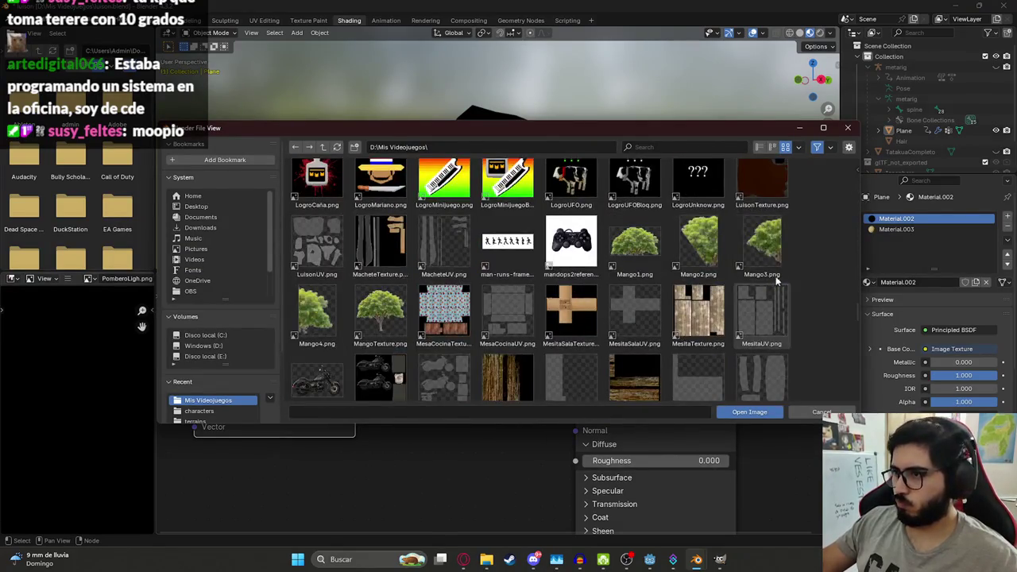
pyautogui.scroll(2, 767, 258)
pyautogui.doubleClick(765, 246)
# Step: Link the texture's Alpha output to the Principled BSDF Alpha and view the creature from below
pyautogui.moveTo(575, 416); pyautogui.dragTo(354, 344)
pyautogui.moveTo(620, 99)
pyautogui.mouseDown(button='middle')
pyautogui.moveTo(639, 151)
pyautogui.moveTo(493, 205)
pyautogui.moveTo(650, 92)
pyautogui.mouseUp(button='middle')
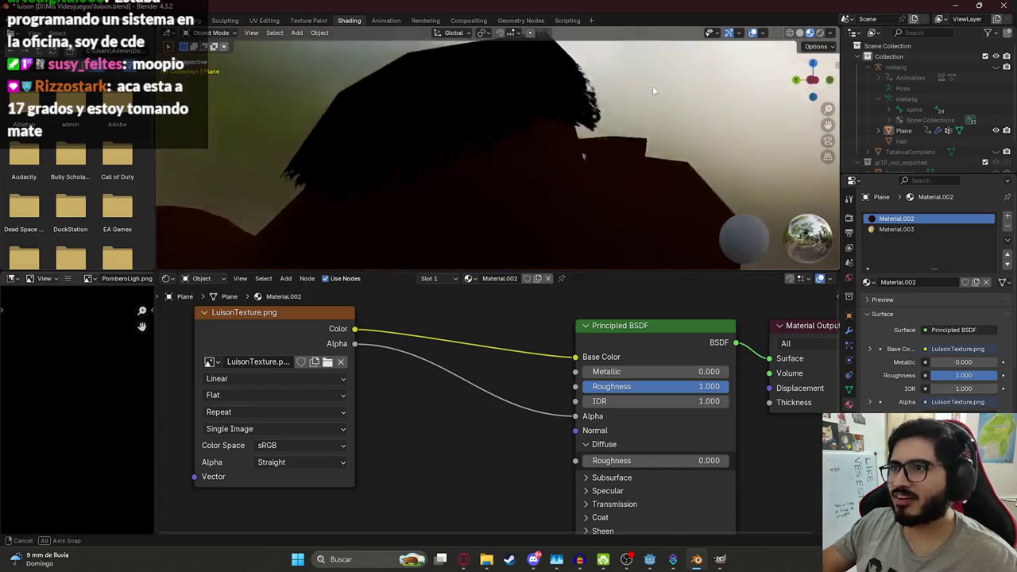
pyautogui.moveTo(650, 92)
pyautogui.mouseDown(button='middle')
pyautogui.moveTo(631, 122)
pyautogui.moveTo(484, 208)
pyautogui.moveTo(453, 210)
pyautogui.mouseUp(button='middle')
# Step: Switch the viewport to Material Preview, orbit around the character, and save luison.blend
pyautogui.press('z')
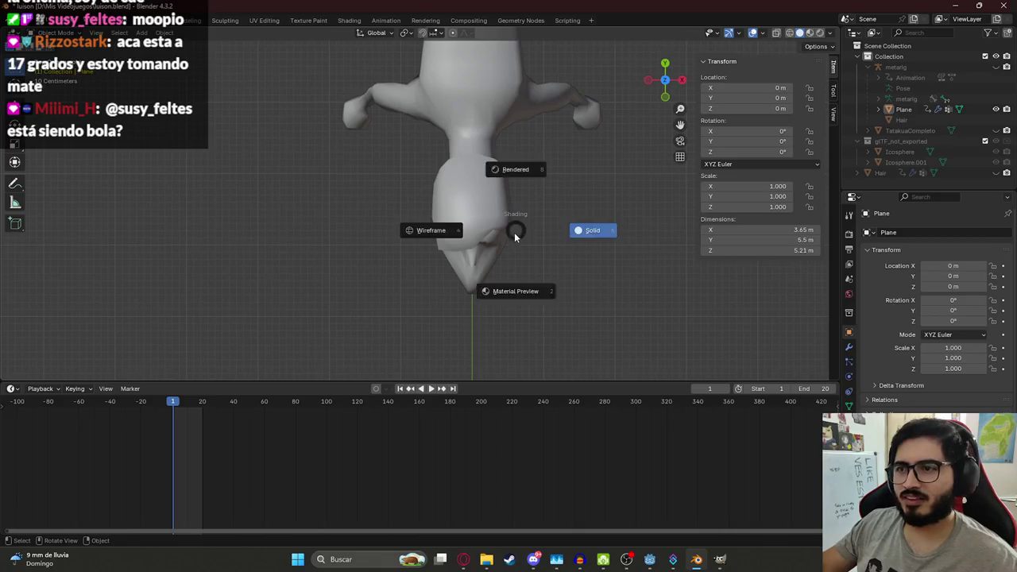
pyautogui.click(567, 229)
pyautogui.moveTo(512, 293)
pyautogui.mouseDown(button='middle')
pyautogui.moveTo(433, 205)
pyautogui.moveTo(370, 174)
pyautogui.moveTo(341, 181)
pyautogui.moveTo(483, 196)
pyautogui.moveTo(499, 171)
pyautogui.moveTo(327, 220)
pyautogui.moveTo(307, 200)
pyautogui.moveTo(356, 226)
pyautogui.moveTo(452, 229)
pyautogui.moveTo(479, 266)
pyautogui.moveTo(449, 236)
pyautogui.moveTo(413, 138)
pyautogui.mouseUp(button='middle')
pyautogui.hotkey('ctrl', 's')
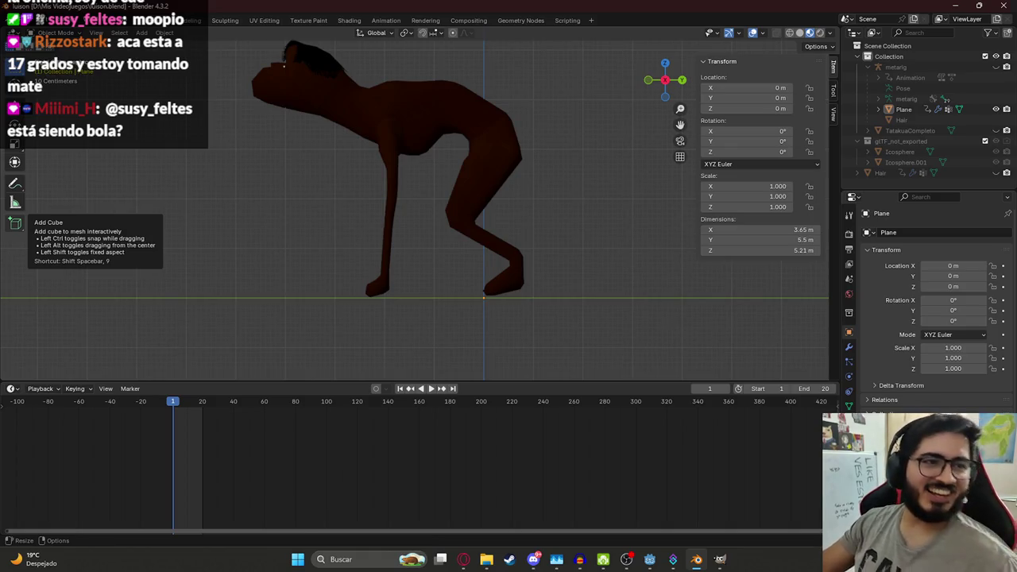
# Step: Select the character and zoom in on its head and hair, then return to GIMP
pyautogui.moveTo(164, 209)
pyautogui.mouseDown(button='middle')
pyautogui.moveTo(414, 195)
pyautogui.moveTo(344, 171)
pyautogui.moveTo(360, 178)
pyautogui.moveTo(371, 161)
pyautogui.mouseUp(button='middle')
pyautogui.click(412, 190)
pyautogui.scroll(3, 369, 189)
pyautogui.scroll(3, 361, 178)
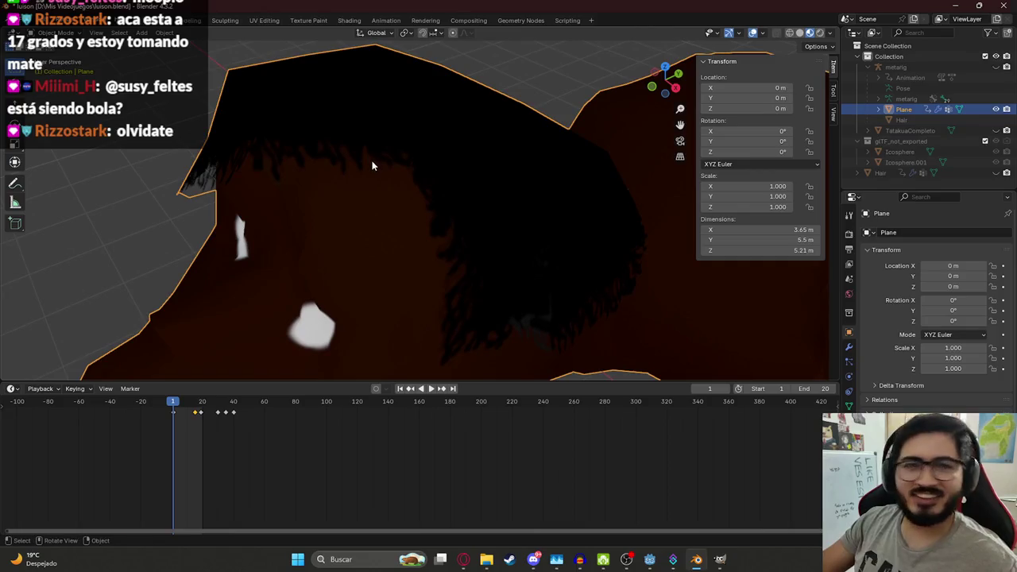
pyautogui.scroll(-5, 375, 166)
pyautogui.scroll(2, 375, 166)
pyautogui.hotkey('alt', 'Tab')
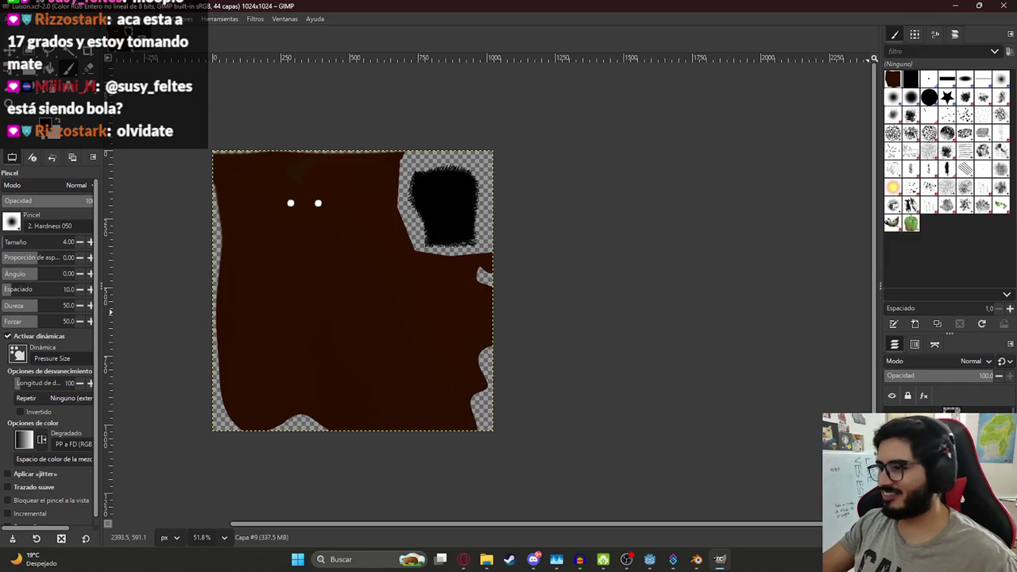
# Step: Zoom in on the hair island and switch to the Eraser at size 2
pyautogui.keyDown('ctrl'); pyautogui.scroll(2, 454, 182); pyautogui.keyUp('ctrl')
pyautogui.keyDown('ctrl'); pyautogui.scroll(2, 396, 195); pyautogui.keyUp('ctrl')
pyautogui.keyDown('ctrl'); pyautogui.scroll(2, 397, 194); pyautogui.keyUp('ctrl')
pyautogui.press('e')
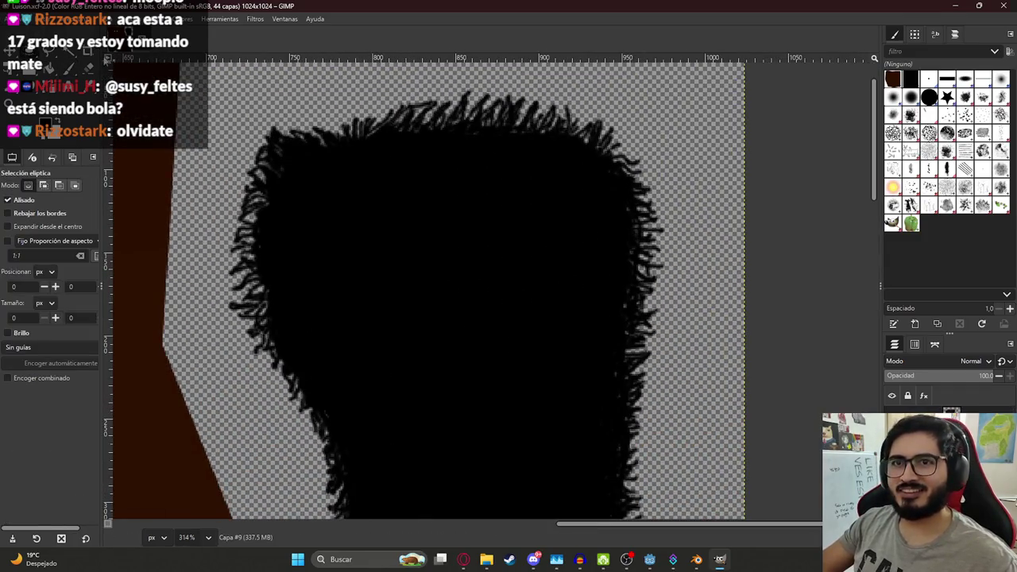
pyautogui.hotkey('shift', 'e')
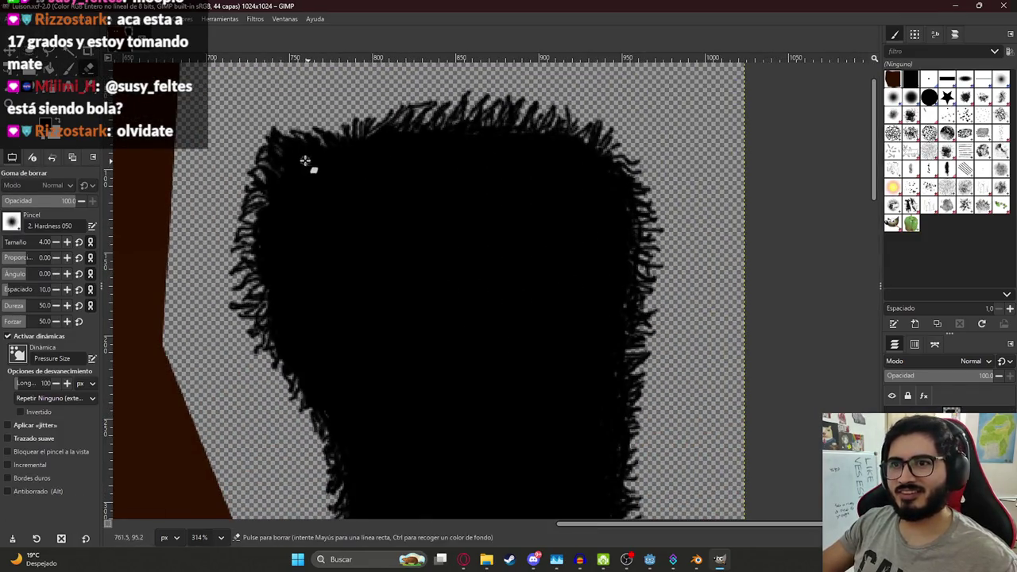
pyautogui.scroll(2, 298, 171)
pyautogui.keyDown('ctrl'); pyautogui.scroll(1, 298, 189); pyautogui.keyUp('ctrl')
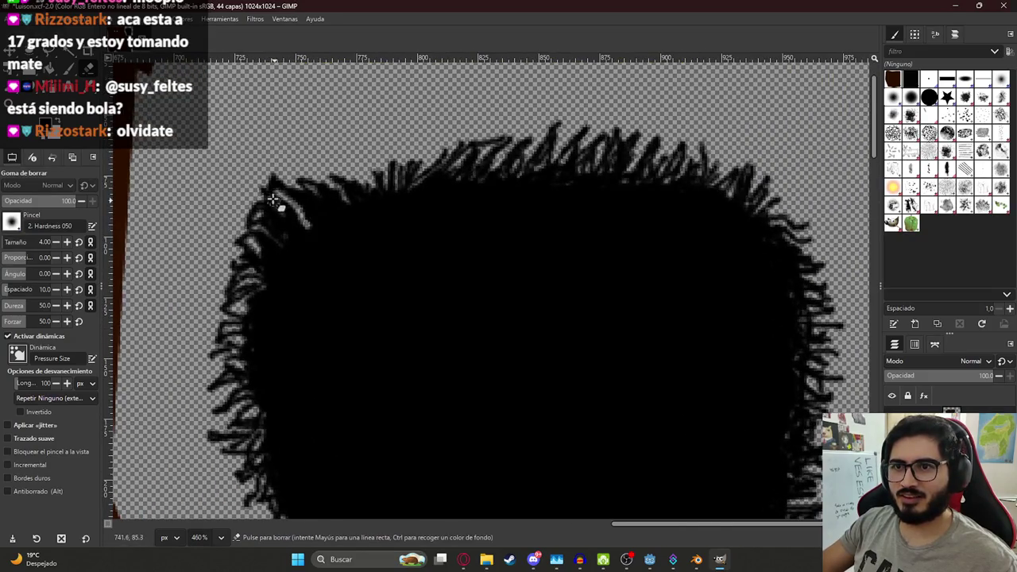
pyautogui.doubleClick(55, 242)
# Step: Erase thin strands into the hair island's top-left and left edges, then save
pyautogui.moveTo(271, 192)
pyautogui.mouseDown()
pyautogui.moveTo(318, 248)
pyautogui.moveTo(274, 191)
pyautogui.moveTo(302, 273)
pyautogui.moveTo(275, 256)
pyautogui.moveTo(267, 291)
pyautogui.moveTo(265, 277)
pyautogui.moveTo(251, 302)
pyautogui.moveTo(281, 325)
pyautogui.moveTo(256, 345)
pyautogui.moveTo(236, 338)
pyautogui.mouseUp()
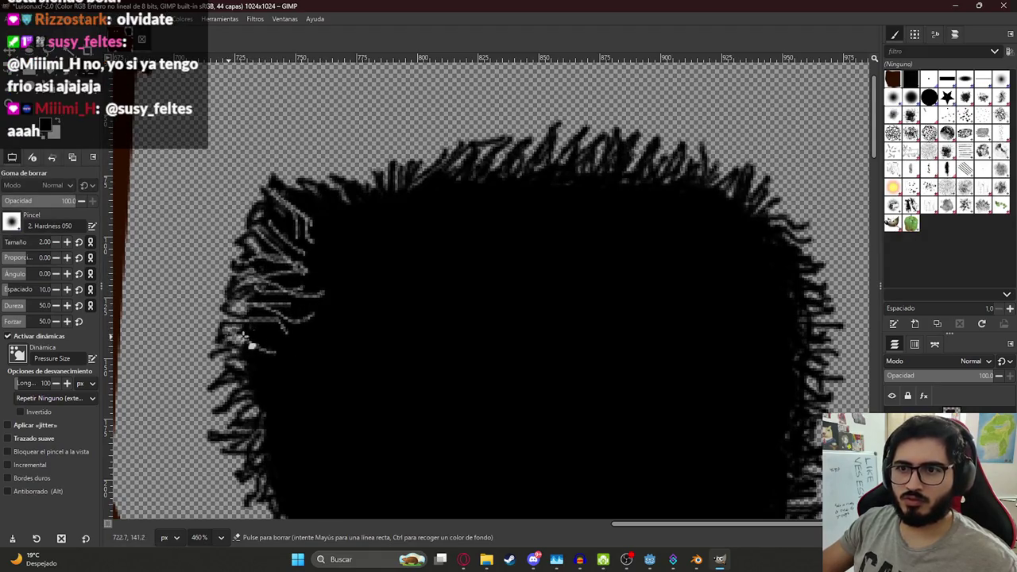
pyautogui.moveTo(274, 346); pyautogui.dragTo(263, 220, button='middle')
pyautogui.moveTo(300, 219)
pyautogui.mouseDown()
pyautogui.moveTo(257, 256)
pyautogui.moveTo(268, 233)
pyautogui.moveTo(302, 257)
pyautogui.moveTo(302, 246)
pyautogui.mouseUp()
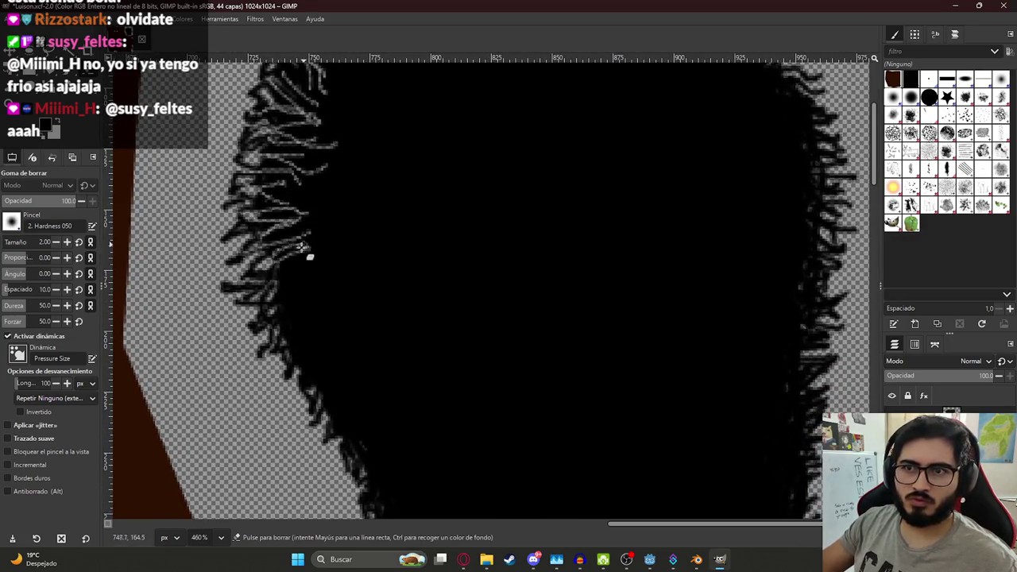
pyautogui.keyDown('ctrl'); pyautogui.scroll(-3, 251, 242); pyautogui.keyUp('ctrl')
pyautogui.keyDown('ctrl'); pyautogui.scroll(-5, 416, 322); pyautogui.keyUp('ctrl')
pyautogui.keyDown('ctrl'); pyautogui.scroll(-1, 452, 340); pyautogui.keyUp('ctrl')
pyautogui.keyDown('ctrl'); pyautogui.scroll(3, 452, 340); pyautogui.keyUp('ctrl')
pyautogui.keyDown('ctrl'); pyautogui.scroll(1, 390, 275); pyautogui.keyUp('ctrl')
pyautogui.hotkey('ctrl', 's')
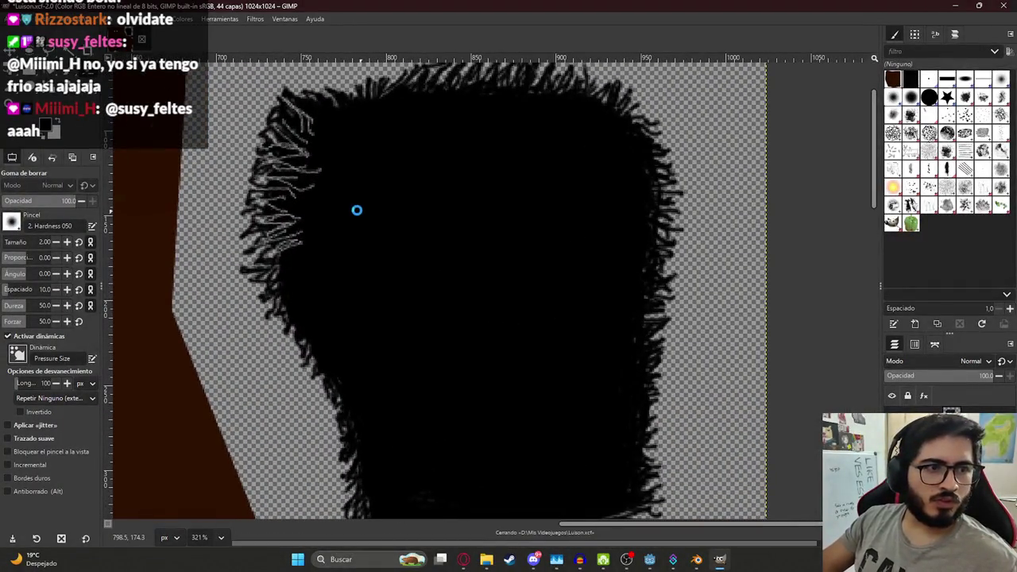
# Step: Erase strands along the hair's lower-left and bottom edges and save Luison.xcf
pyautogui.moveTo(325, 225); pyautogui.dragTo(357, 169, button='middle')
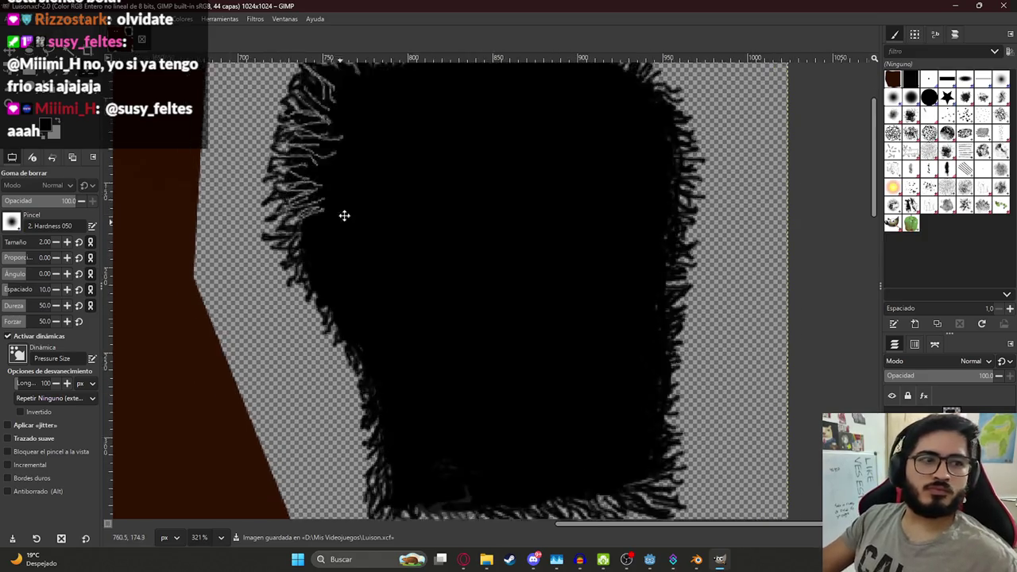
pyautogui.moveTo(318, 204); pyautogui.dragTo(324, 205)
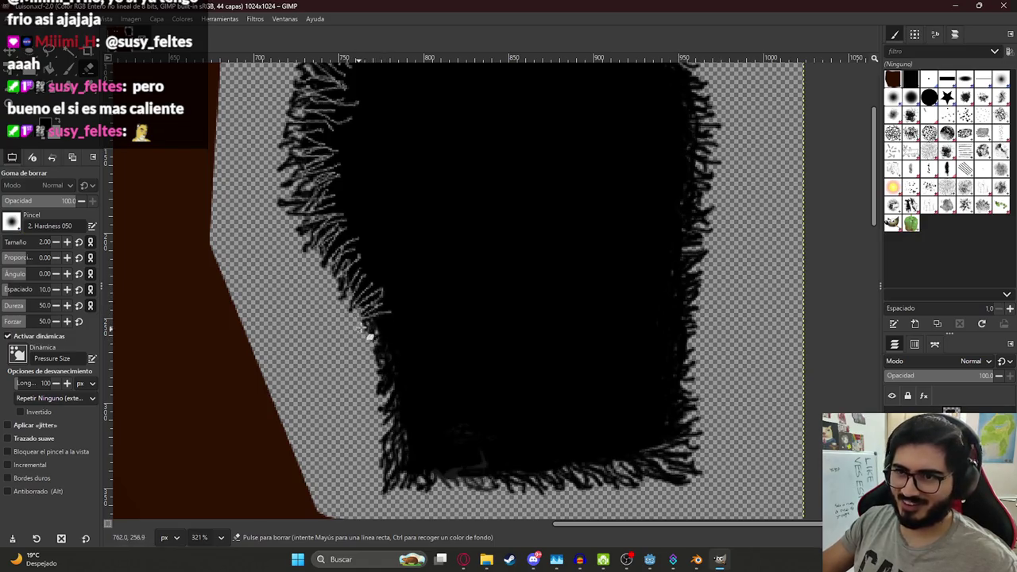
pyautogui.moveTo(404, 323); pyautogui.dragTo(371, 343)
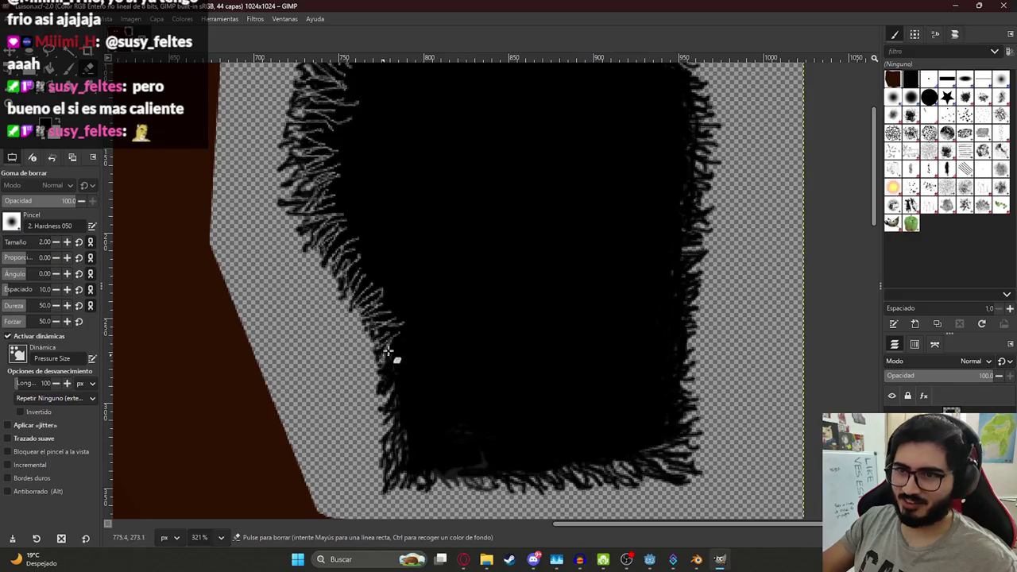
pyautogui.scroll(-3, 385, 354)
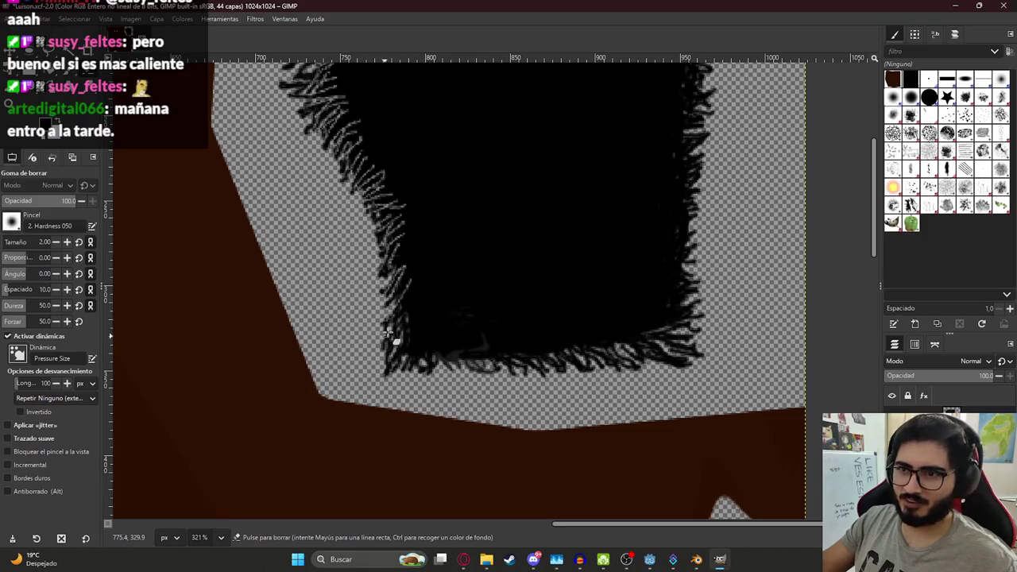
pyautogui.moveTo(415, 317)
pyautogui.mouseDown()
pyautogui.moveTo(415, 363)
pyautogui.moveTo(413, 352)
pyautogui.mouseUp()
pyautogui.keyDown('ctrl'); pyautogui.scroll(-5, 445, 325); pyautogui.keyUp('ctrl')
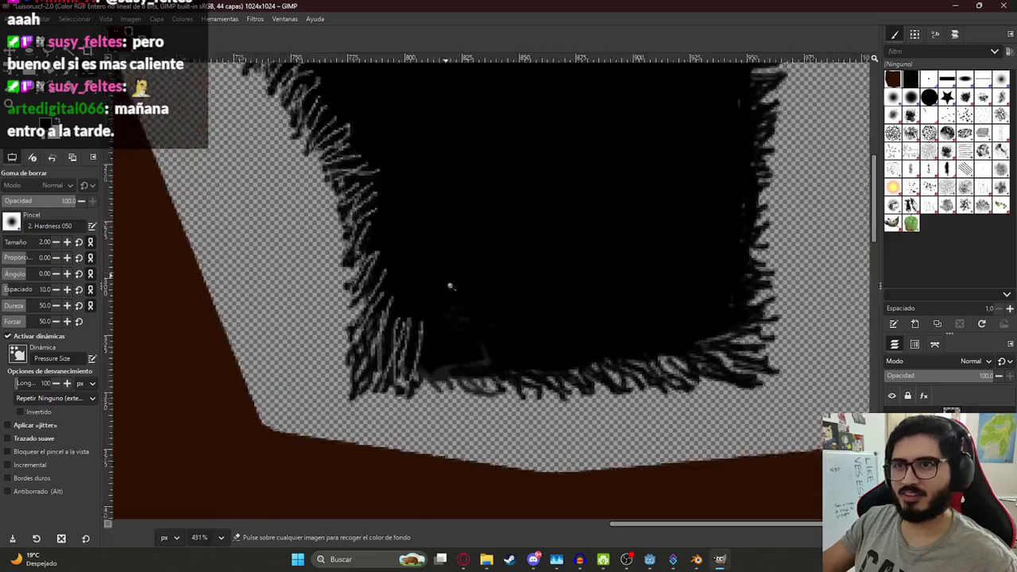
pyautogui.hotkey('ctrl', 's')
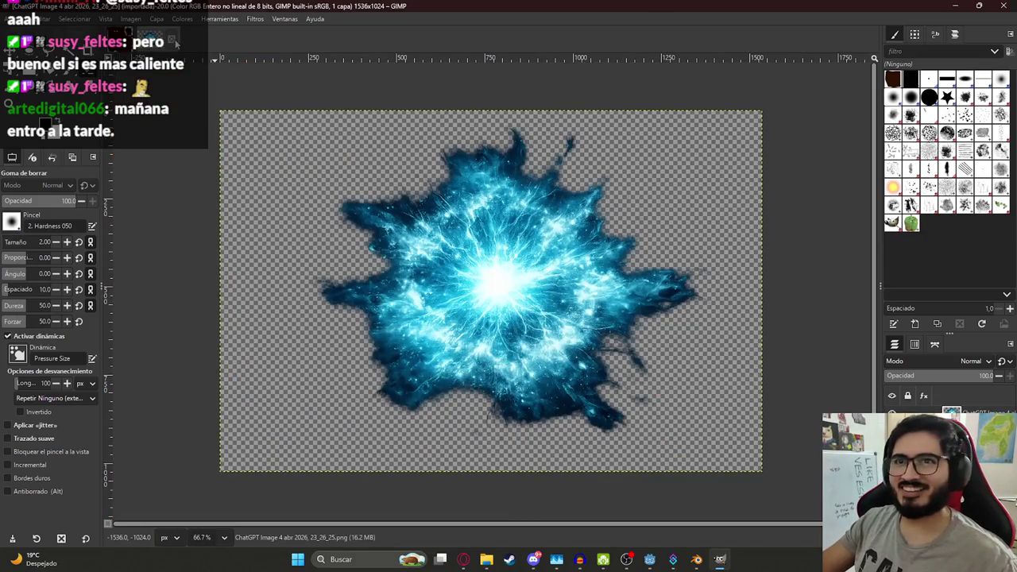
# Step: Return to the Luison.xcf image, zoom in on the hair island, and save
pyautogui.click(151, 38)
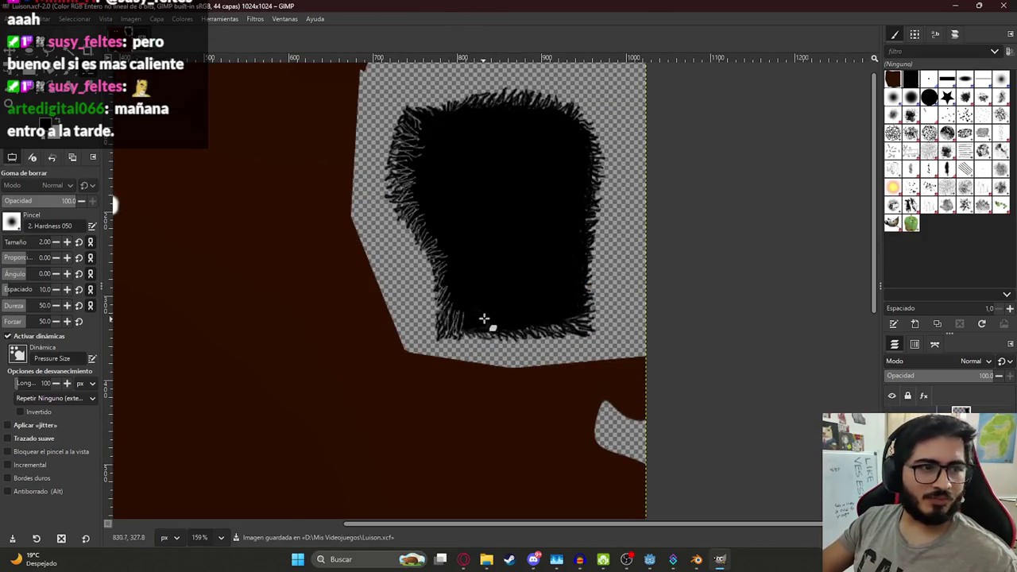
pyautogui.keyDown('ctrl'); pyautogui.scroll(-2, 483, 319); pyautogui.keyUp('ctrl')
pyautogui.keyDown('ctrl'); pyautogui.scroll(3, 483, 284); pyautogui.keyUp('ctrl')
pyautogui.keyDown('ctrl'); pyautogui.scroll(3, 483, 286); pyautogui.keyUp('ctrl')
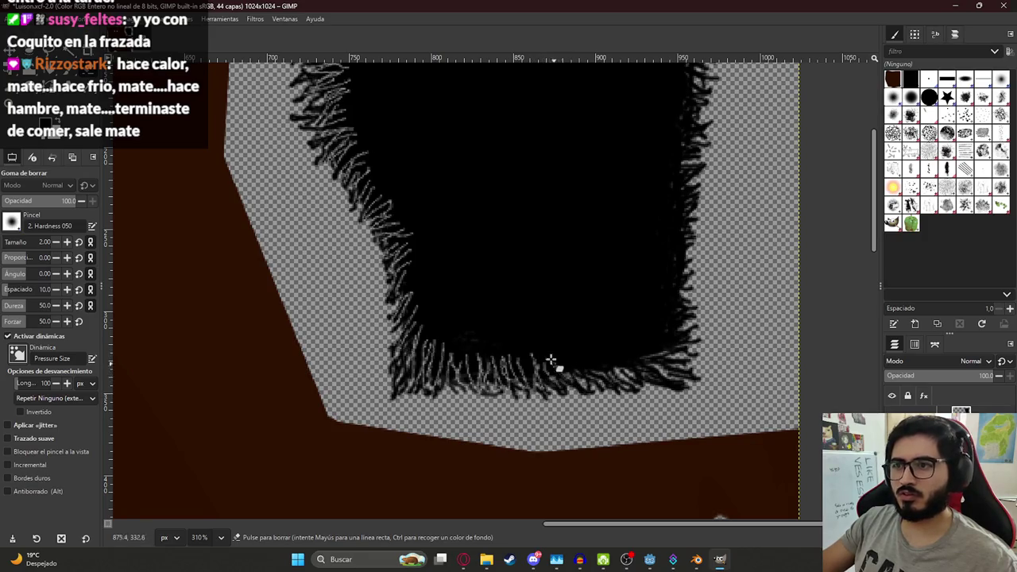
pyautogui.keyDown('ctrl'); pyautogui.scroll(-1, 554, 363); pyautogui.keyUp('ctrl')
pyautogui.keyDown('ctrl'); pyautogui.scroll(-1, 483, 266); pyautogui.keyUp('ctrl')
pyautogui.hotkey('ctrl', 's')
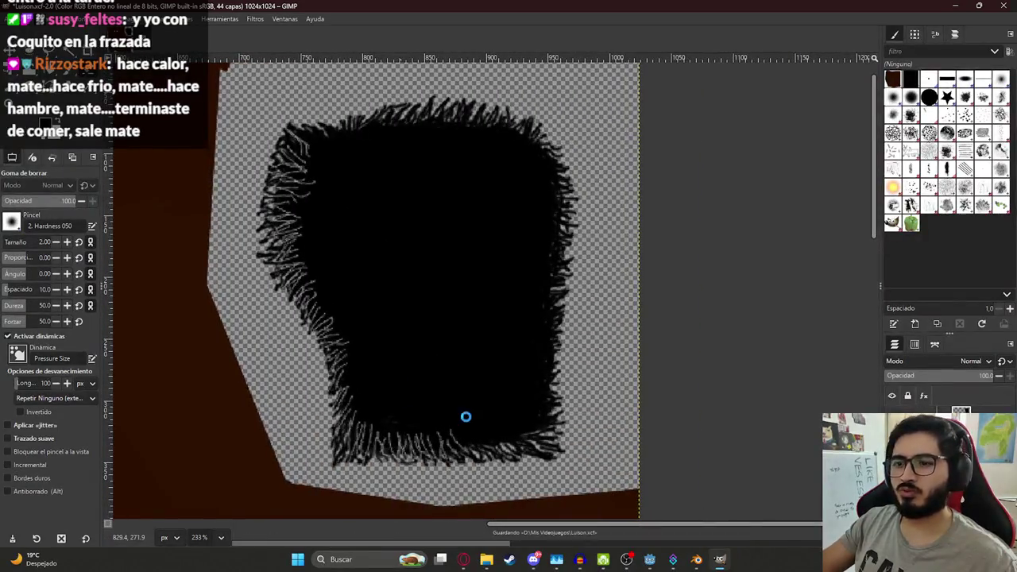
pyautogui.keyDown('ctrl'); pyautogui.scroll(-1, 316, 106); pyautogui.keyUp('ctrl')
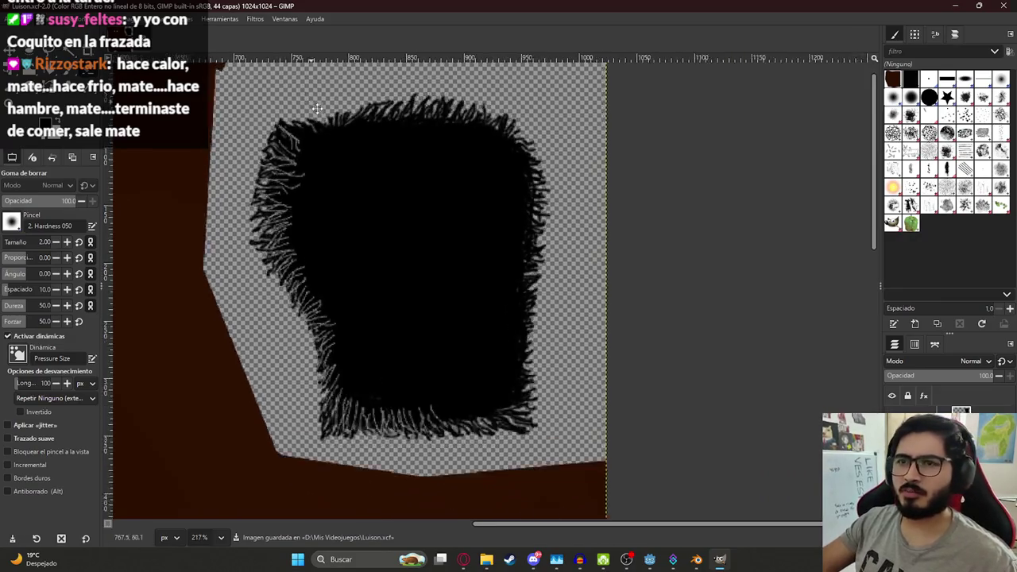
pyautogui.keyDown('ctrl'); pyautogui.scroll(2, 315, 107); pyautogui.keyUp('ctrl')
pyautogui.keyDown('ctrl'); pyautogui.scroll(2, 314, 159); pyautogui.keyUp('ctrl')
pyautogui.keyDown('ctrl'); pyautogui.scroll(2, 308, 225); pyautogui.keyUp('ctrl')
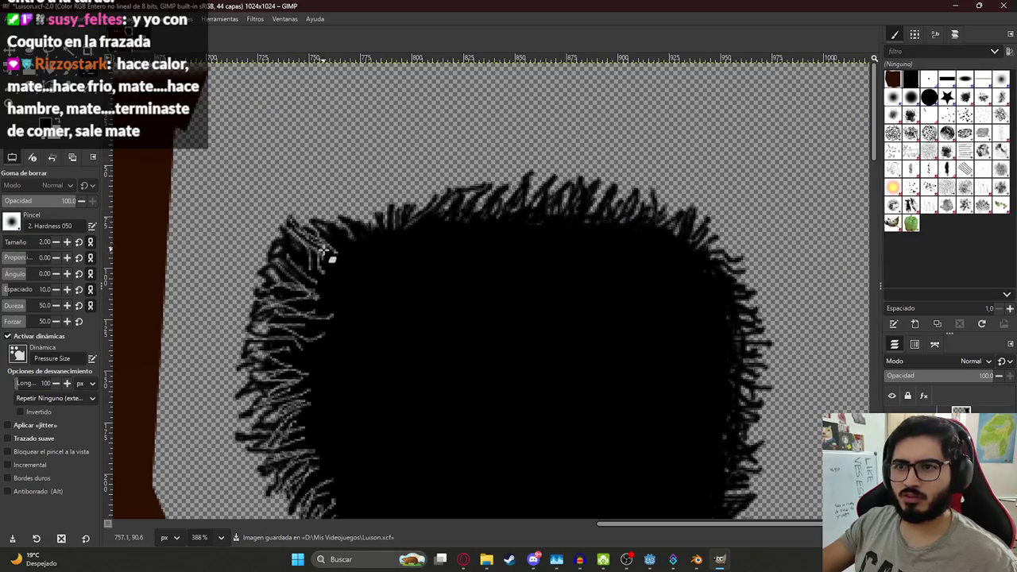
# Step: Erase fine strands along the hair's top edge from top-left to top-right, and save
pyautogui.moveTo(318, 229)
pyautogui.mouseDown()
pyautogui.moveTo(358, 260)
pyautogui.moveTo(381, 208)
pyautogui.mouseUp()
pyautogui.moveTo(394, 261)
pyautogui.mouseDown()
pyautogui.moveTo(397, 214)
pyautogui.moveTo(431, 209)
pyautogui.mouseUp()
pyautogui.moveTo(435, 261)
pyautogui.mouseDown()
pyautogui.moveTo(449, 205)
pyautogui.moveTo(463, 196)
pyautogui.mouseUp()
pyautogui.moveTo(459, 245)
pyautogui.mouseDown()
pyautogui.moveTo(479, 193)
pyautogui.moveTo(508, 191)
pyautogui.moveTo(476, 243)
pyautogui.mouseUp()
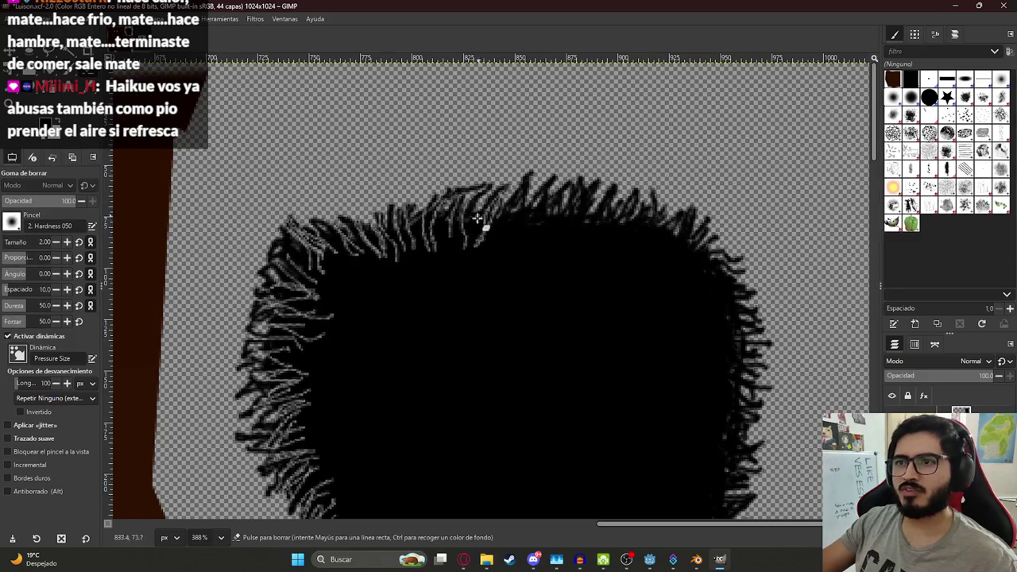
pyautogui.moveTo(521, 187); pyautogui.dragTo(496, 239)
pyautogui.moveTo(520, 205); pyautogui.dragTo(526, 222)
pyautogui.moveTo(548, 180); pyautogui.dragTo(563, 230)
pyautogui.moveTo(578, 189); pyautogui.dragTo(550, 211)
pyautogui.hotkey('ctrl', 's')
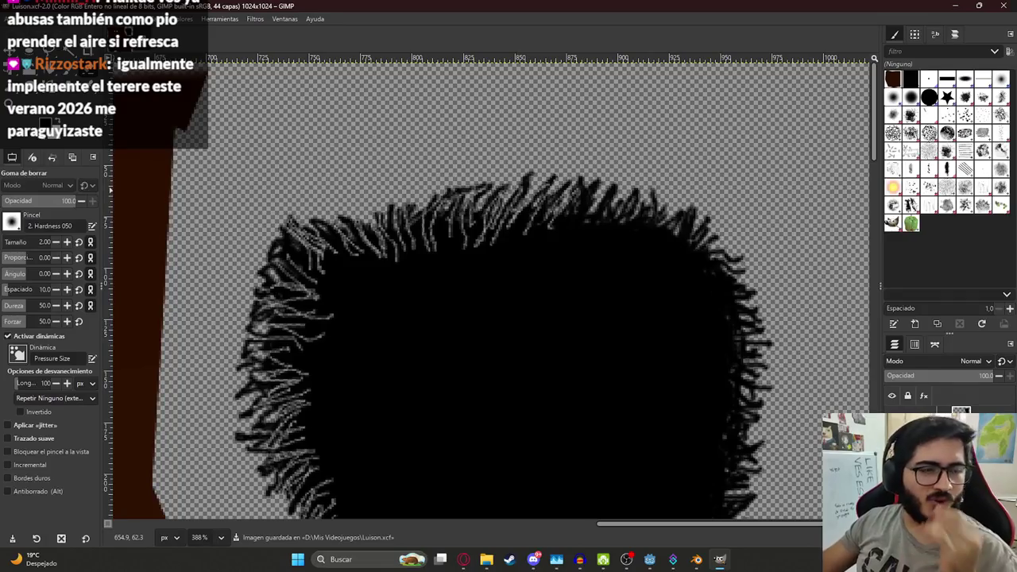
pyautogui.press('ctrl')
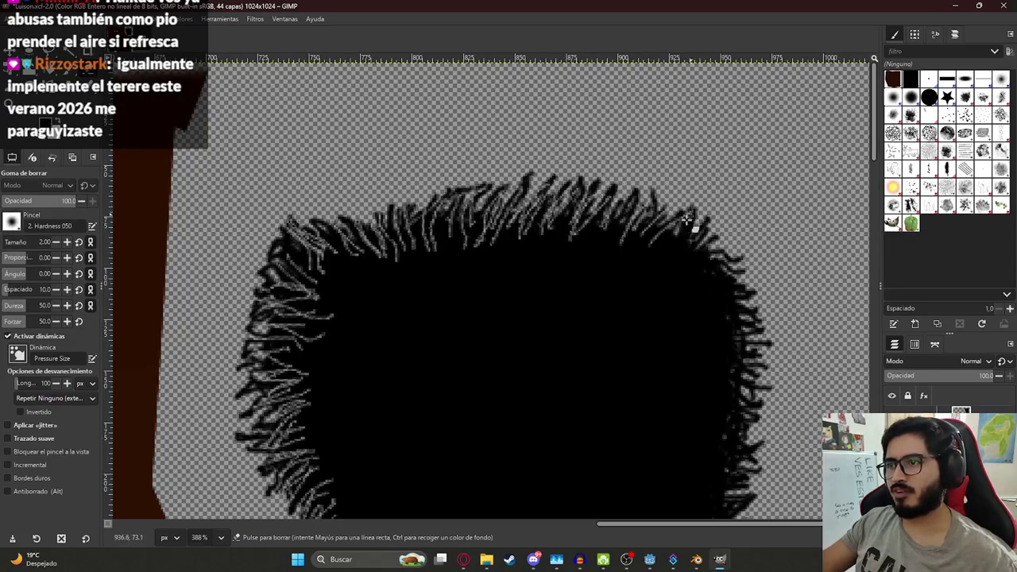
pyautogui.moveTo(673, 233)
pyautogui.mouseDown(button='middle')
pyautogui.moveTo(642, 288)
pyautogui.moveTo(493, 155)
pyautogui.mouseUp(button='middle')
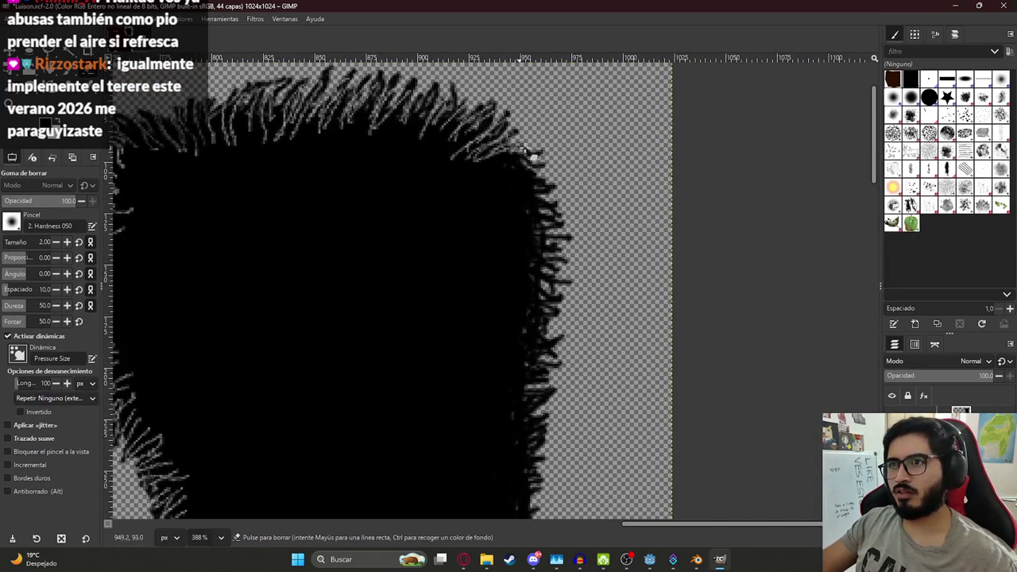
# Step: Erase thin strands along the hair's upper-right and right edges, saving Luison.xcf
pyautogui.moveTo(548, 163)
pyautogui.mouseDown()
pyautogui.moveTo(520, 165)
pyautogui.moveTo(554, 226)
pyautogui.mouseUp()
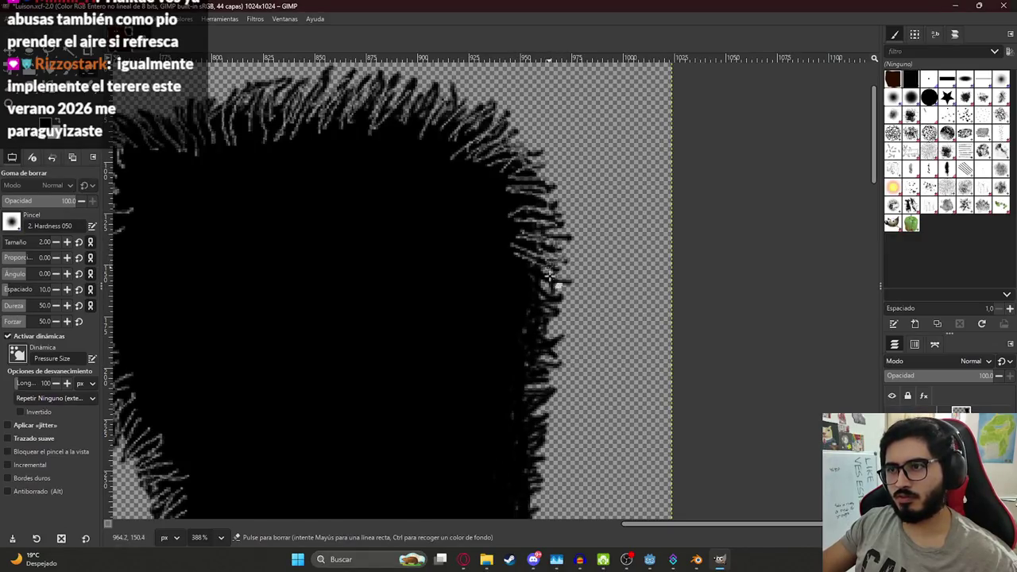
pyautogui.scroll(-5, 537, 230)
pyautogui.scroll(2, 544, 199)
pyautogui.hotkey('ctrl', 's')
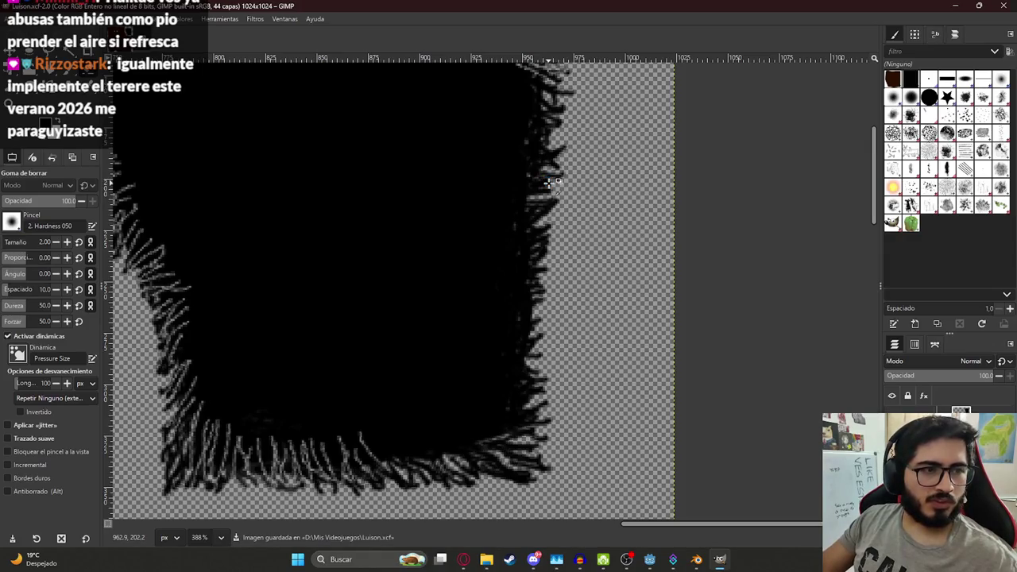
pyautogui.moveTo(564, 137); pyautogui.dragTo(465, 208, button='middle')
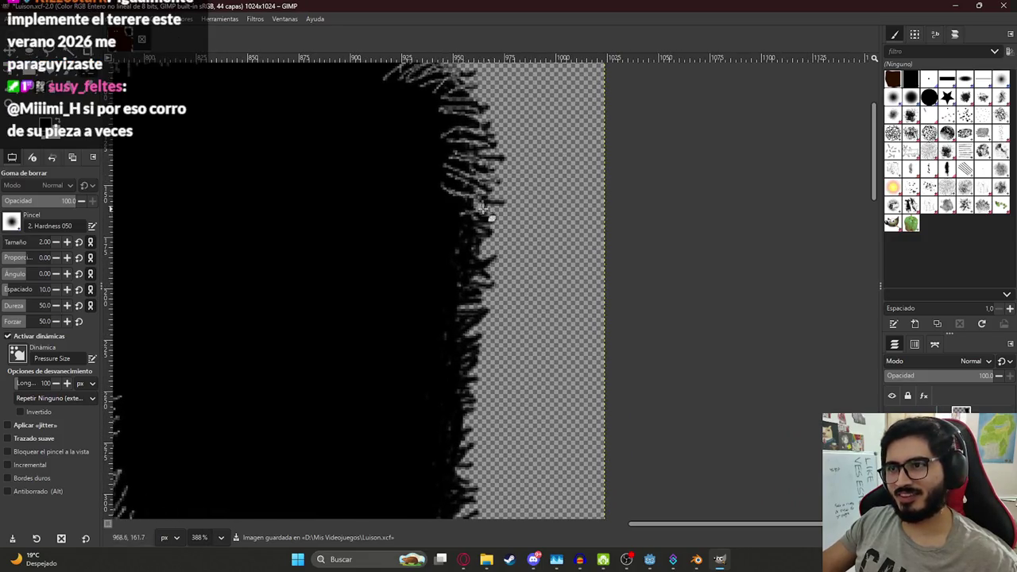
pyautogui.moveTo(484, 209)
pyautogui.mouseDown()
pyautogui.moveTo(442, 267)
pyautogui.moveTo(478, 276)
pyautogui.mouseUp()
pyautogui.moveTo(474, 312)
pyautogui.mouseDown()
pyautogui.moveTo(491, 311)
pyautogui.moveTo(438, 313)
pyautogui.moveTo(483, 307)
pyautogui.moveTo(477, 316)
pyautogui.mouseUp()
pyautogui.moveTo(477, 315)
pyautogui.mouseDown(button='middle')
pyautogui.moveTo(466, 208)
pyautogui.moveTo(460, 232)
pyautogui.mouseUp(button='middle')
pyautogui.moveTo(453, 251); pyautogui.dragTo(468, 251)
pyautogui.hotkey('ctrl', 's')
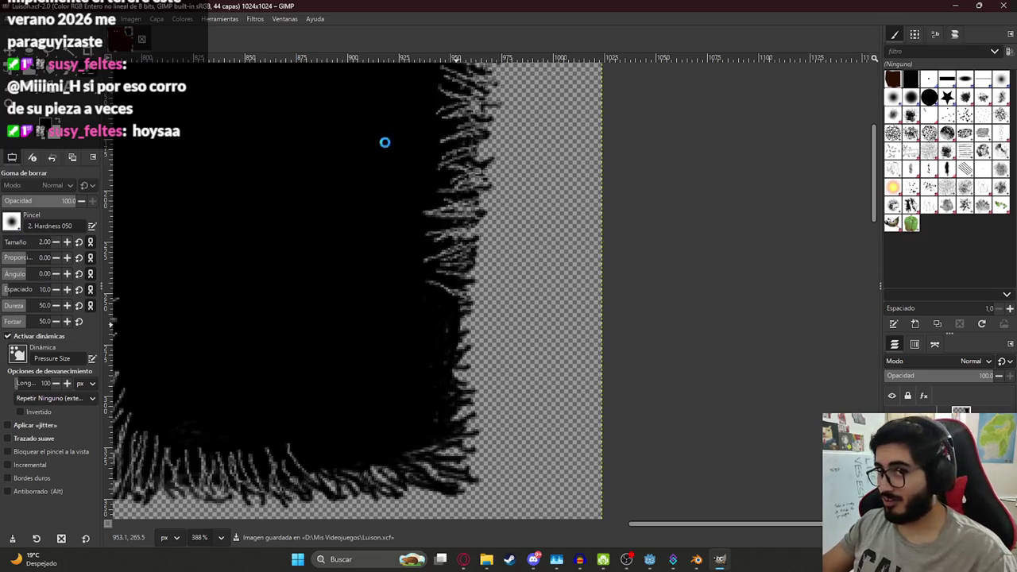
# Step: Back on the Luison image, erase strands along the bottom-right and right fur edges
pyautogui.click(151, 38)
pyautogui.click(120, 38)
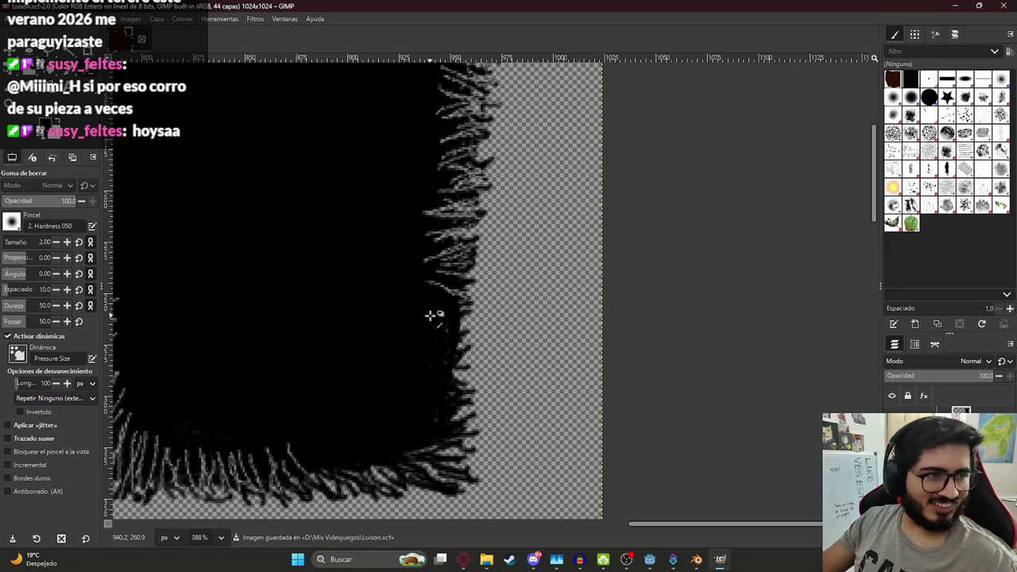
pyautogui.press('ctrl')
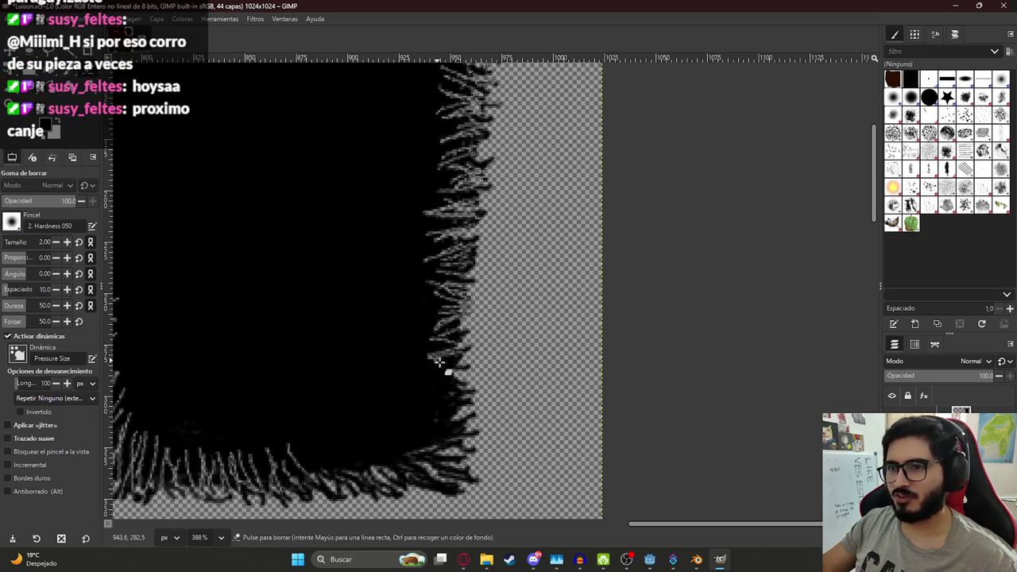
pyautogui.moveTo(435, 397)
pyautogui.mouseDown()
pyautogui.moveTo(415, 424)
pyautogui.moveTo(461, 430)
pyautogui.moveTo(474, 389)
pyautogui.mouseUp()
pyautogui.moveTo(426, 363); pyautogui.dragTo(454, 345)
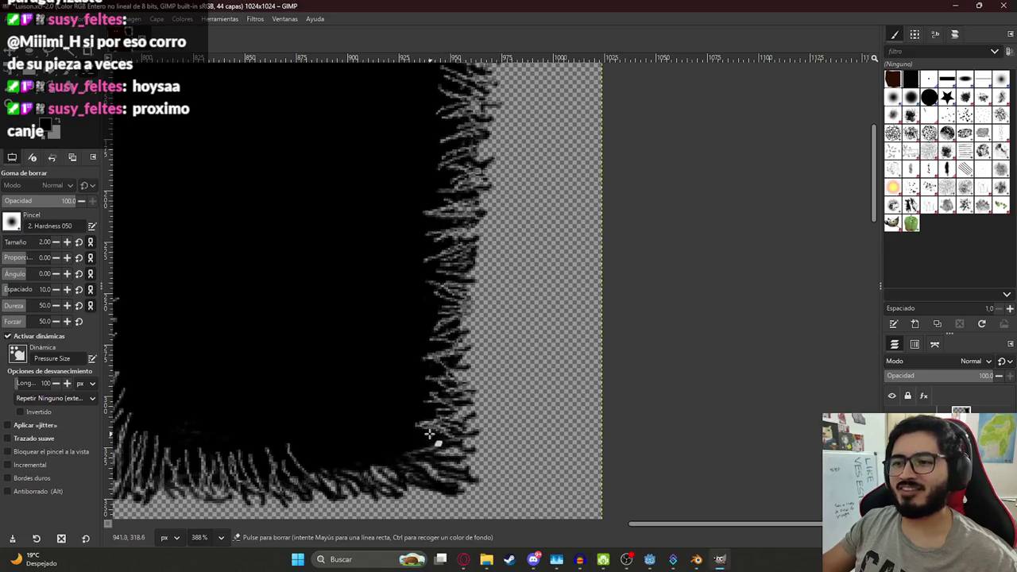
# Step: Zoom around the texture to review the fur edges and save Luison.xcf again
pyautogui.keyDown('ctrl'); pyautogui.scroll(-1, 408, 441); pyautogui.keyUp('ctrl')
pyautogui.keyDown('ctrl'); pyautogui.scroll(-1, 421, 441); pyautogui.keyUp('ctrl')
pyautogui.keyDown('ctrl'); pyautogui.scroll(-1, 437, 441); pyautogui.keyUp('ctrl')
pyautogui.keyDown('ctrl'); pyautogui.scroll(-1, 453, 438); pyautogui.keyUp('ctrl')
pyautogui.keyDown('ctrl'); pyautogui.scroll(1, 458, 439); pyautogui.keyUp('ctrl')
pyautogui.keyDown('ctrl'); pyautogui.scroll(-3, 635, 357); pyautogui.keyUp('ctrl')
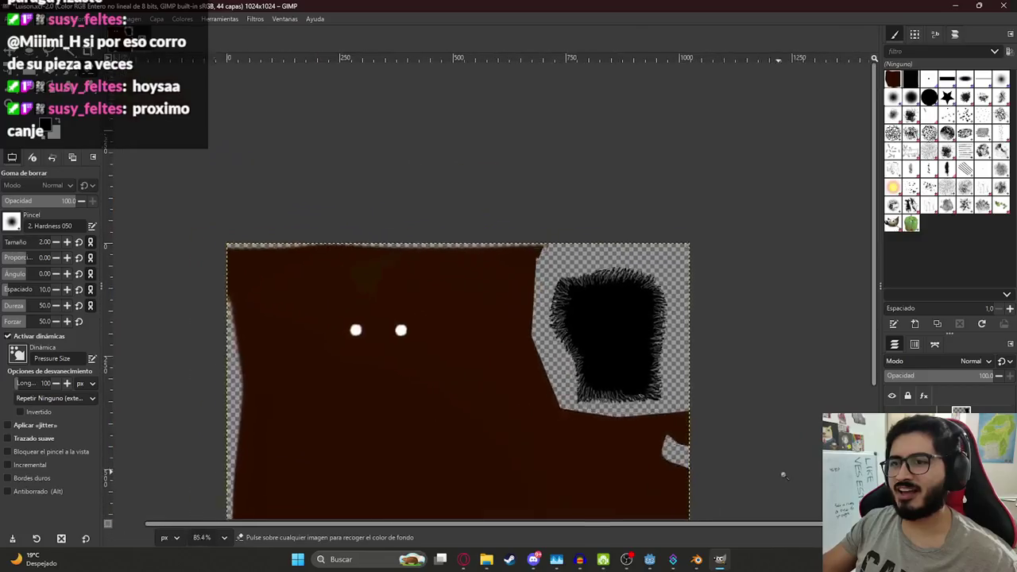
pyautogui.keyDown('ctrl'); pyautogui.scroll(1, 729, 249); pyautogui.keyUp('ctrl')
pyautogui.keyDown('ctrl'); pyautogui.scroll(1, 707, 243); pyautogui.keyUp('ctrl')
pyautogui.keyDown('ctrl'); pyautogui.scroll(-3, 772, 272); pyautogui.keyUp('ctrl')
pyautogui.hotkey('ctrl', 's')
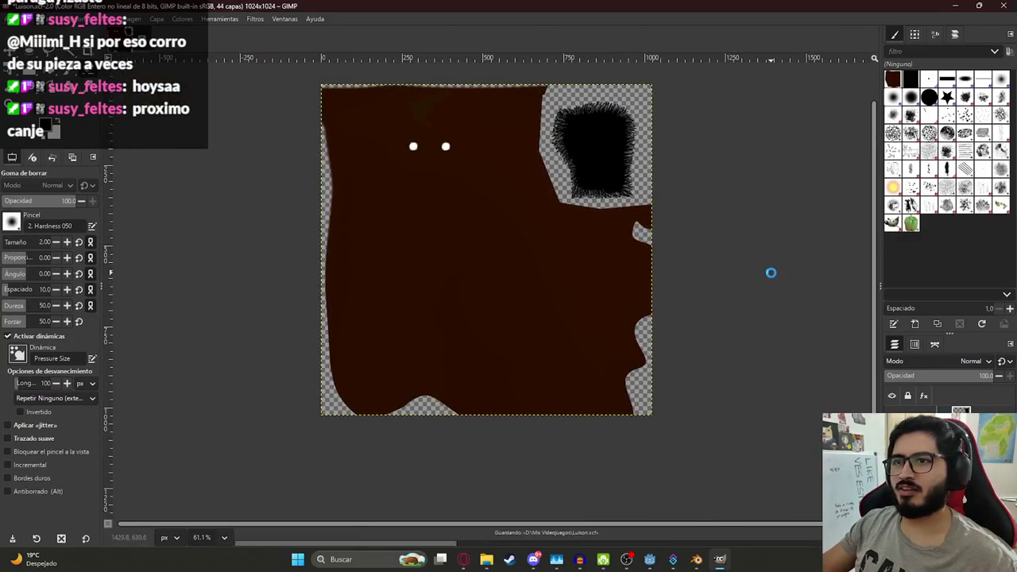
pyautogui.click(32, 19)
pyautogui.press('Escape')
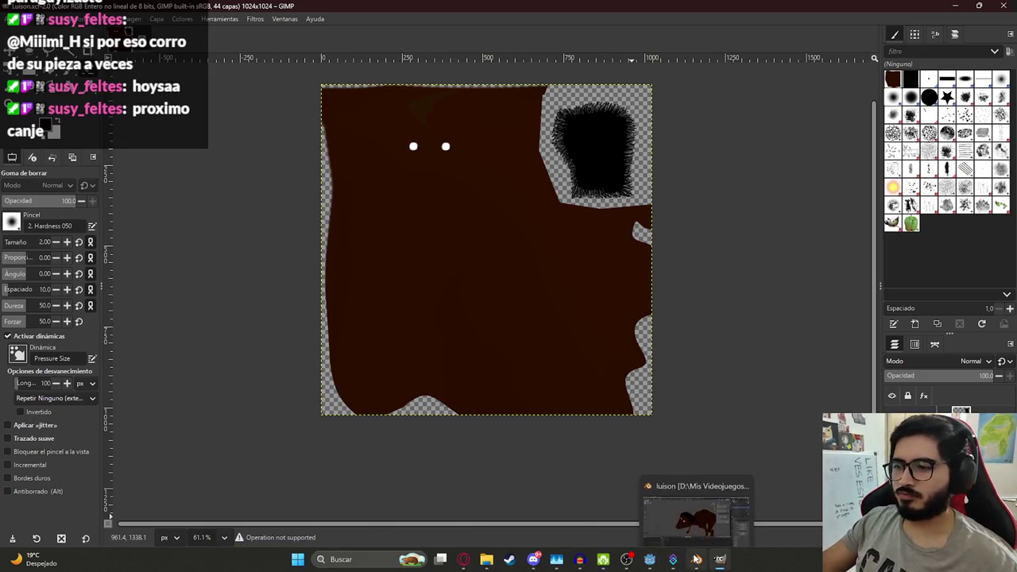
# Step: In Blender's Shading workspace, replace the texture node's image with the updated LuisonTexture.png
pyautogui.click(696, 559)
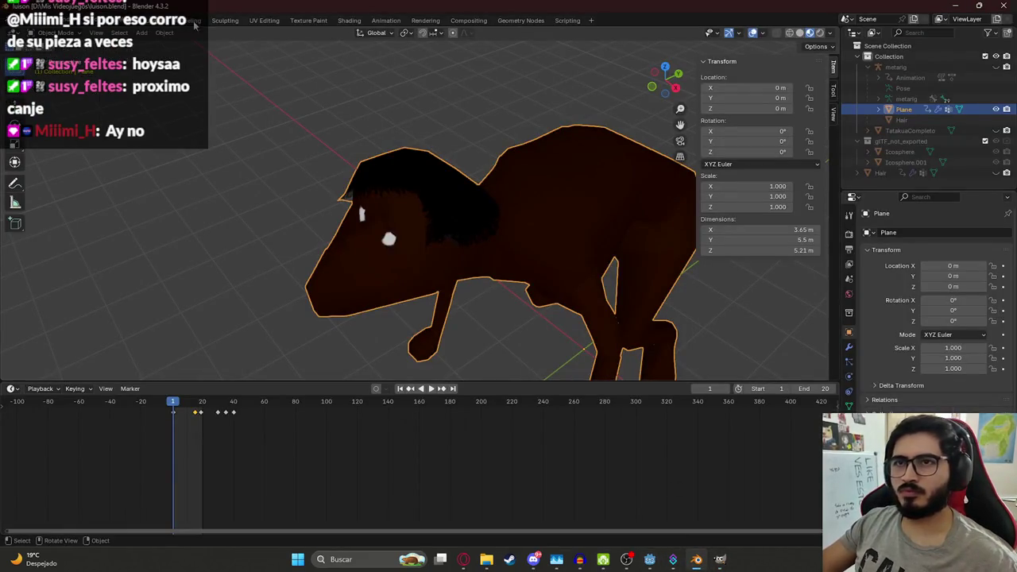
pyautogui.click(264, 20)
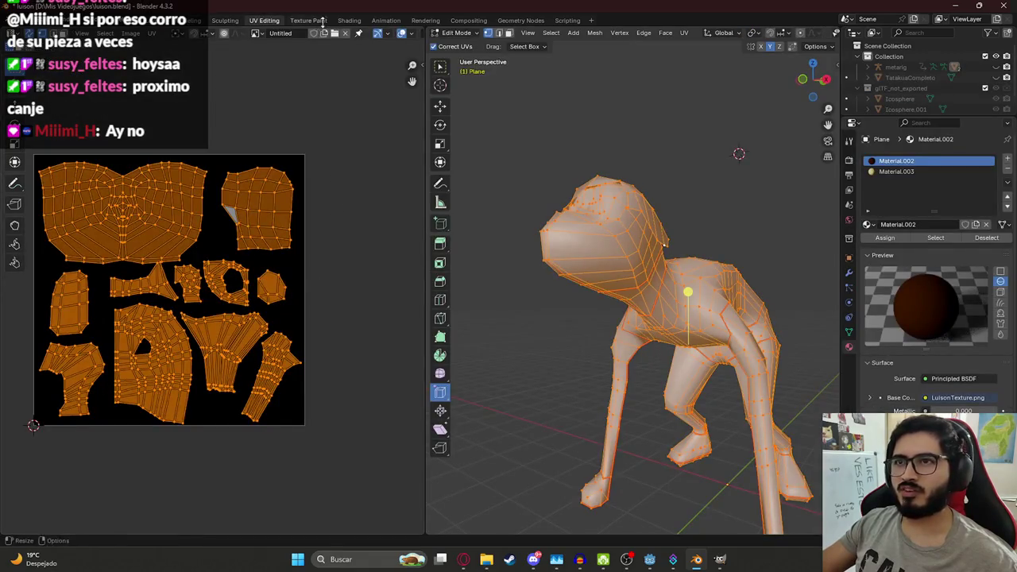
pyautogui.click(349, 21)
pyautogui.click(342, 362)
pyautogui.click(328, 362)
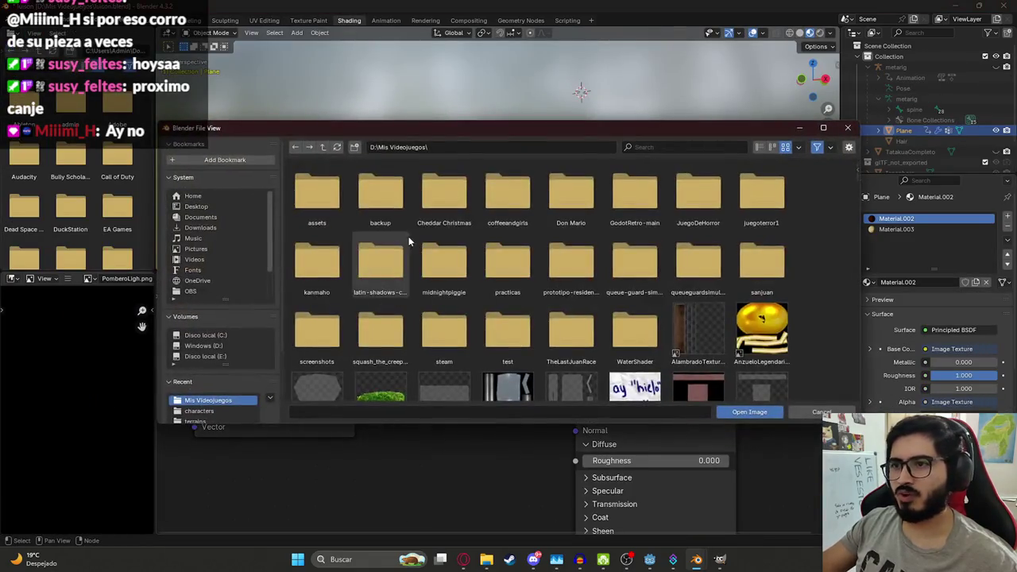
pyautogui.scroll(-3, 421, 270)
pyautogui.scroll(-3, 699, 322)
pyautogui.scroll(-3, 711, 309)
pyautogui.scroll(-3, 719, 299)
pyautogui.scroll(-3, 747, 294)
pyautogui.scroll(-3, 760, 296)
pyautogui.scroll(-3, 763, 297)
pyautogui.scroll(-3, 765, 299)
pyautogui.scroll(-3, 768, 299)
pyautogui.scroll(-3, 767, 299)
pyautogui.scroll(-3, 767, 299)
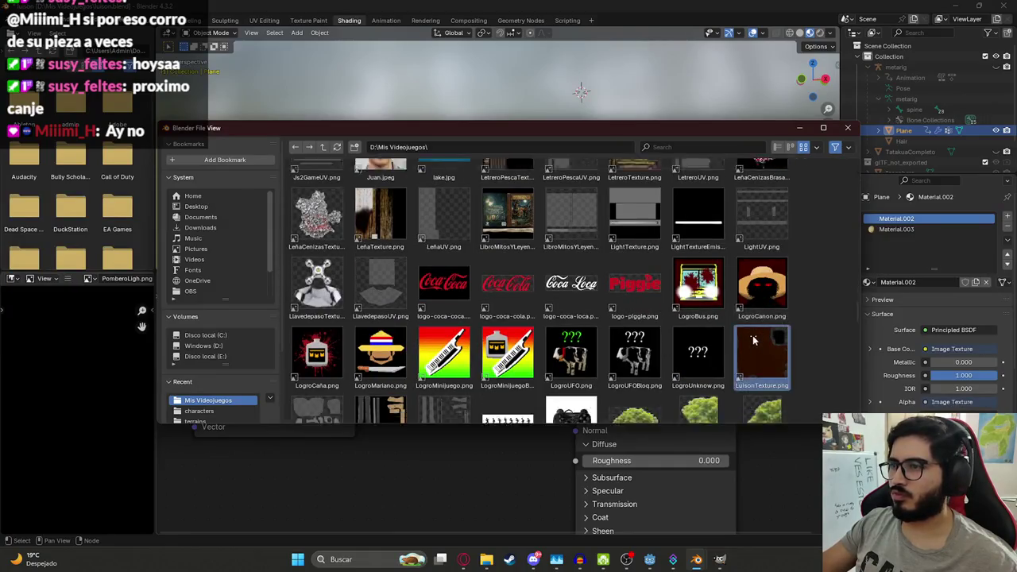
pyautogui.doubleClick(632, 175)
# Step: Check the updated texture on the character in Layout and save luison.blend
pyautogui.moveTo(530, 203)
pyautogui.mouseDown(button='middle')
pyautogui.moveTo(605, 130)
pyautogui.moveTo(452, 199)
pyautogui.moveTo(680, 153)
pyautogui.moveTo(629, 112)
pyautogui.moveTo(476, 96)
pyautogui.mouseUp(button='middle')
pyautogui.click(605, 129)
pyautogui.click(155, 20)
pyautogui.moveTo(369, 159)
pyautogui.mouseDown(button='middle')
pyautogui.moveTo(508, 143)
pyautogui.moveTo(550, 122)
pyautogui.moveTo(475, 229)
pyautogui.moveTo(363, 245)
pyautogui.moveTo(256, 243)
pyautogui.moveTo(374, 275)
pyautogui.moveTo(389, 189)
pyautogui.moveTo(497, 157)
pyautogui.mouseUp(button='middle')
pyautogui.click(497, 156)
pyautogui.hotkey('ctrl', 's')
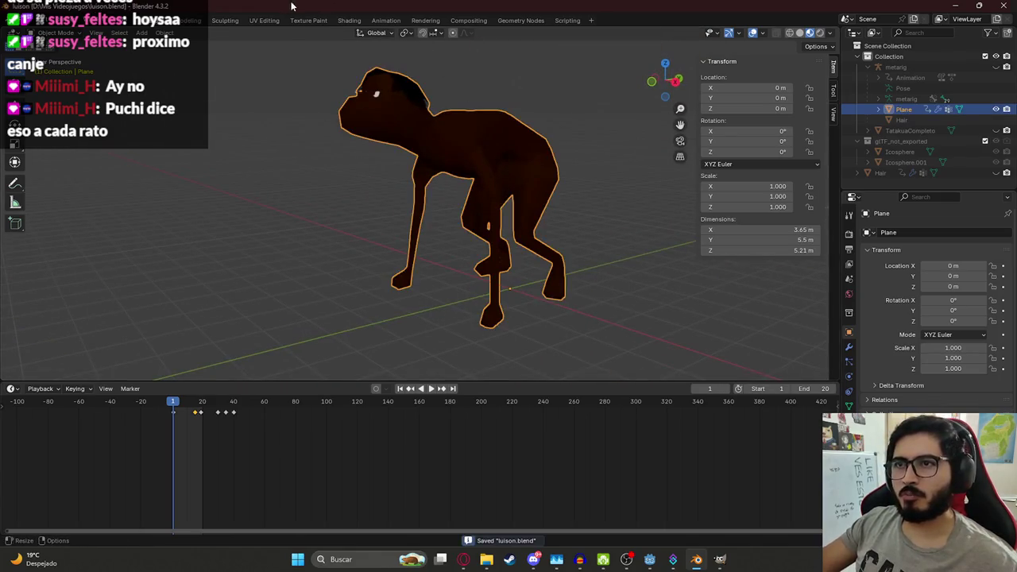
# Step: Inspect the character from several angles in the Shading workspace and save luison.blend
pyautogui.click(348, 20)
pyautogui.moveTo(469, 235)
pyautogui.mouseDown(button='middle')
pyautogui.moveTo(523, 225)
pyautogui.moveTo(508, 183)
pyautogui.moveTo(434, 104)
pyautogui.moveTo(499, 211)
pyautogui.moveTo(482, 184)
pyautogui.moveTo(598, 165)
pyautogui.moveTo(454, 163)
pyautogui.mouseUp(button='middle')
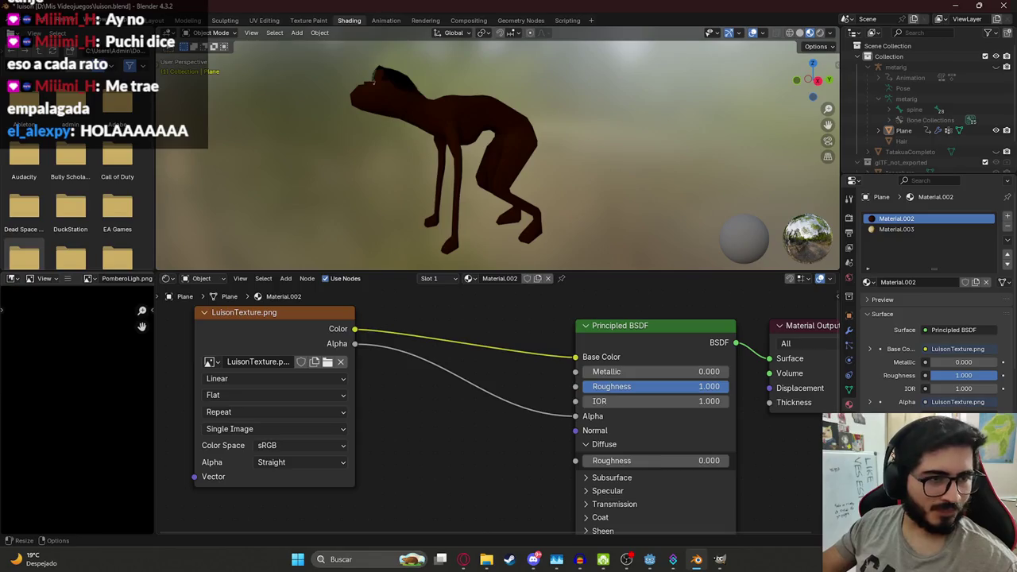
pyautogui.moveTo(445, 143)
pyautogui.mouseDown(button='middle')
pyautogui.moveTo(375, 139)
pyautogui.moveTo(348, 156)
pyautogui.moveTo(515, 98)
pyautogui.mouseUp(button='middle')
pyautogui.click(375, 139)
pyautogui.scroll(3, 515, 99)
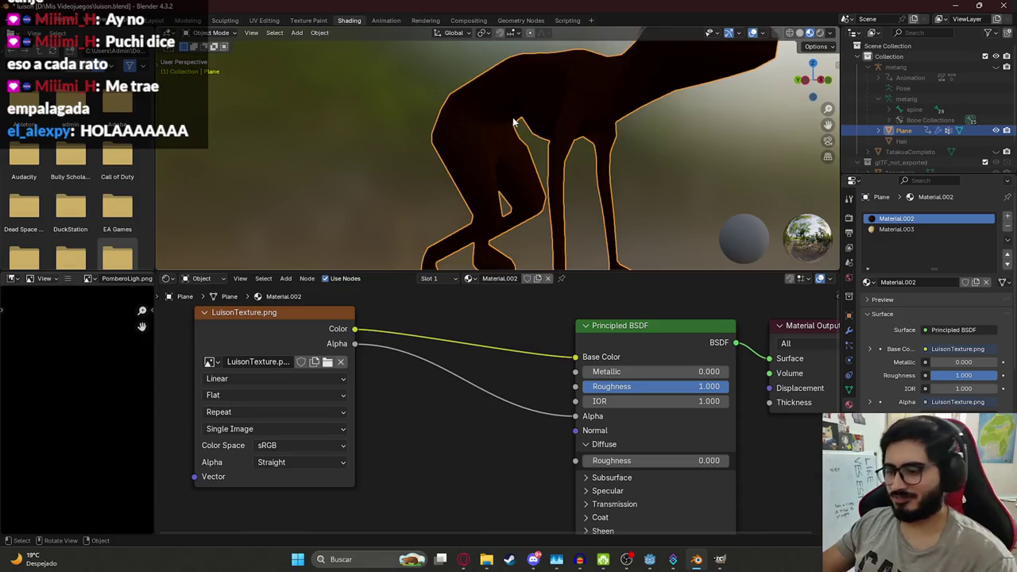
pyautogui.scroll(2, 515, 98)
pyautogui.moveTo(437, 121)
pyautogui.mouseDown(button='middle')
pyautogui.moveTo(401, 119)
pyautogui.moveTo(452, 148)
pyautogui.moveTo(379, 156)
pyautogui.mouseUp(button='middle')
pyautogui.scroll(-2, 379, 156)
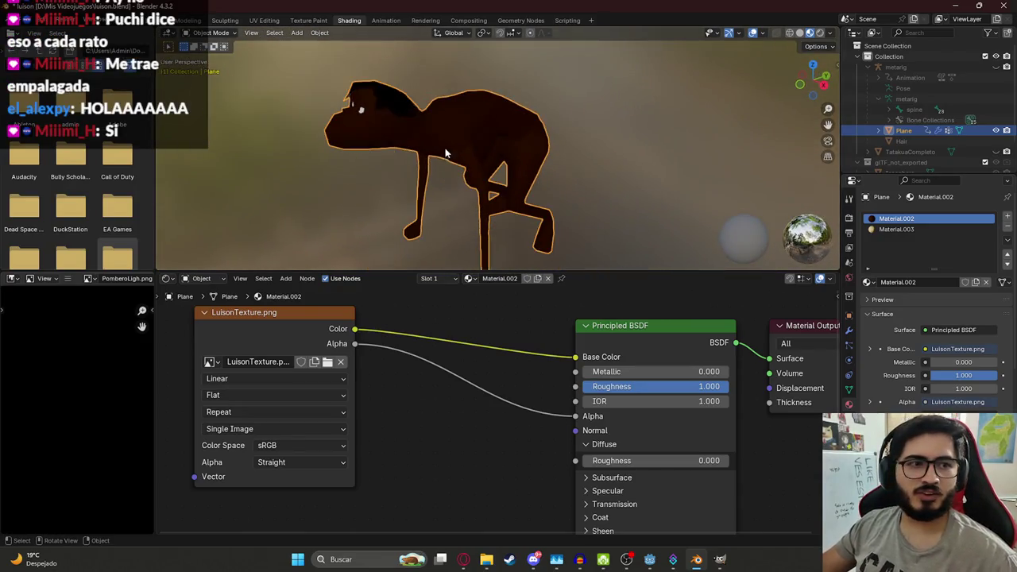
pyautogui.hotkey('alt', 'a')
pyautogui.moveTo(519, 119)
pyautogui.mouseDown(button='middle')
pyautogui.moveTo(457, 110)
pyautogui.moveTo(543, 137)
pyautogui.moveTo(744, 107)
pyautogui.moveTo(491, 123)
pyautogui.moveTo(574, 193)
pyautogui.moveTo(419, 170)
pyautogui.moveTo(445, 183)
pyautogui.moveTo(453, 164)
pyautogui.moveTo(455, 179)
pyautogui.mouseUp(button='middle')
pyautogui.hotkey('ctrl', 's')
# Step: Enter Edit Mode on the character, view it from the front, and save
pyautogui.click(543, 137)
pyautogui.press('Tab')
pyautogui.press('Tab')
pyautogui.scroll(-3, 418, 170)
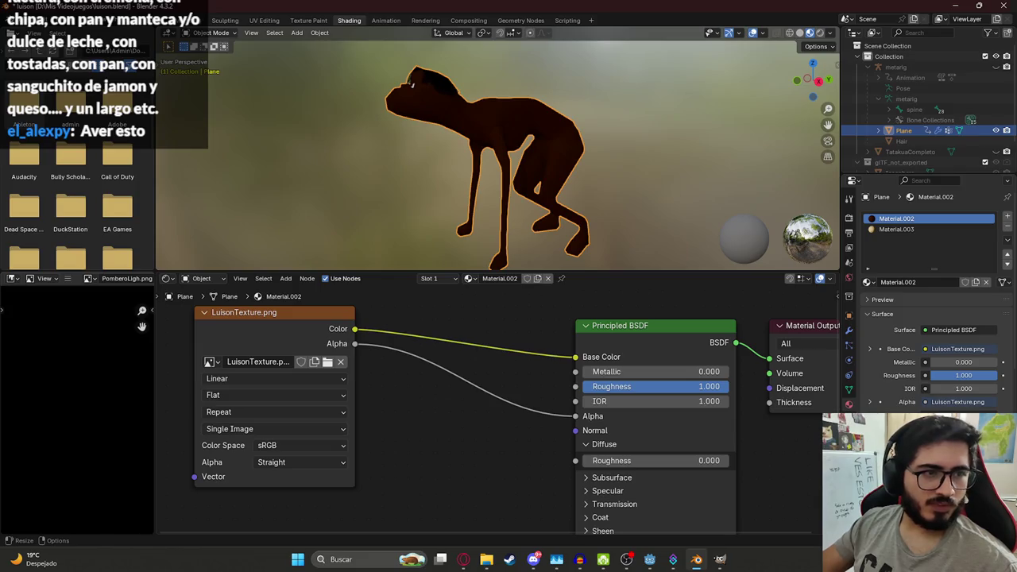
pyautogui.moveTo(464, 177)
pyautogui.mouseDown(button='middle')
pyautogui.moveTo(444, 145)
pyautogui.moveTo(541, 125)
pyautogui.moveTo(416, 70)
pyautogui.moveTo(411, 103)
pyautogui.moveTo(443, 136)
pyautogui.moveTo(448, 129)
pyautogui.moveTo(424, 99)
pyautogui.moveTo(449, 69)
pyautogui.moveTo(392, 186)
pyautogui.moveTo(566, 147)
pyautogui.moveTo(445, 198)
pyautogui.mouseUp(button='middle')
pyautogui.click(419, 83)
pyautogui.click(477, 158)
pyautogui.scroll(3, 445, 198)
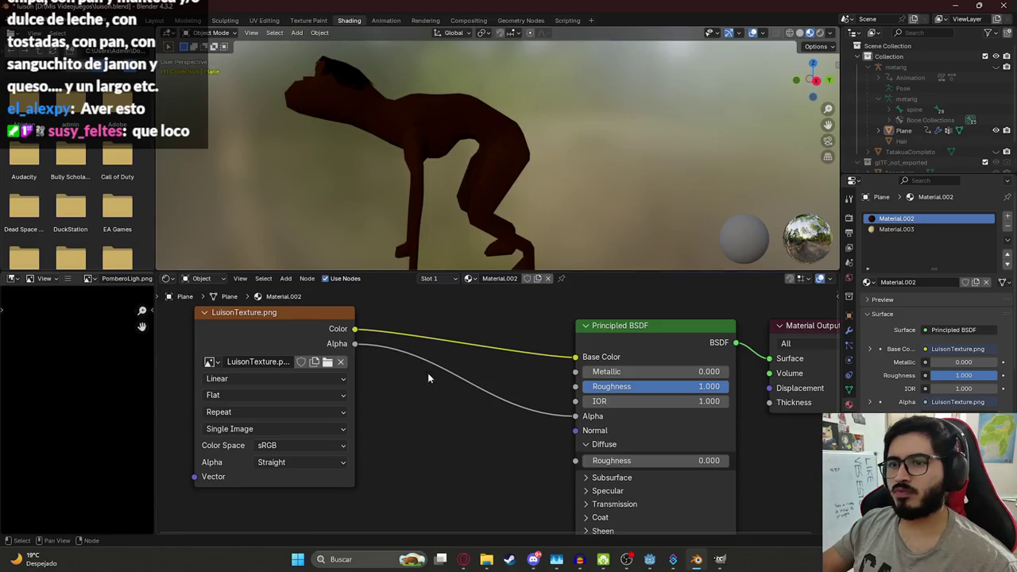
pyautogui.hotkey('ctrl', 's')
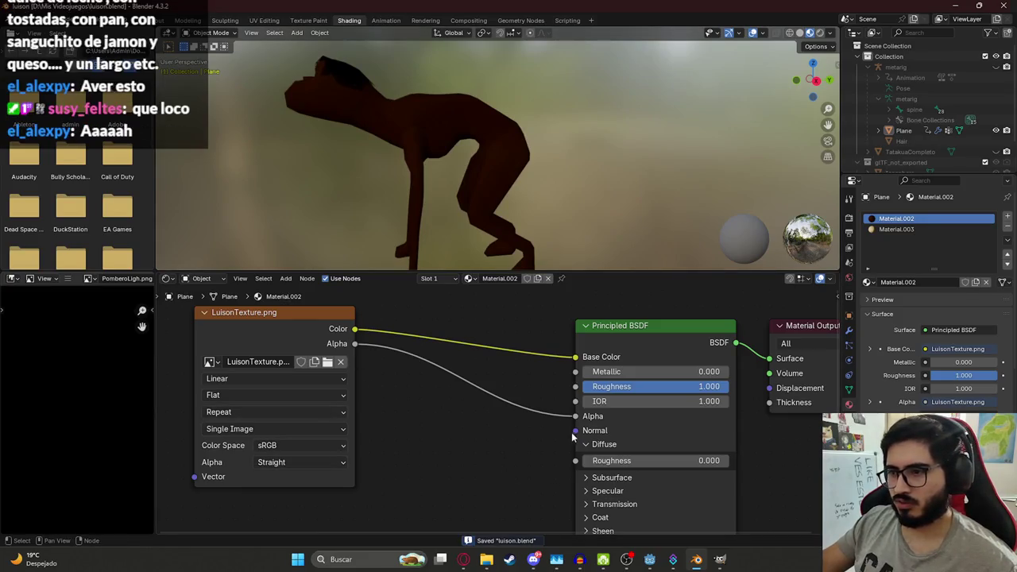
# Step: Add an empty Image Texture node wired into the Principled BSDF Normal input and save
pyautogui.moveTo(575, 430); pyautogui.dragTo(431, 460)
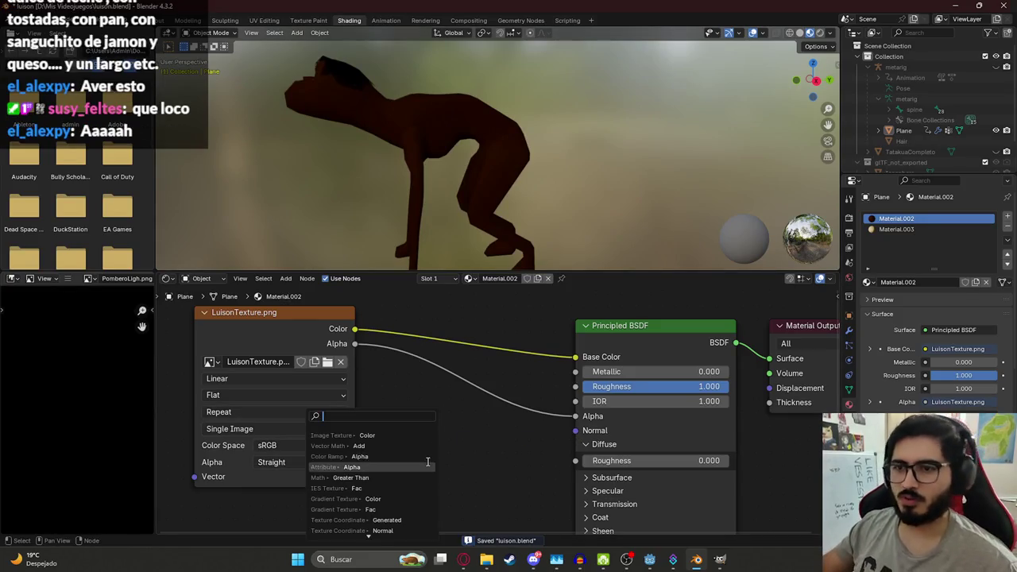
pyautogui.click(401, 436)
pyautogui.moveTo(290, 313); pyautogui.dragTo(290, 291)
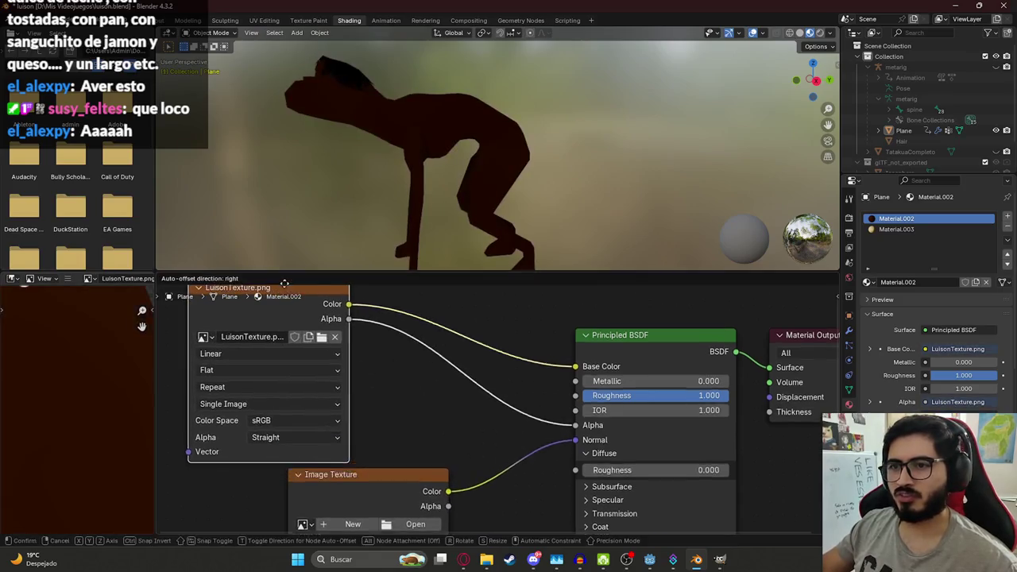
pyautogui.scroll(-2, 397, 397)
pyautogui.moveTo(435, 445); pyautogui.dragTo(435, 341, button='middle')
pyautogui.hotkey('ctrl', 's')
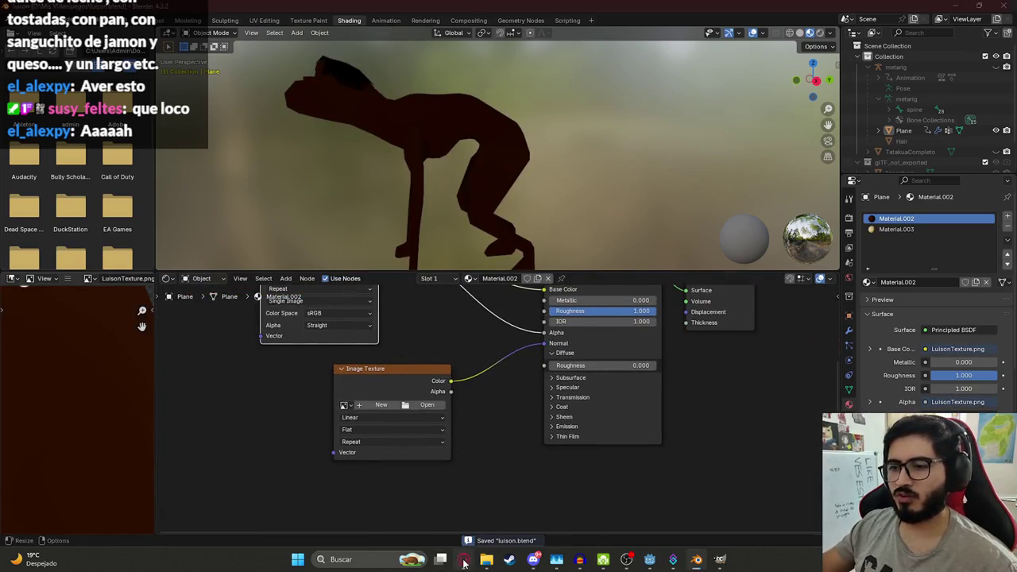
pyautogui.click(465, 559)
# Step: Ask ChatGPT about the colours a normal-map texture uses and read the reply
pyautogui.click(500, 11)
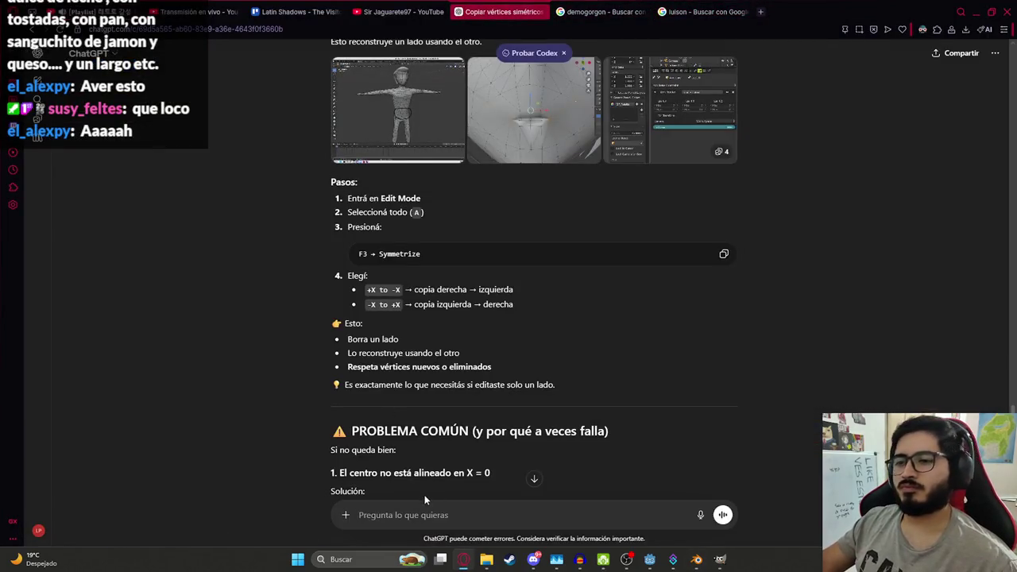
pyautogui.write('para una text')
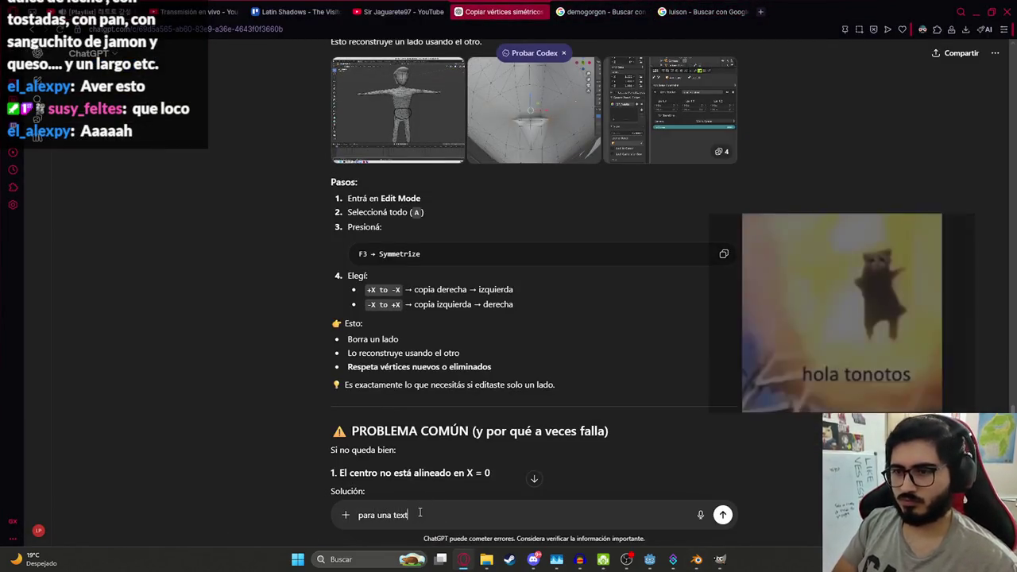
pyautogui.write('ura normal en blender')
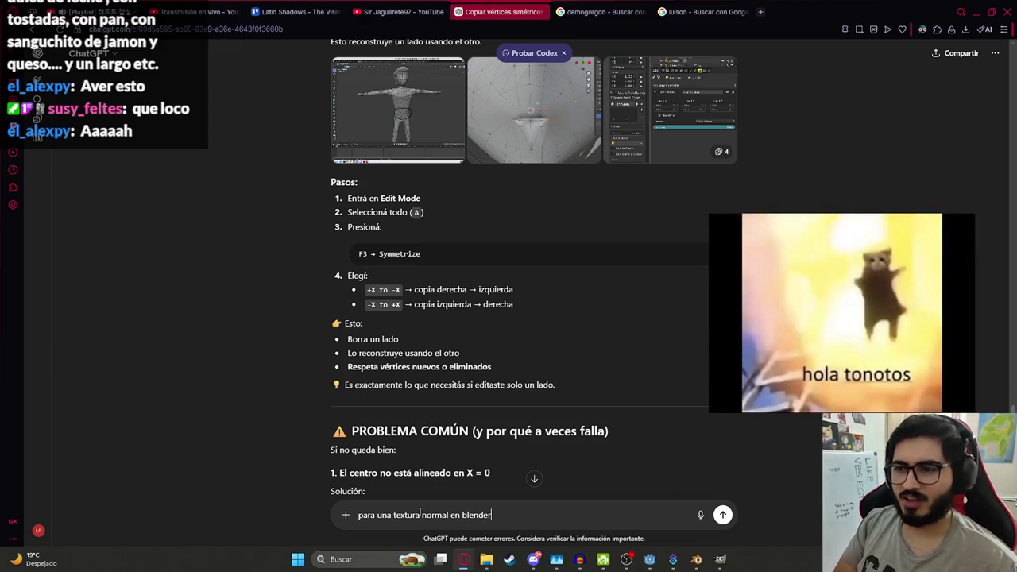
pyautogui.write(' que color debe s')
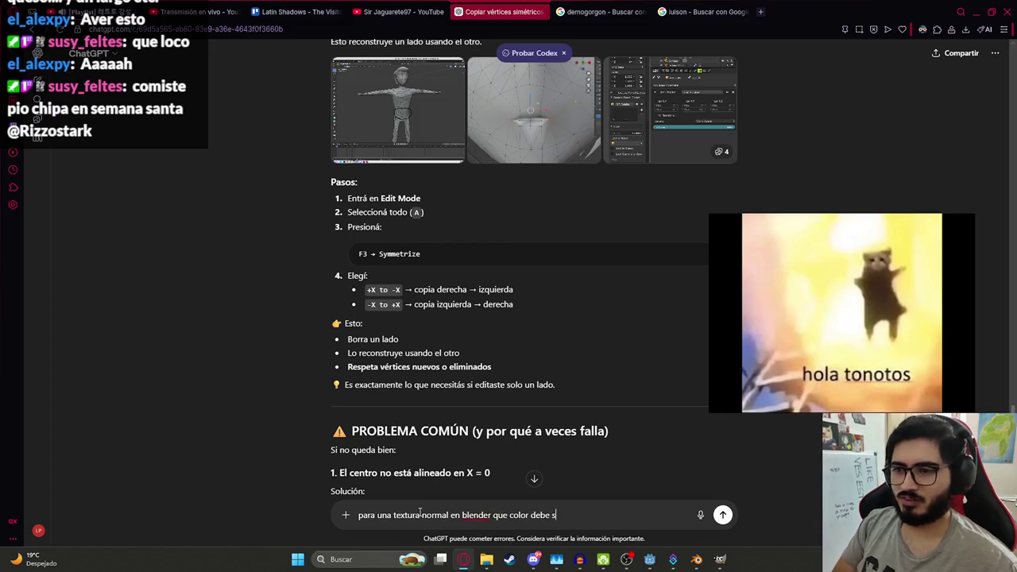
pyautogui.write('er lo que re')
pyautogui.write('te')
pyautogui.press('Return')
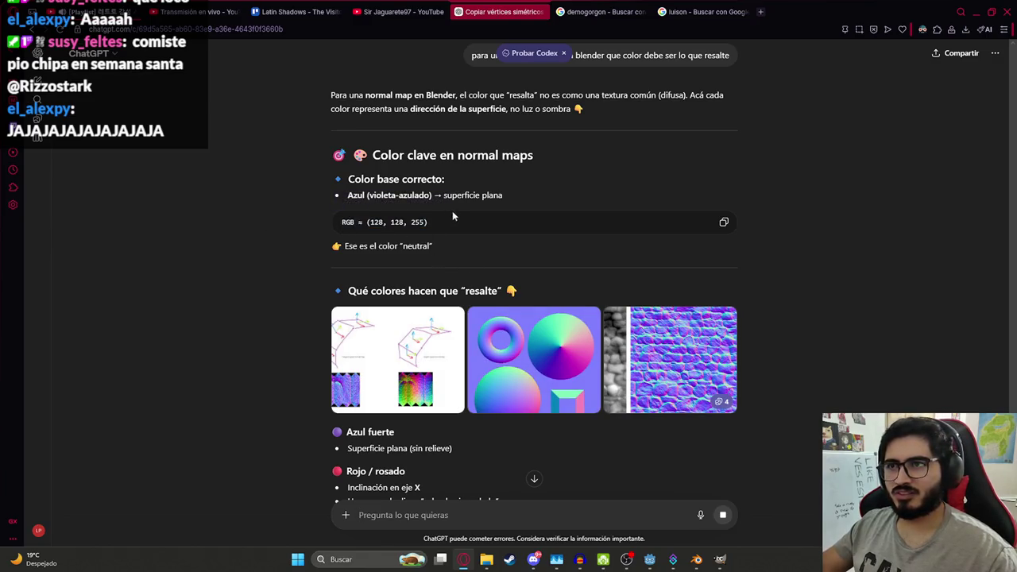
pyautogui.scroll(-3, 481, 235)
pyautogui.scroll(1, 488, 257)
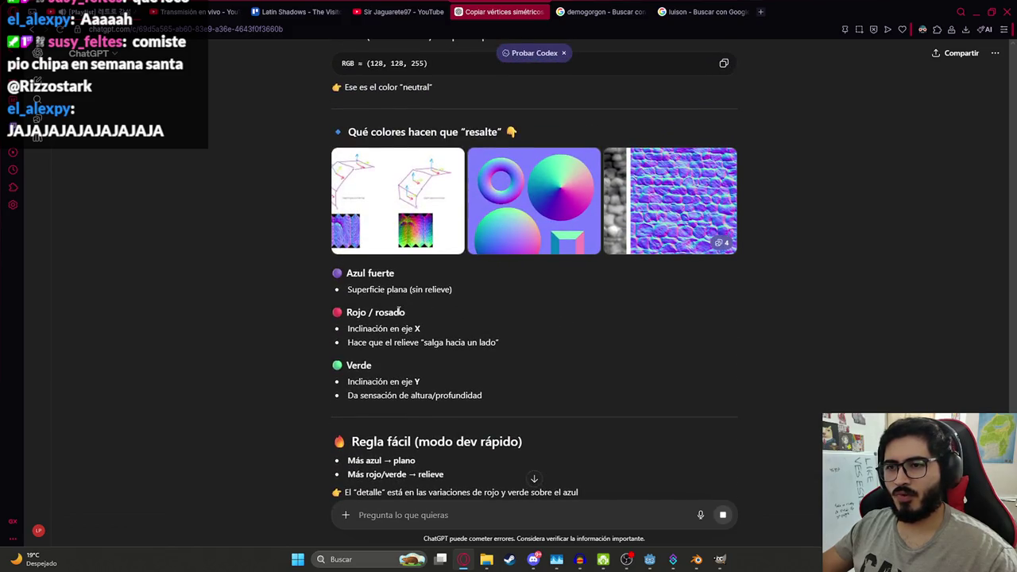
pyautogui.scroll(-2, 403, 312)
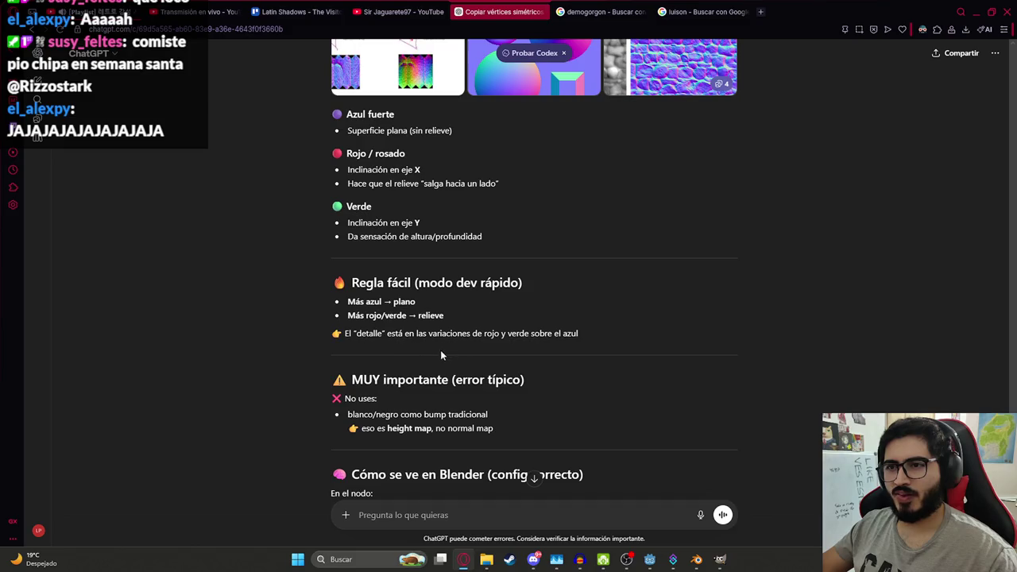
pyautogui.scroll(-1, 401, 413)
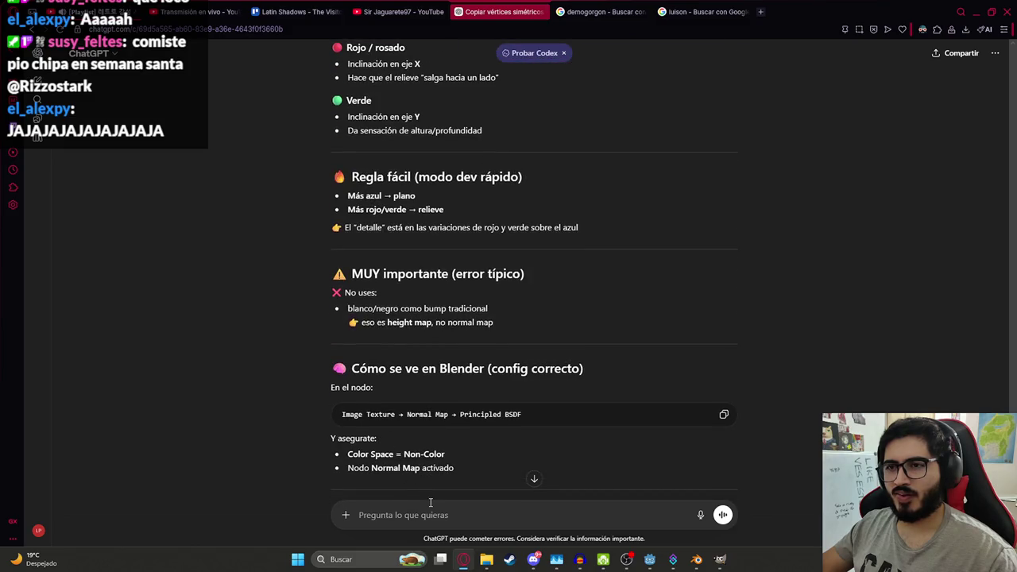
pyautogui.scroll(-1, 413, 381)
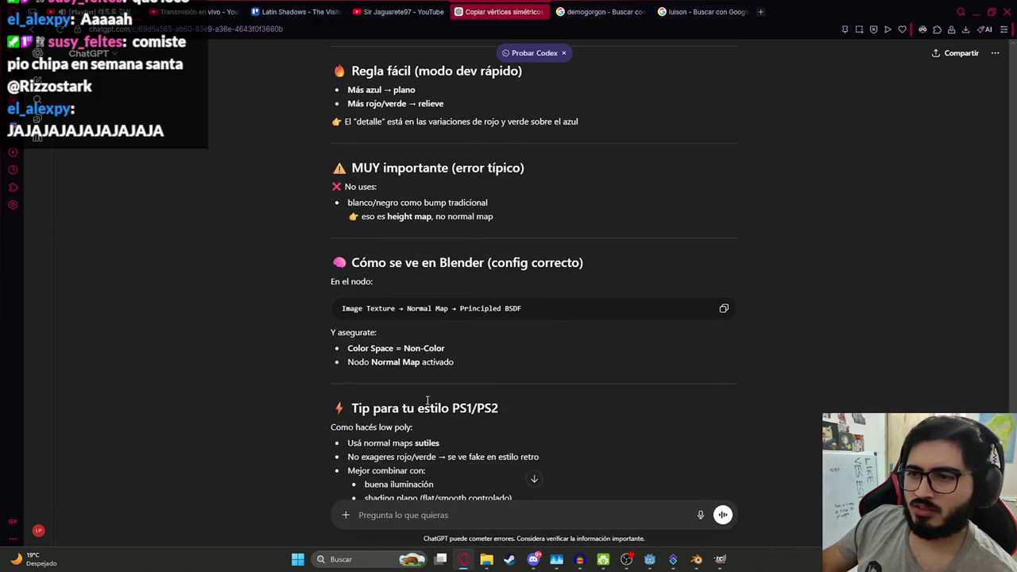
pyautogui.scroll(-2, 415, 362)
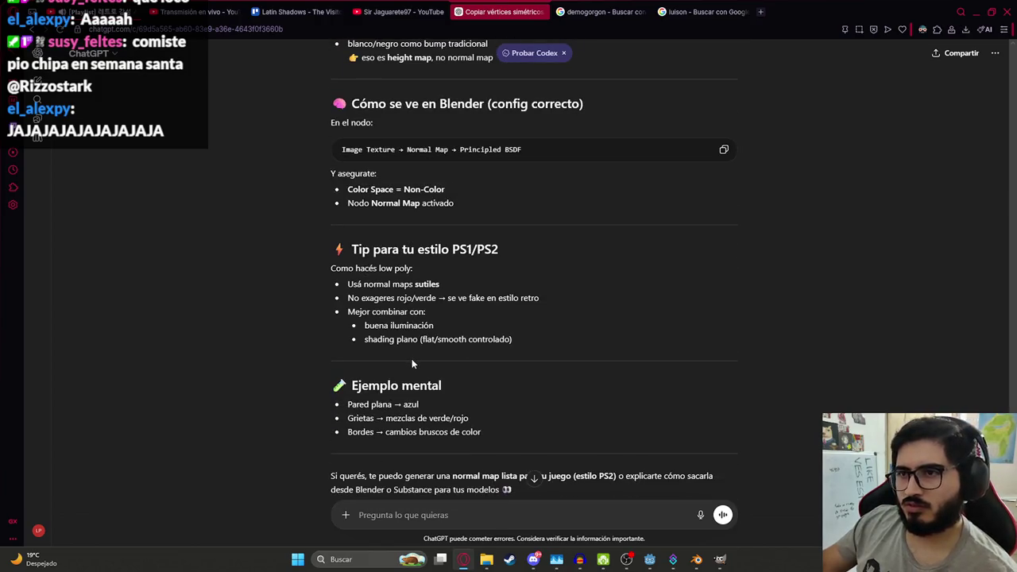
# Step: Ask how to do it in GIMP, read the Filters → Map → Normal Map answer, then return to Blender
pyautogui.click(455, 508)
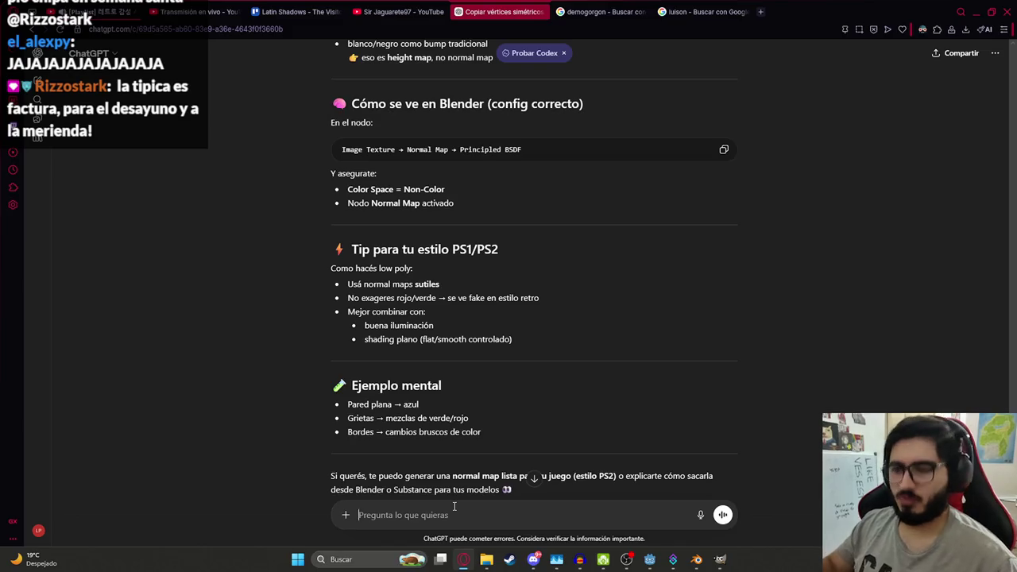
pyautogui.write('como hago esto en gimp')
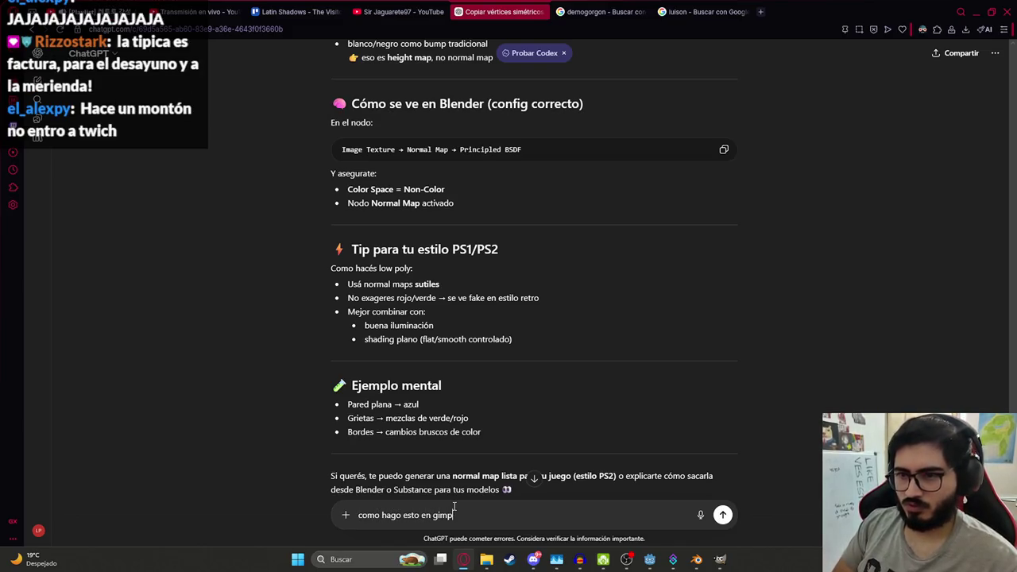
pyautogui.press('Return')
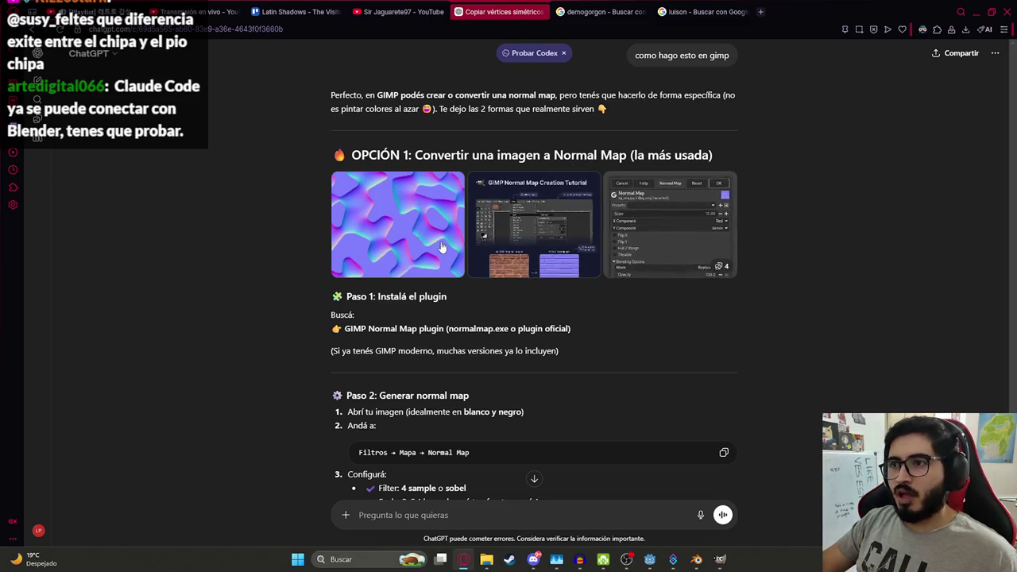
pyautogui.scroll(-2, 535, 259)
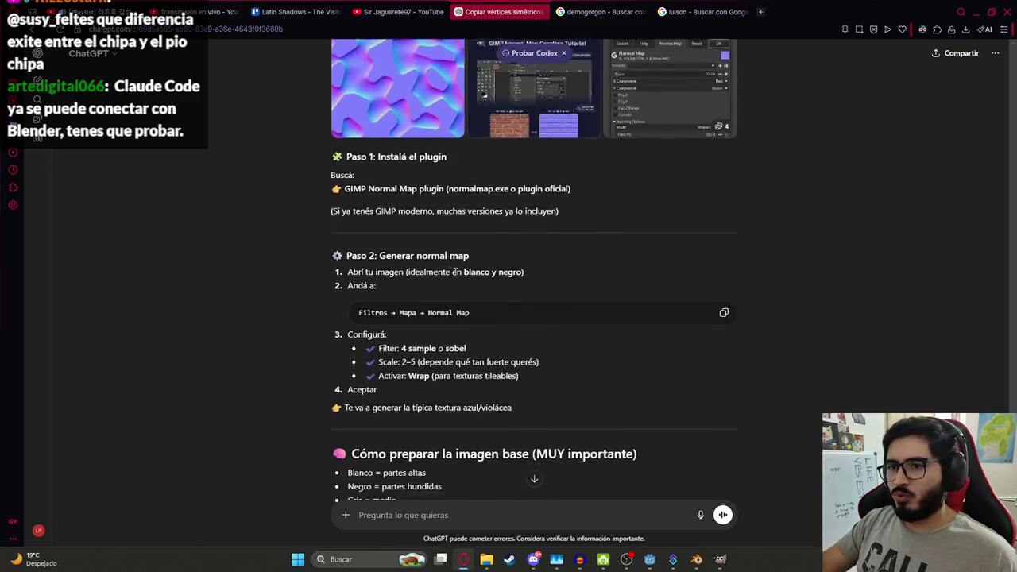
pyautogui.scroll(2, 548, 266)
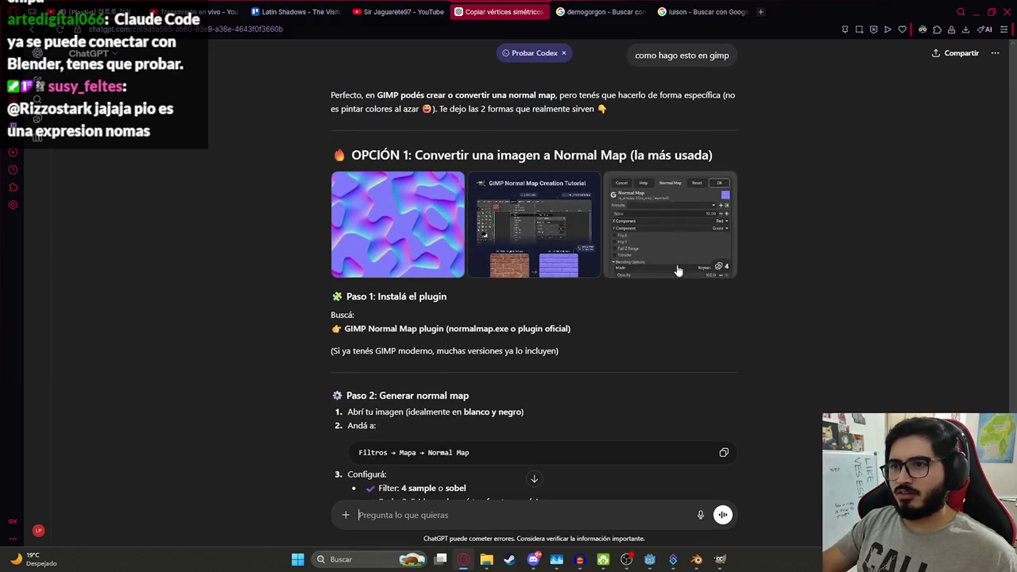
pyautogui.hotkey('alt', 'Tab')
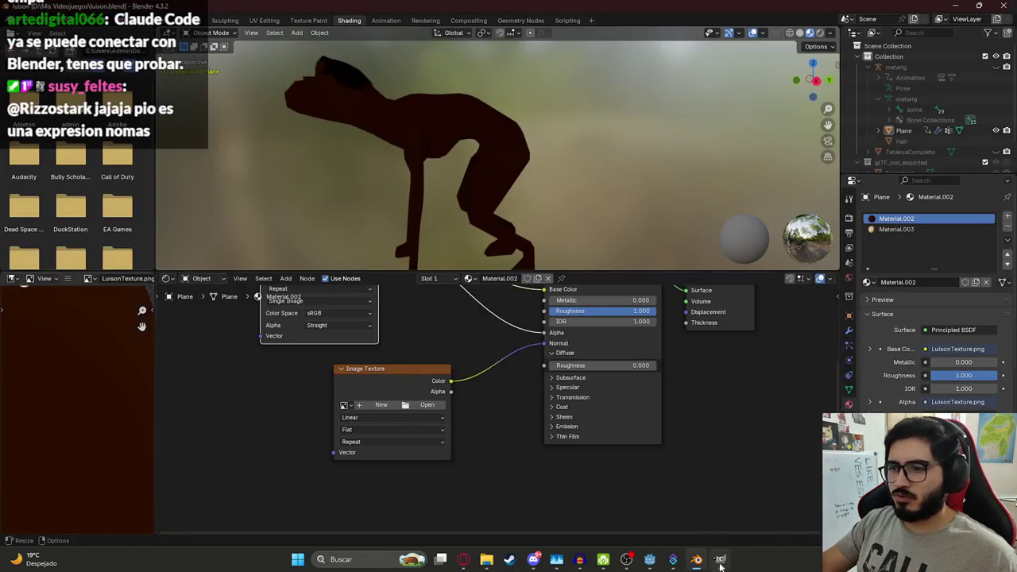
# Step: In GIMP, show and select the LuisonUV.png wireframe layer and add a new layer
pyautogui.click(720, 559)
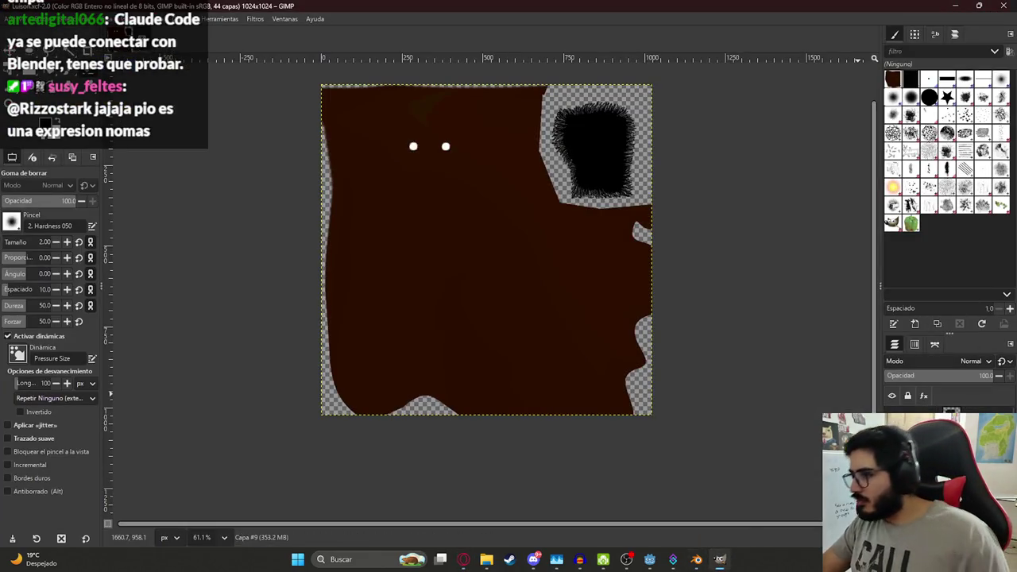
pyautogui.click(891, 445)
pyautogui.click(946, 445)
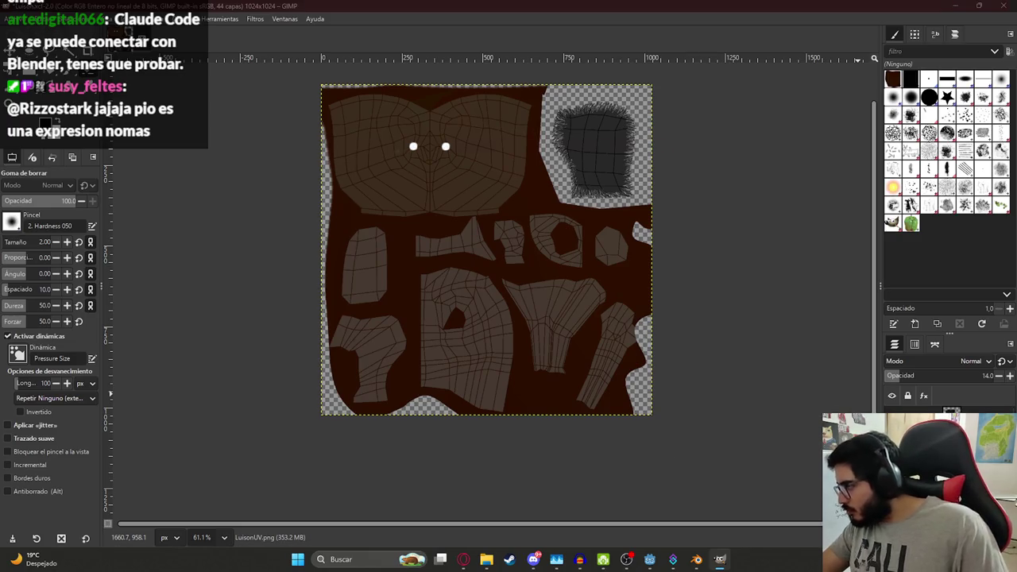
pyautogui.hotkey('ctrl', 'shift', 'n')
pyautogui.click(597, 432)
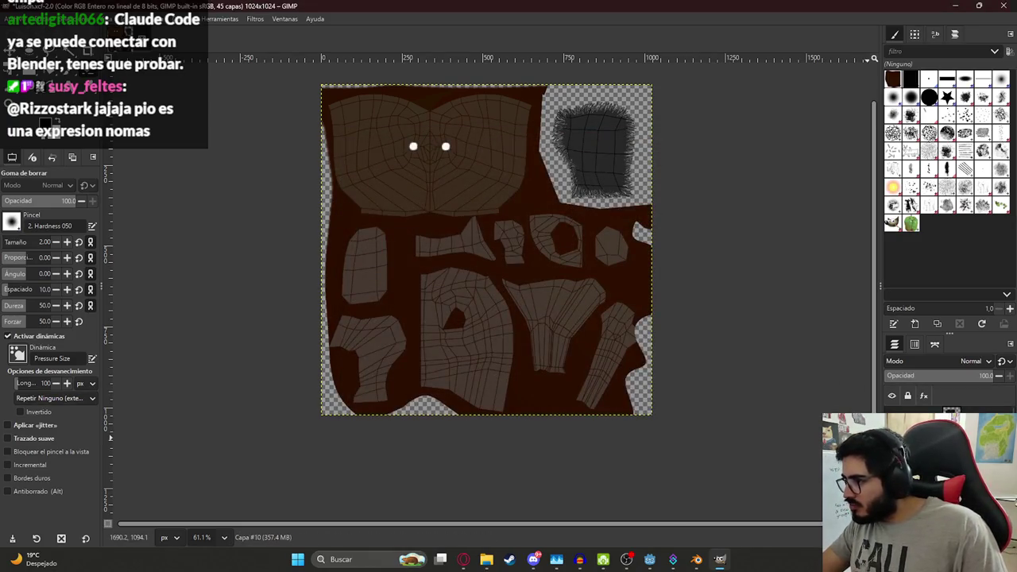
pyautogui.keyDown('ctrl'); pyautogui.scroll(3, 493, 334); pyautogui.keyUp('ctrl')
pyautogui.keyDown('ctrl'); pyautogui.scroll(3, 453, 325); pyautogui.keyUp('ctrl')
pyautogui.keyDown('ctrl'); pyautogui.scroll(-5, 294, 324); pyautogui.keyUp('ctrl')
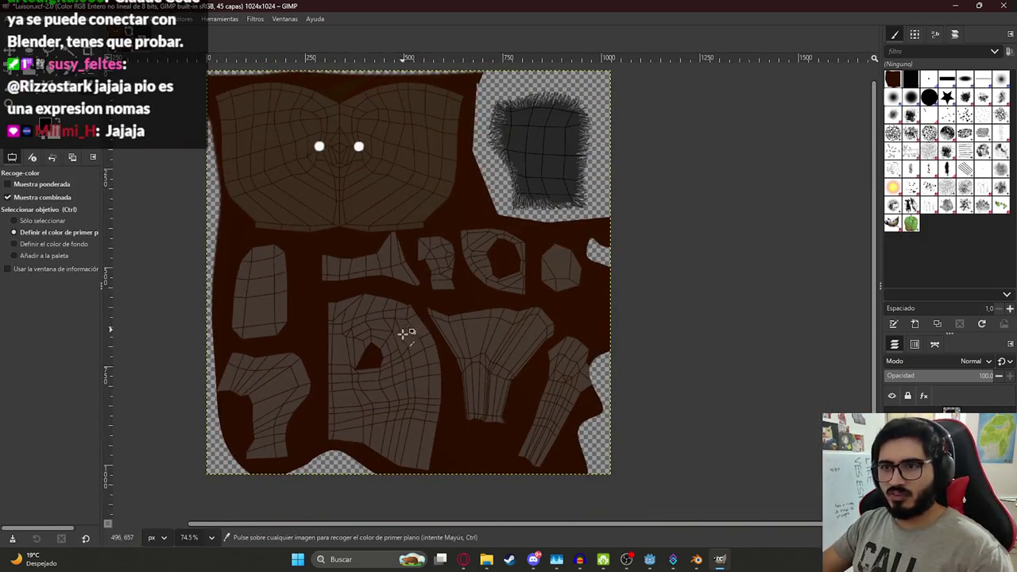
# Step: Scroll through ChatGPT's normal-map painting instructions, then go back to the GIMP texture
pyautogui.hotkey('alt', 'Tab')
pyautogui.scroll(-5, 454, 467)
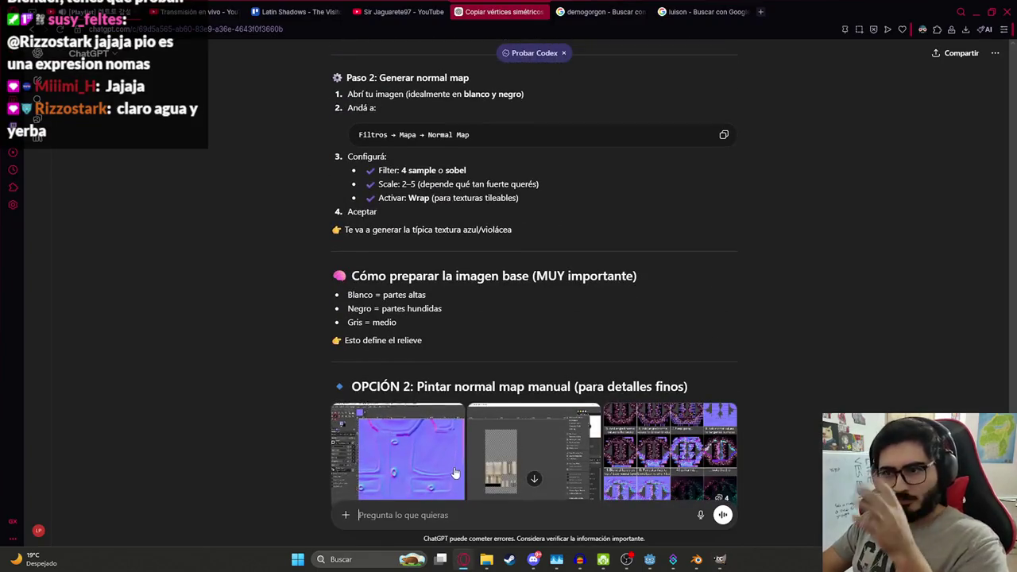
pyautogui.scroll(-2, 448, 465)
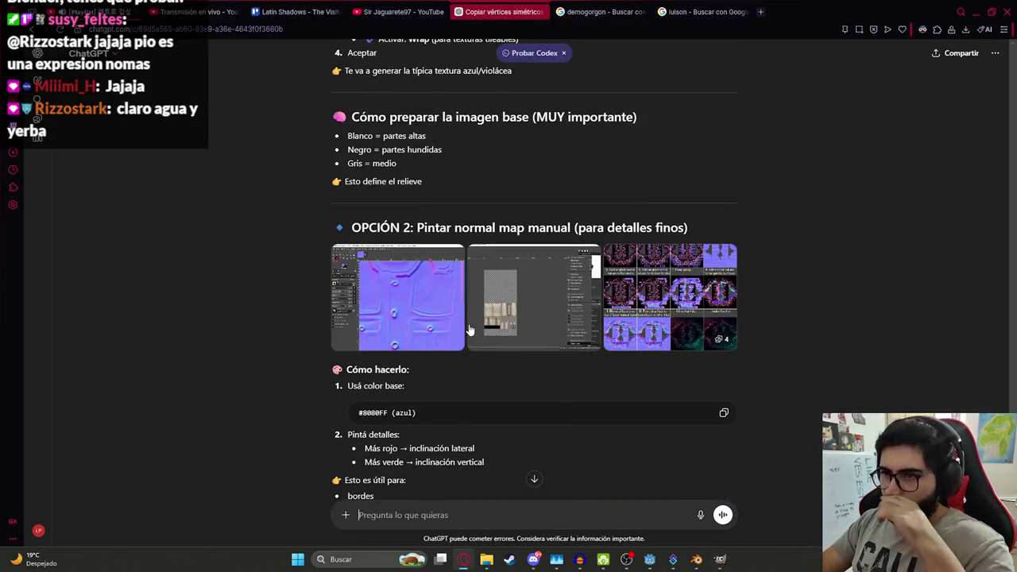
pyautogui.hotkey('alt', 'Tab')
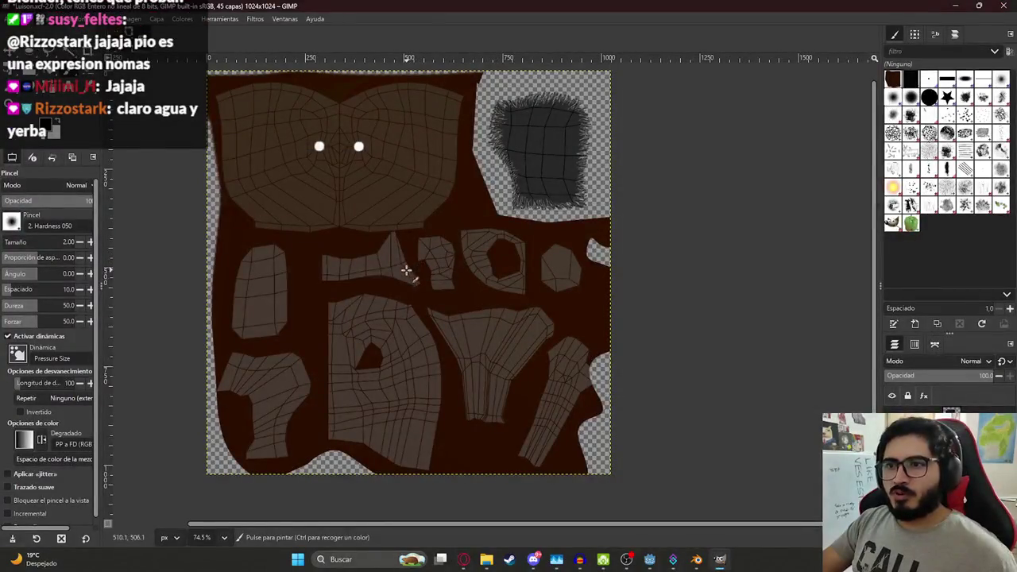
# Step: Set a white foreground and brush size 5, undo a test stroke, then switch to ChatGPT
pyautogui.click(13, 223)
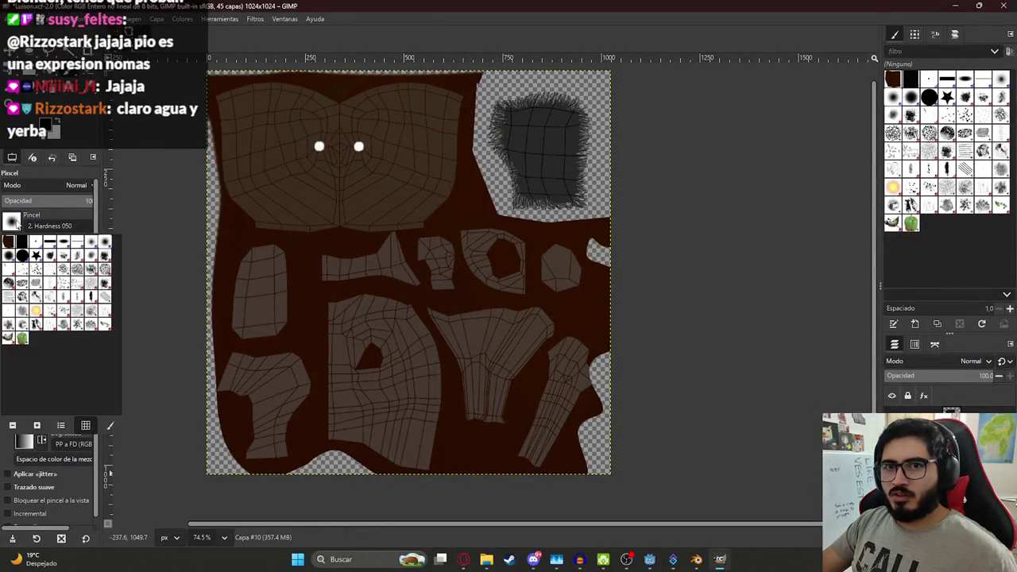
pyautogui.click(345, 207)
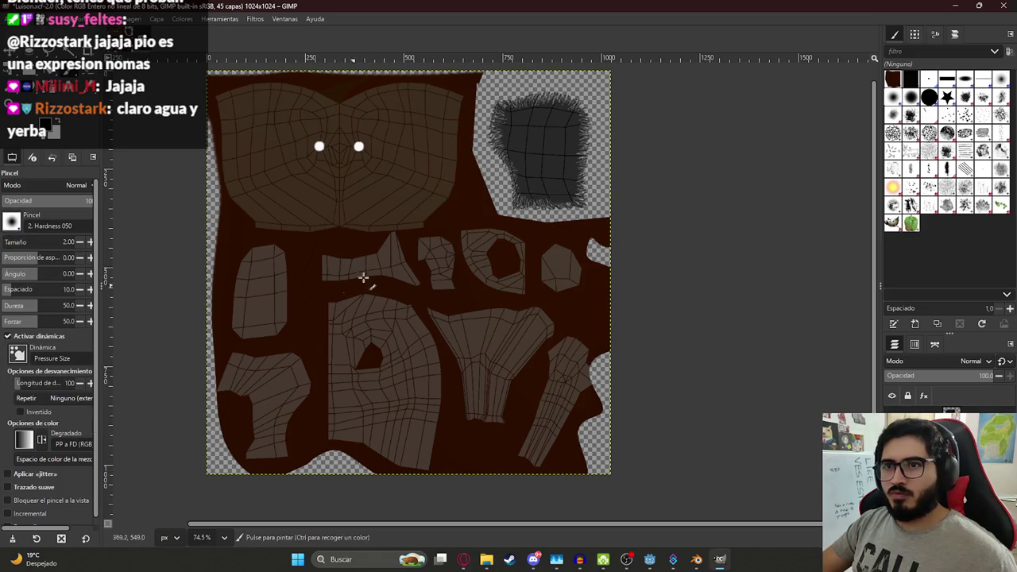
pyautogui.click(43, 123)
pyautogui.click(204, 220)
pyautogui.click(220, 261)
pyautogui.click(90, 241)
pyautogui.click(90, 241)
pyautogui.click(90, 242)
pyautogui.moveTo(370, 292); pyautogui.dragTo(468, 405)
pyautogui.hotkey('ctrl', 'z')
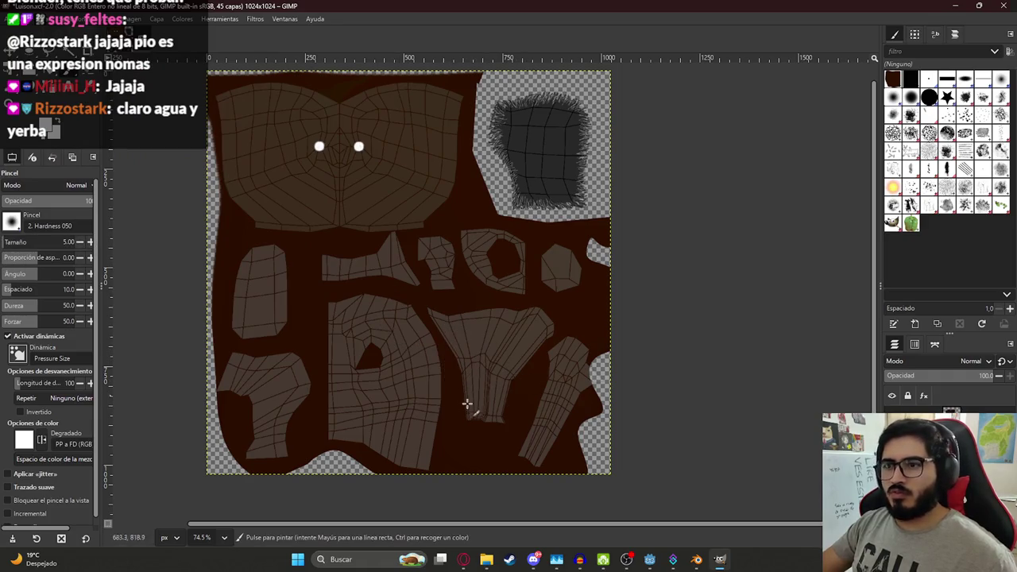
pyautogui.click(486, 559)
pyautogui.click(465, 559)
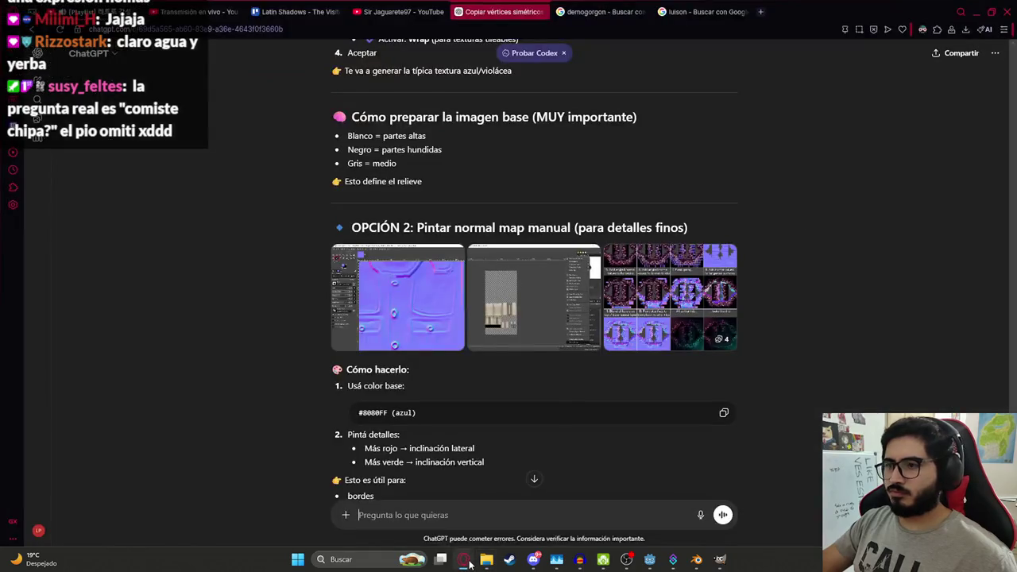
# Step: Check the luison reference images, then box-select the hind leg in Blender's UV Editing workspace
pyautogui.click(627, 12)
pyautogui.click(659, 10)
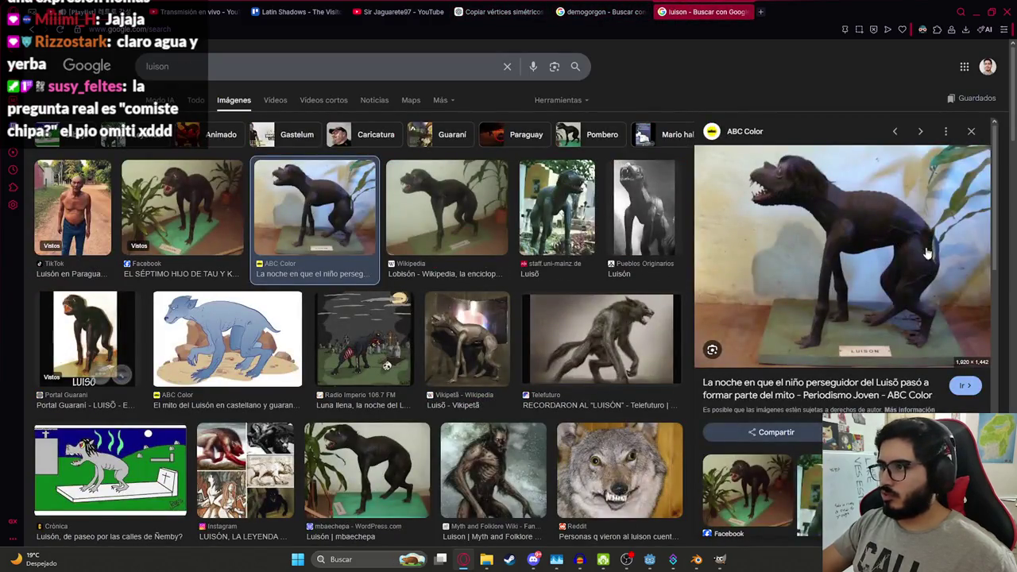
pyautogui.click(696, 561)
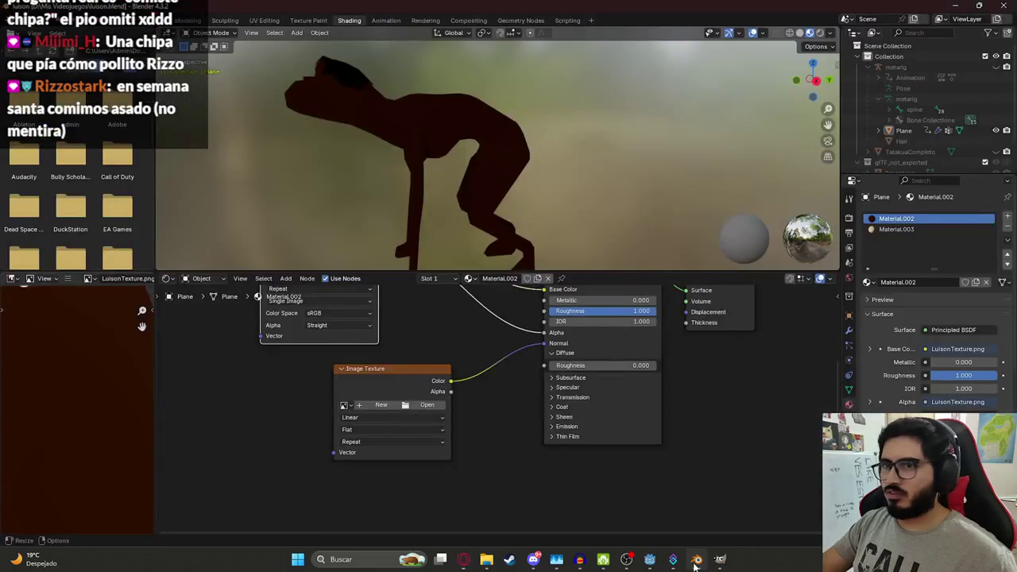
pyautogui.click(266, 22)
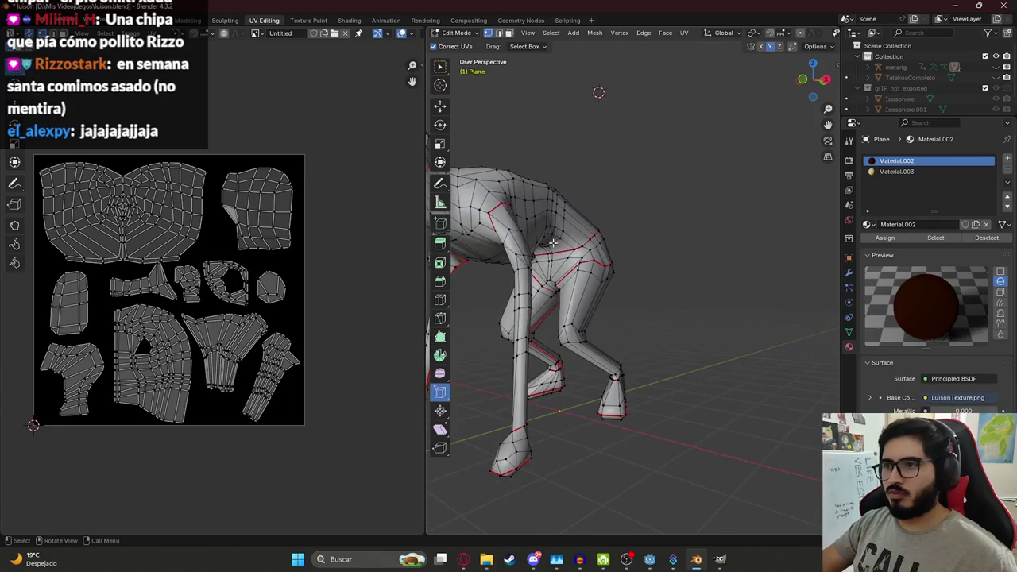
pyautogui.press('l')
pyautogui.moveTo(191, 314); pyautogui.dragTo(257, 387)
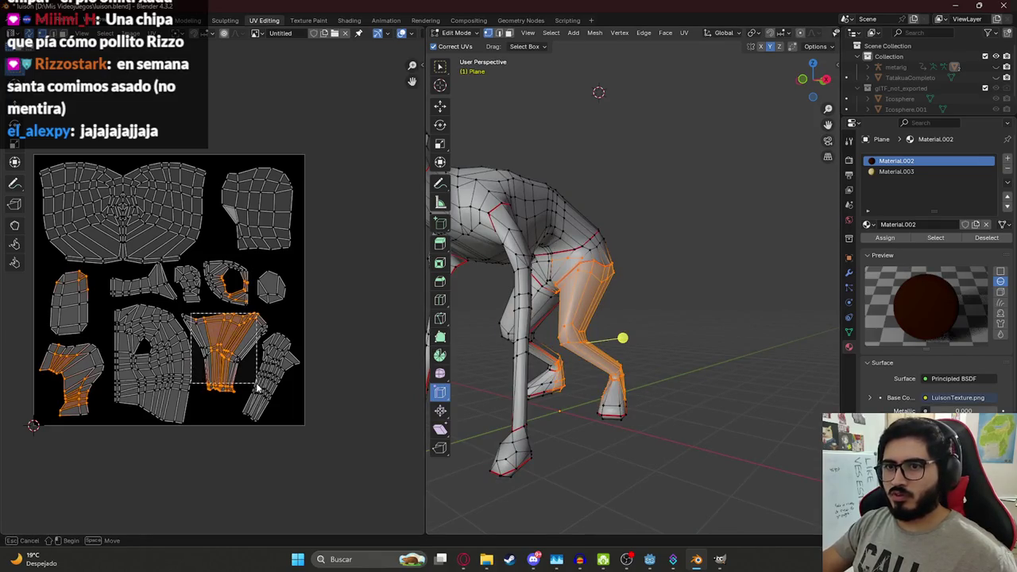
# Step: Switch to face select and grow the selection down the hind leg, then return to GIMP
pyautogui.hotkey('alt', 'Tab')
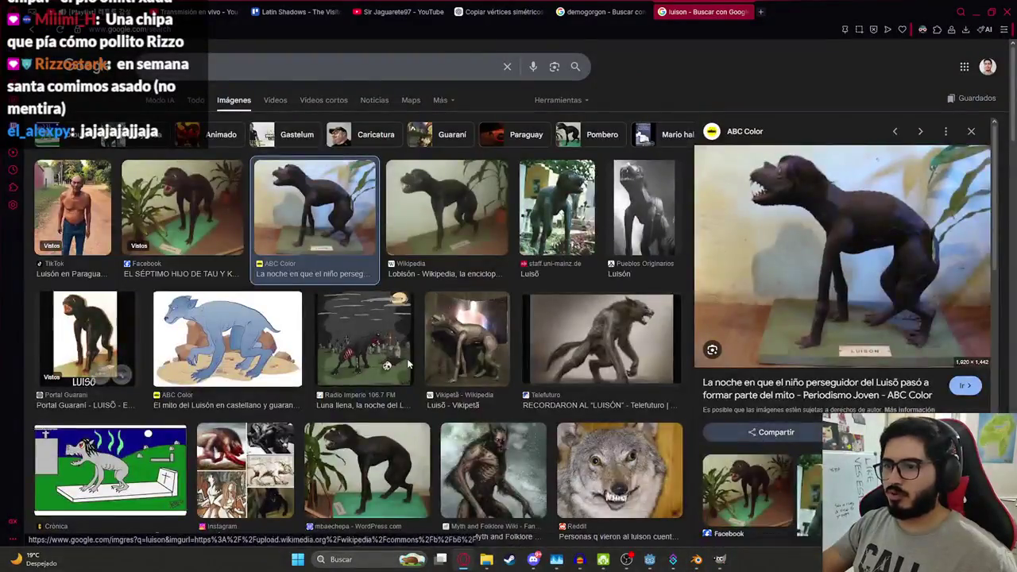
pyautogui.hotkey('alt', 'Tab')
pyautogui.moveTo(556, 318)
pyautogui.mouseDown(button='middle')
pyautogui.moveTo(624, 315)
pyautogui.moveTo(635, 288)
pyautogui.mouseUp(button='middle')
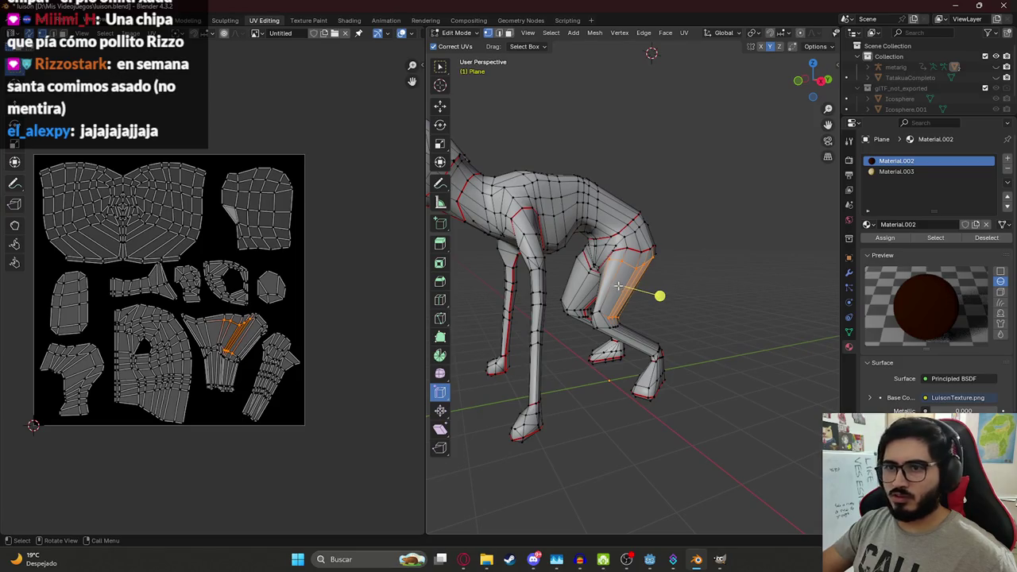
pyautogui.scroll(3, 212, 286)
pyautogui.click(508, 32)
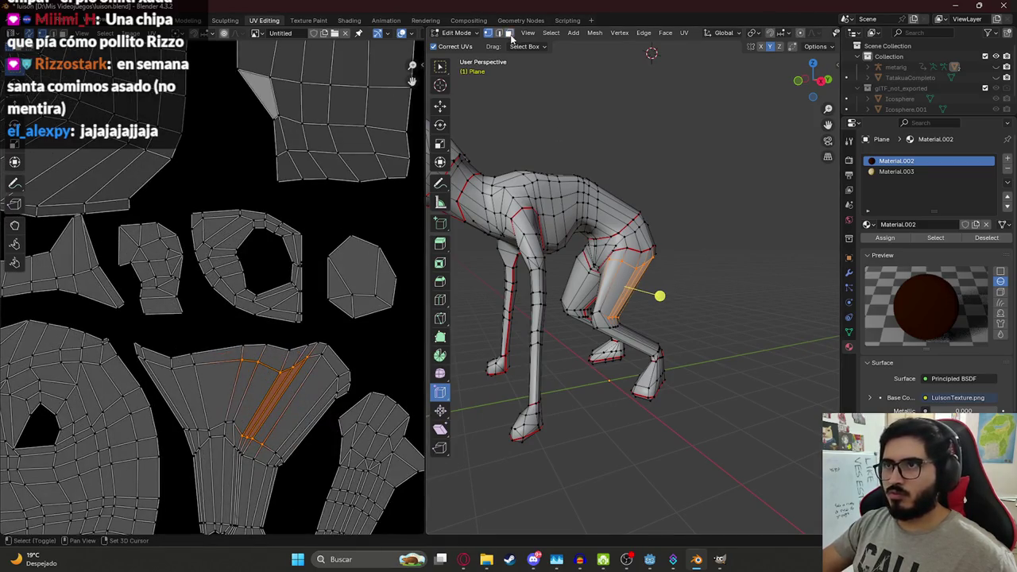
pyautogui.press('ctrl+KP_Add')
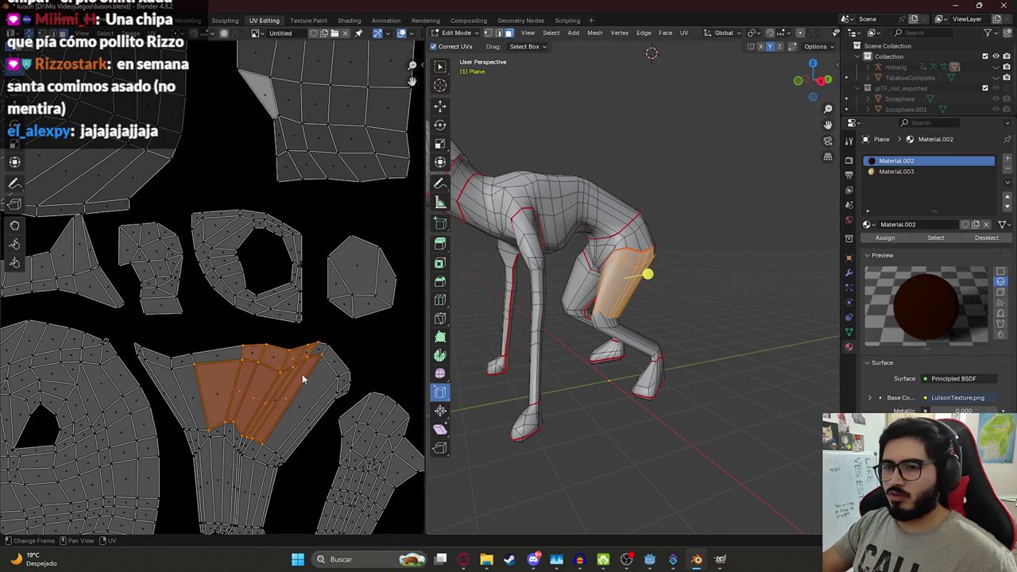
pyautogui.keyDown('alt'); pyautogui.keyDown('shift'); pyautogui.click(253, 429); pyautogui.keyUp('shift'); pyautogui.keyUp('alt')
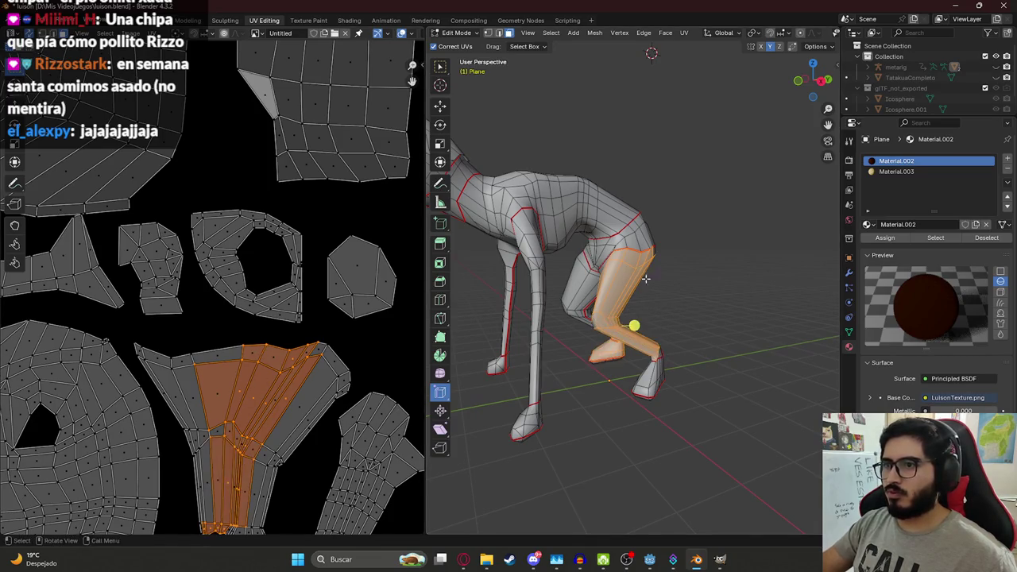
pyautogui.click(719, 559)
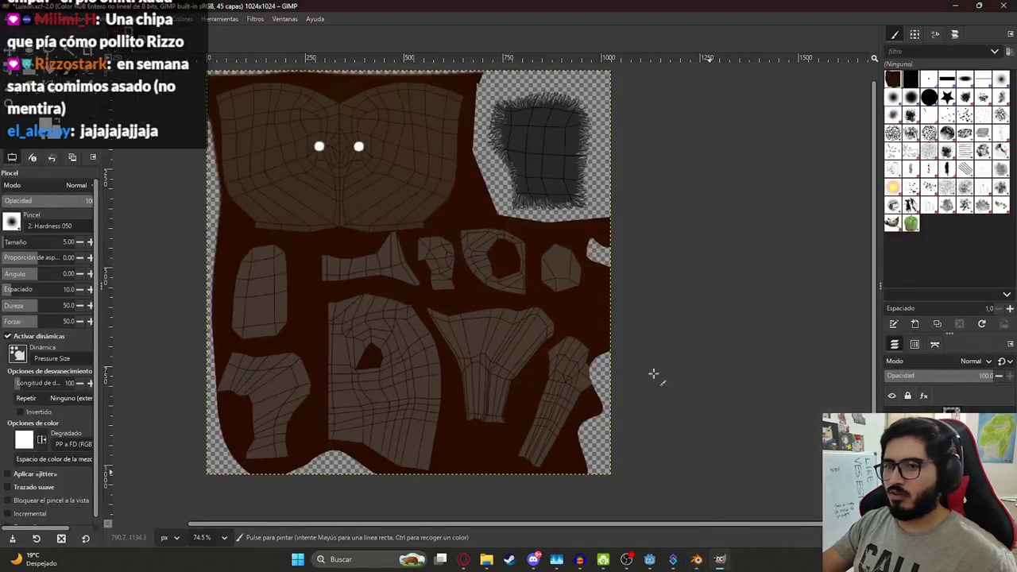
pyautogui.keyDown('ctrl'); pyautogui.scroll(4, 494, 379); pyautogui.keyUp('ctrl')
pyautogui.keyDown('ctrl'); pyautogui.scroll(1, 518, 382); pyautogui.keyUp('ctrl')
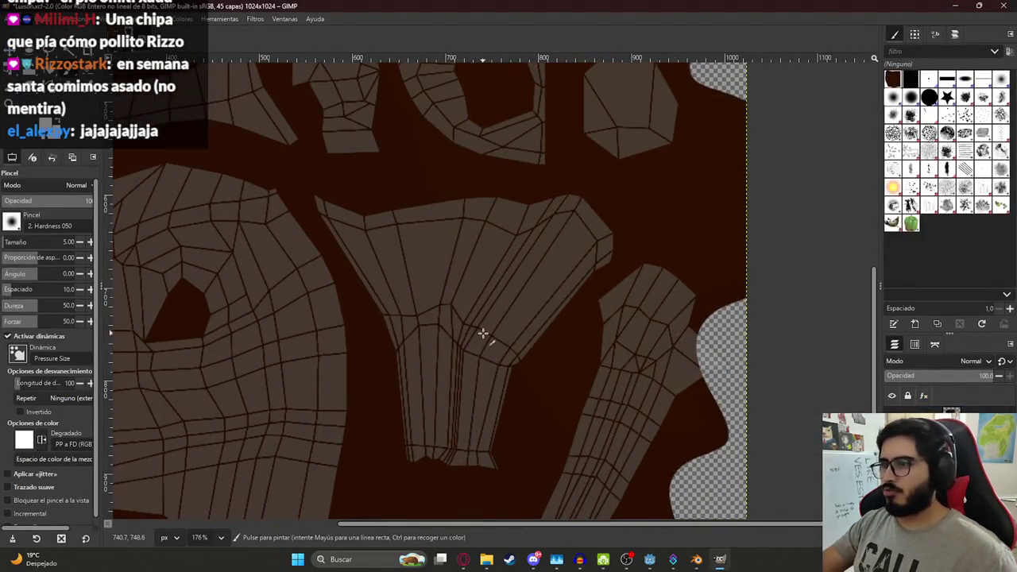
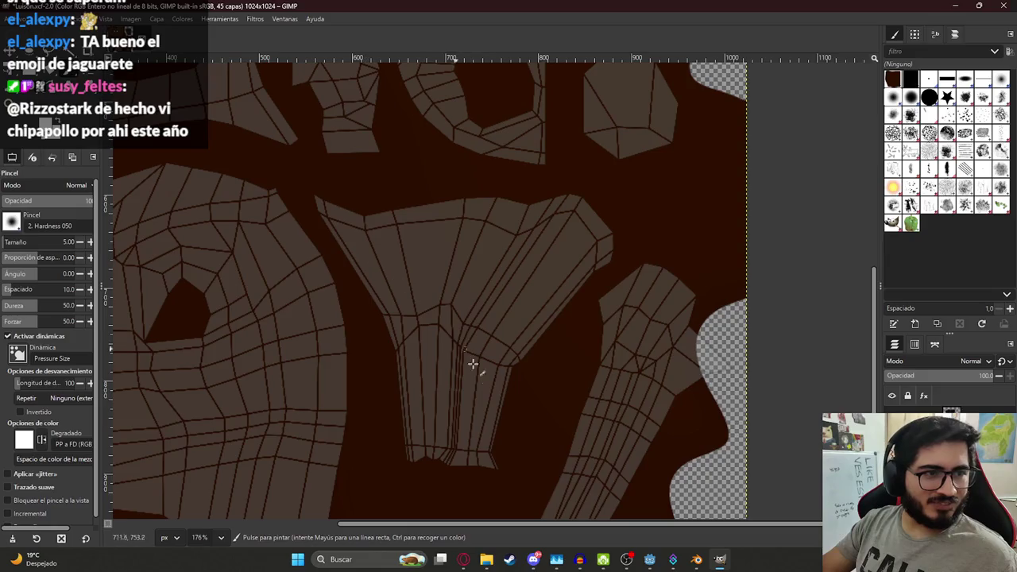
# Step: Paint a white S-shaped stroke with an up-right branch on the hind-leg UV island
pyautogui.keyDown('ctrl'); pyautogui.scroll(-3, 472, 347); pyautogui.keyUp('ctrl')
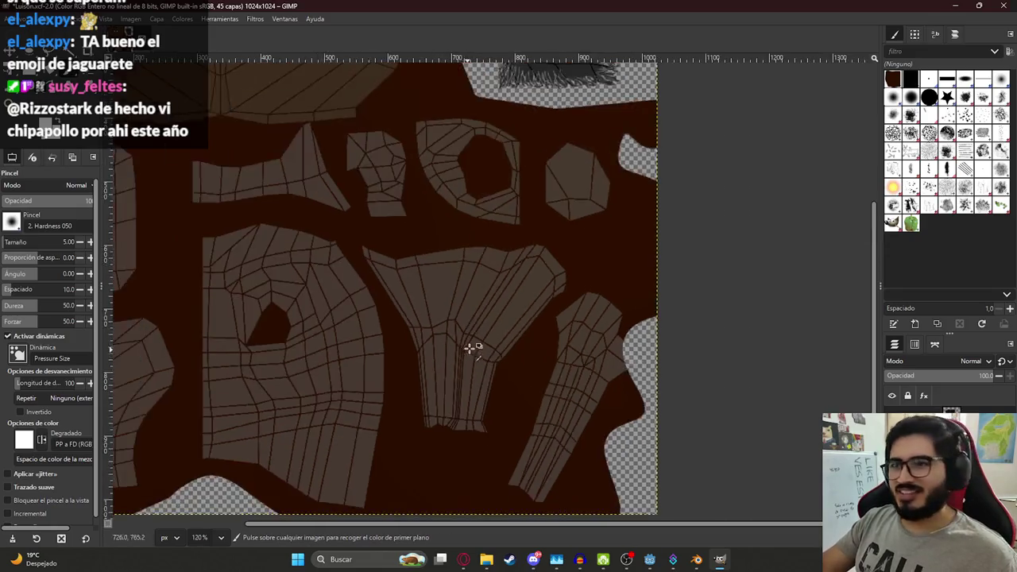
pyautogui.keyDown('ctrl'); pyautogui.scroll(5, 508, 328); pyautogui.keyUp('ctrl')
pyautogui.hotkey('alt', 'Tab')
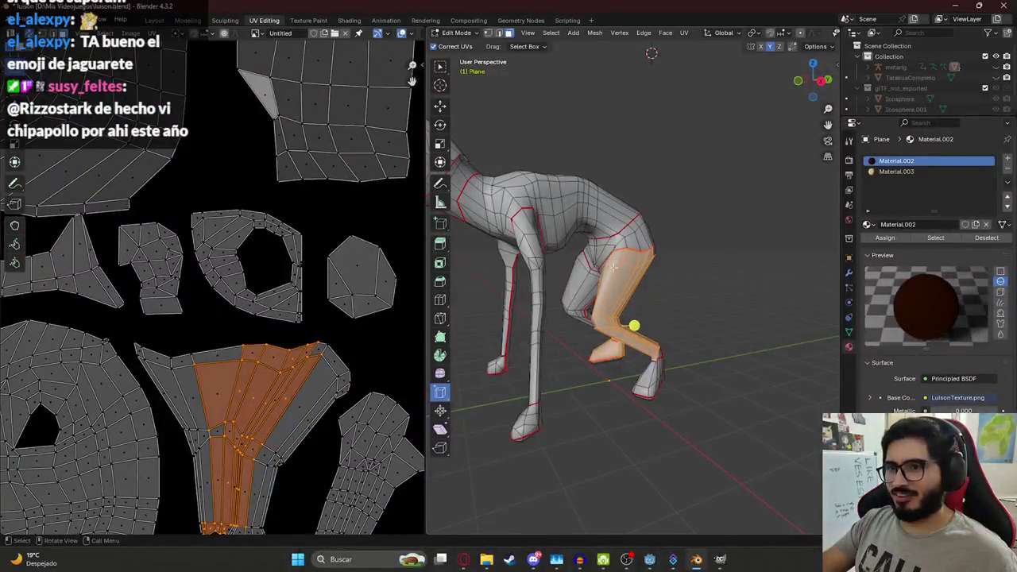
pyautogui.hotkey('alt', 'Tab')
pyautogui.moveTo(479, 213); pyautogui.dragTo(454, 303)
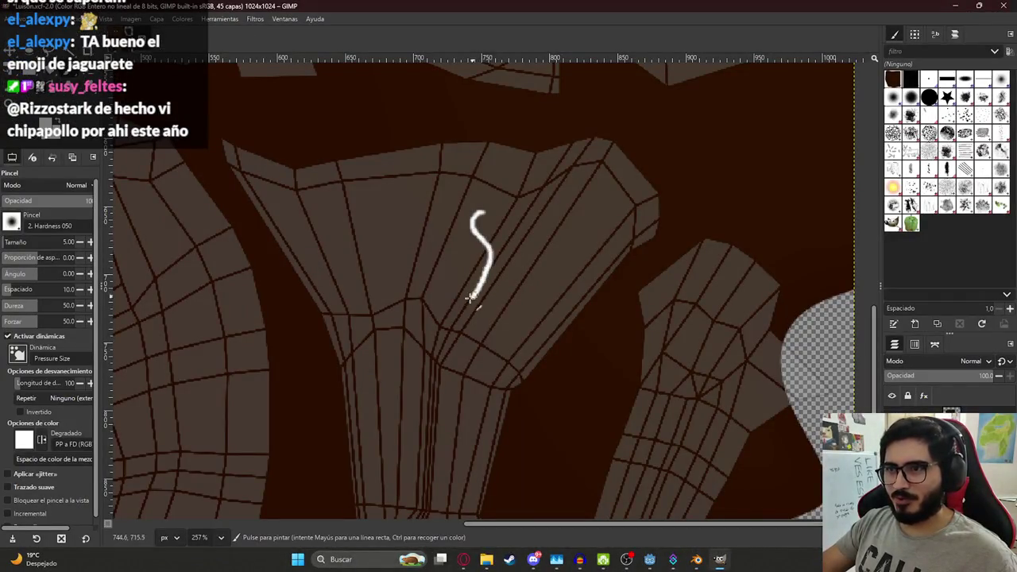
pyautogui.moveTo(489, 250); pyautogui.dragTo(528, 202)
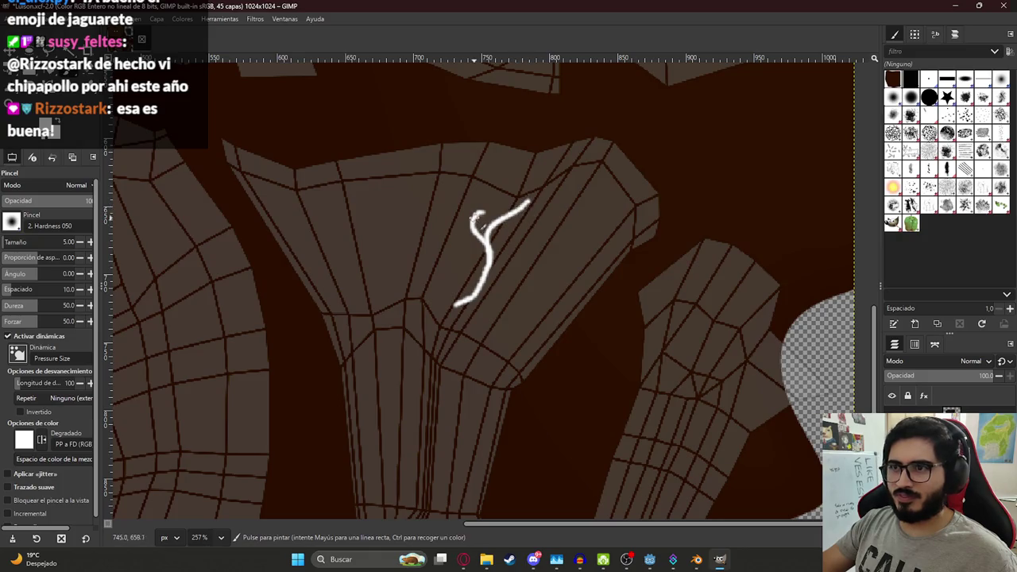
pyautogui.hotkey('alt', 'Tab')
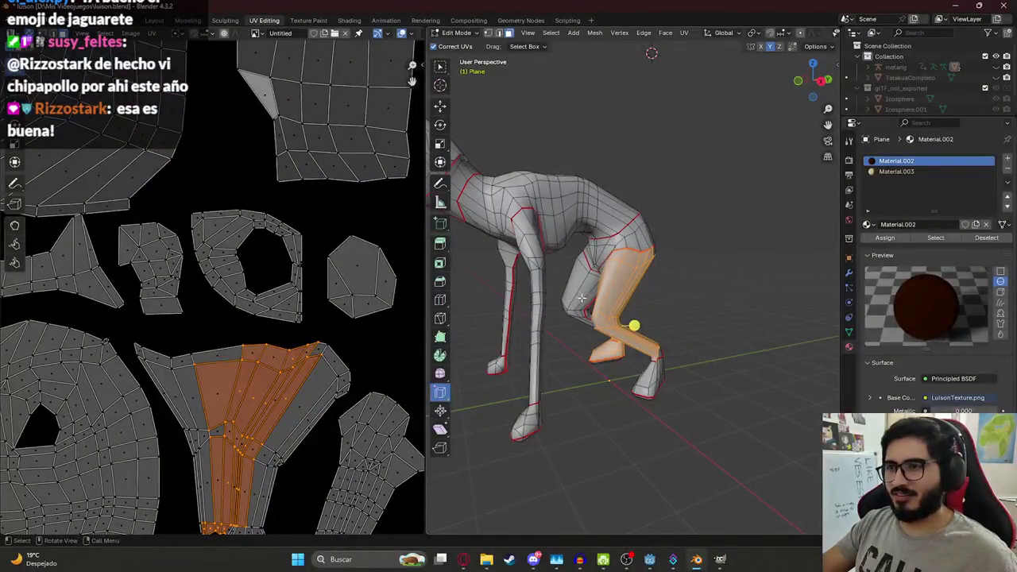
pyautogui.hotkey('alt', 'Tab')
# Step: Check the Luisón reference images and lower the brush opacity slightly
pyautogui.click(463, 559)
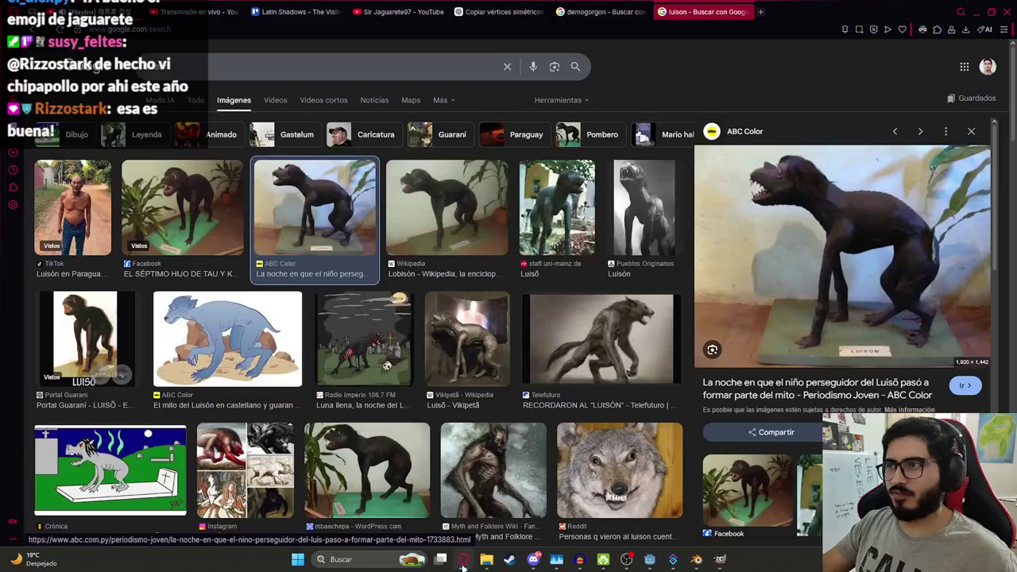
pyautogui.click(463, 559)
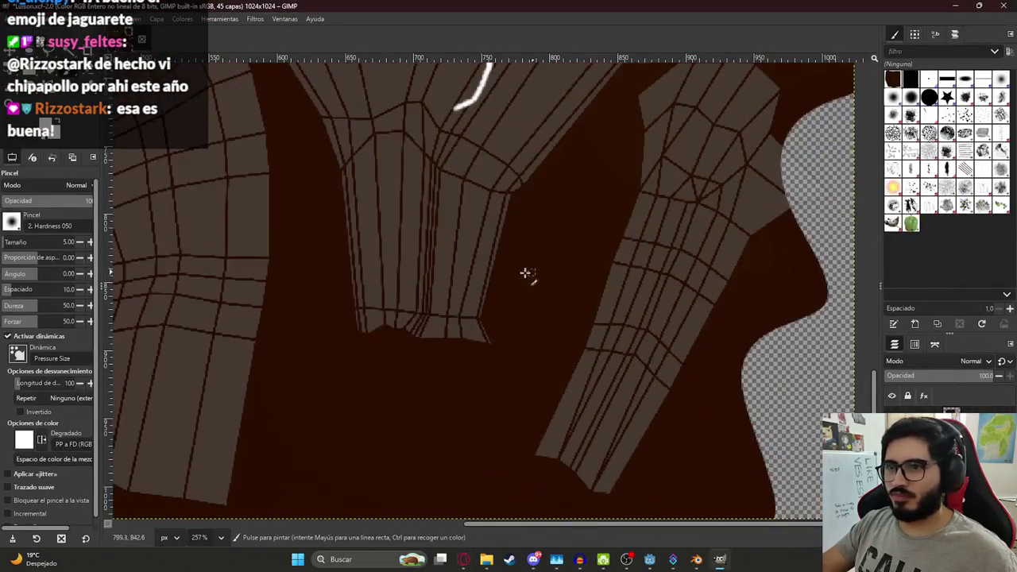
pyautogui.scroll(-3, 529, 272)
pyautogui.keyDown('ctrl'); pyautogui.scroll(-1, 442, 284); pyautogui.keyUp('ctrl')
pyautogui.press('less')
pyautogui.press('less')
pyautogui.press('less')
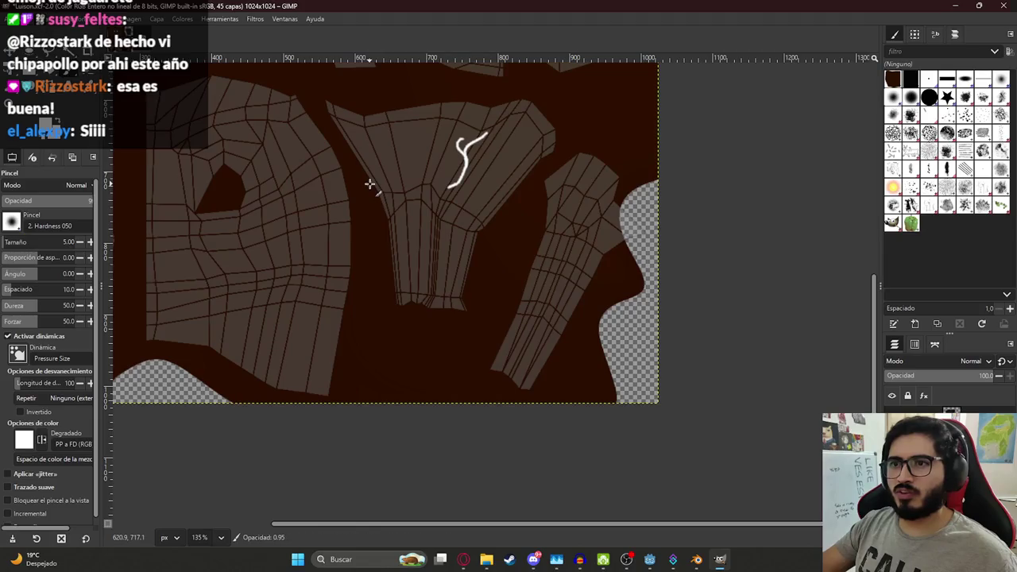
pyautogui.scroll(1, 362, 222)
pyautogui.keyDown('ctrl'); pyautogui.scroll(-2, 357, 167); pyautogui.keyUp('ctrl')
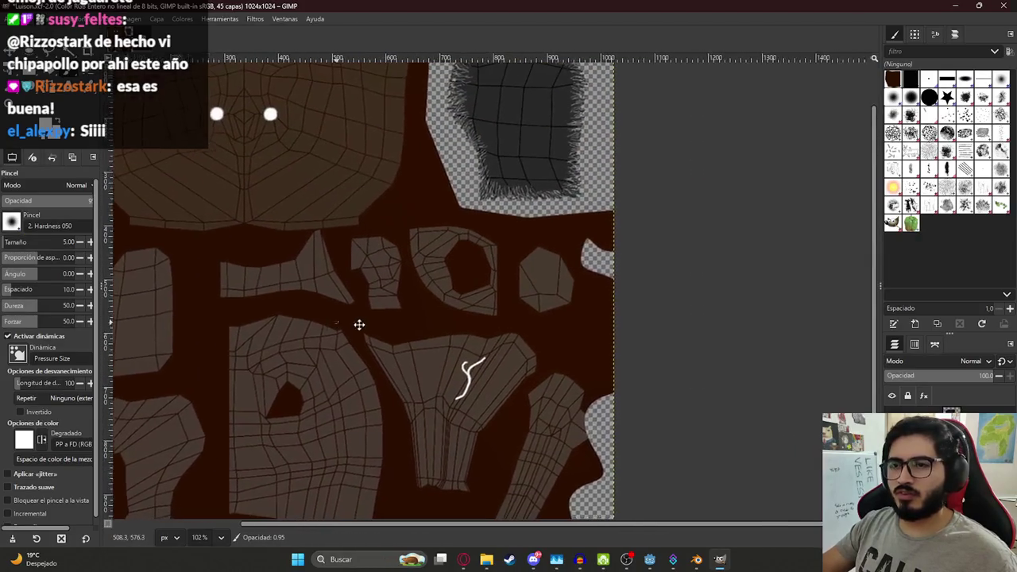
pyautogui.keyDown('ctrl'); pyautogui.scroll(1, 356, 325); pyautogui.keyUp('ctrl')
# Step: Select the hip region in Blender's UV layout, then zoom into the texture in GIMP
pyautogui.click(696, 559)
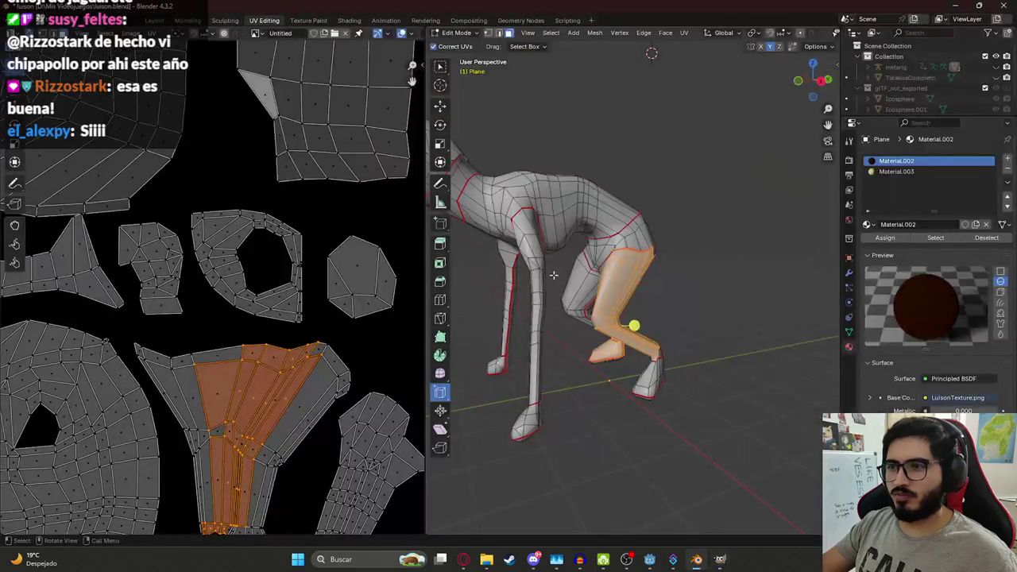
pyautogui.press('l')
pyautogui.hotkey('alt', 'Tab')
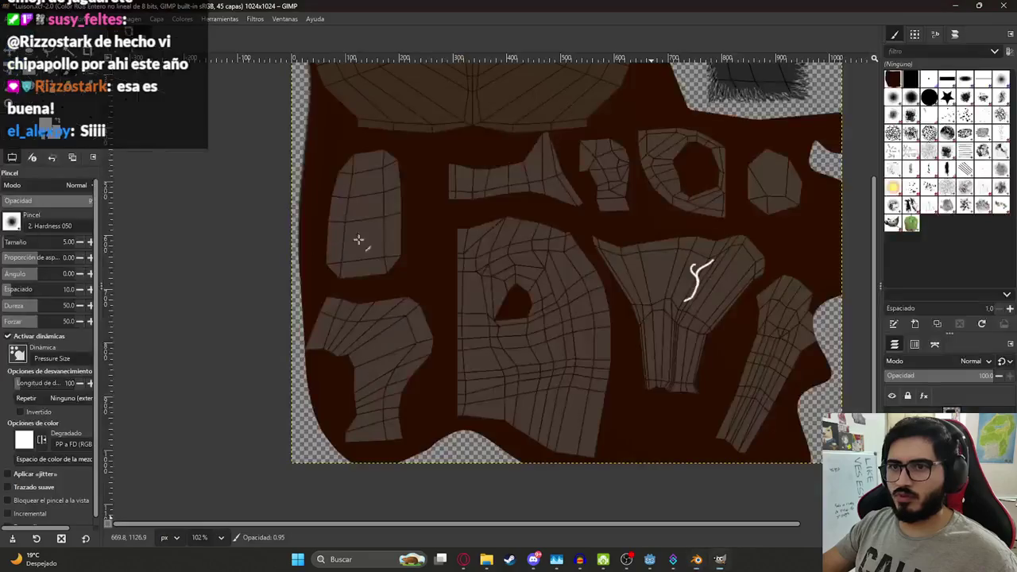
pyautogui.keyDown('ctrl'); pyautogui.scroll(2, 672, 202); pyautogui.keyUp('ctrl')
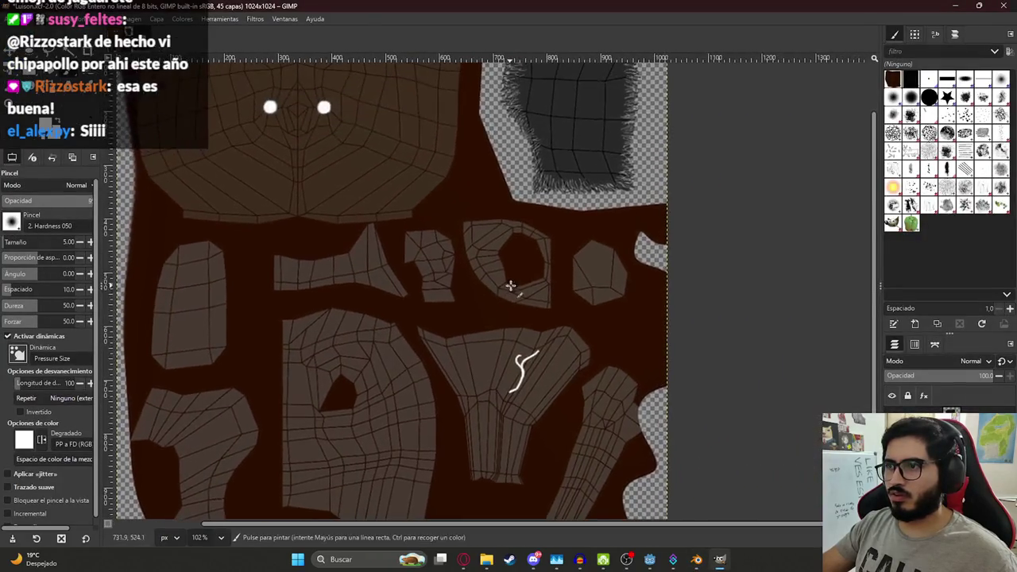
pyautogui.keyDown('ctrl'); pyautogui.scroll(1, 509, 284); pyautogui.keyUp('ctrl')
pyautogui.keyDown('ctrl'); pyautogui.scroll(1, 508, 270); pyautogui.keyUp('ctrl')
# Step: Paint white strokes down and along the top of the ring-shaped UV island
pyautogui.moveTo(455, 181)
pyautogui.mouseDown()
pyautogui.moveTo(435, 209)
pyautogui.moveTo(447, 256)
pyautogui.mouseUp()
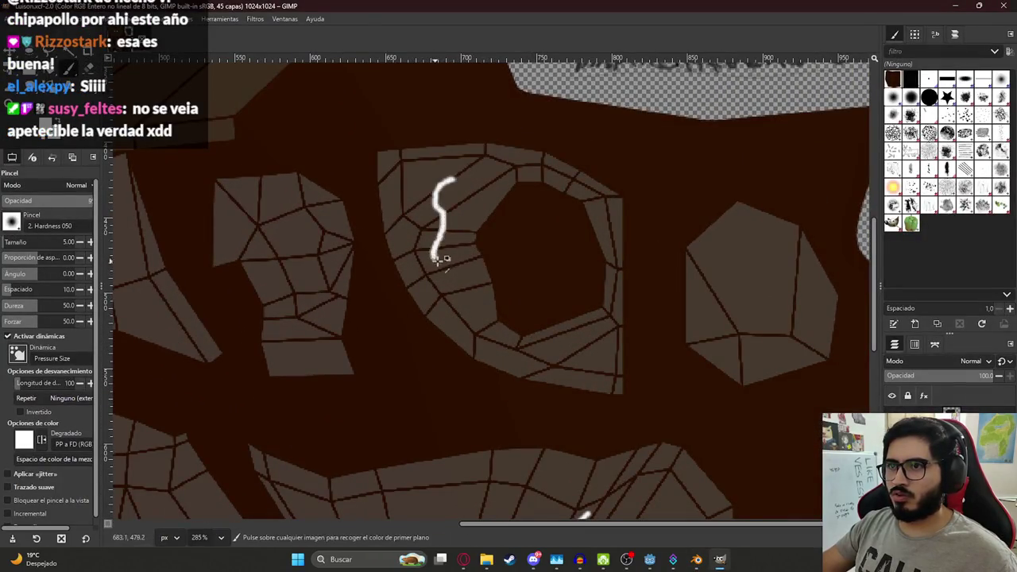
pyautogui.hotkey('alt', 'Tab')
pyautogui.hotkey('alt', 'Tab')
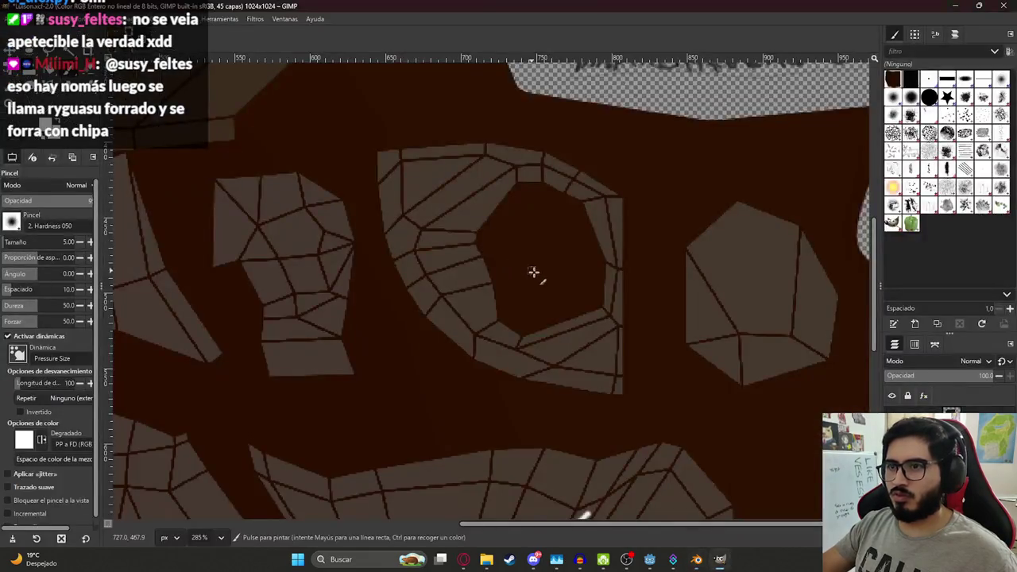
pyautogui.moveTo(443, 264)
pyautogui.mouseDown()
pyautogui.moveTo(445, 312)
pyautogui.moveTo(468, 340)
pyautogui.moveTo(562, 347)
pyautogui.mouseUp()
pyautogui.moveTo(438, 193)
pyautogui.mouseDown()
pyautogui.moveTo(481, 159)
pyautogui.moveTo(504, 180)
pyautogui.mouseUp()
pyautogui.hotkey('alt', 'Tab')
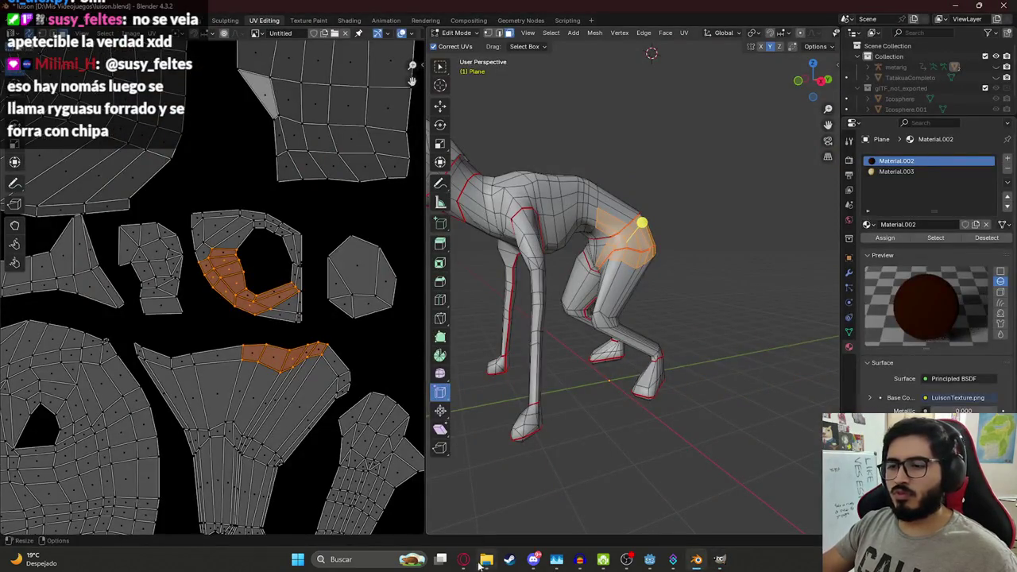
pyautogui.click(467, 561)
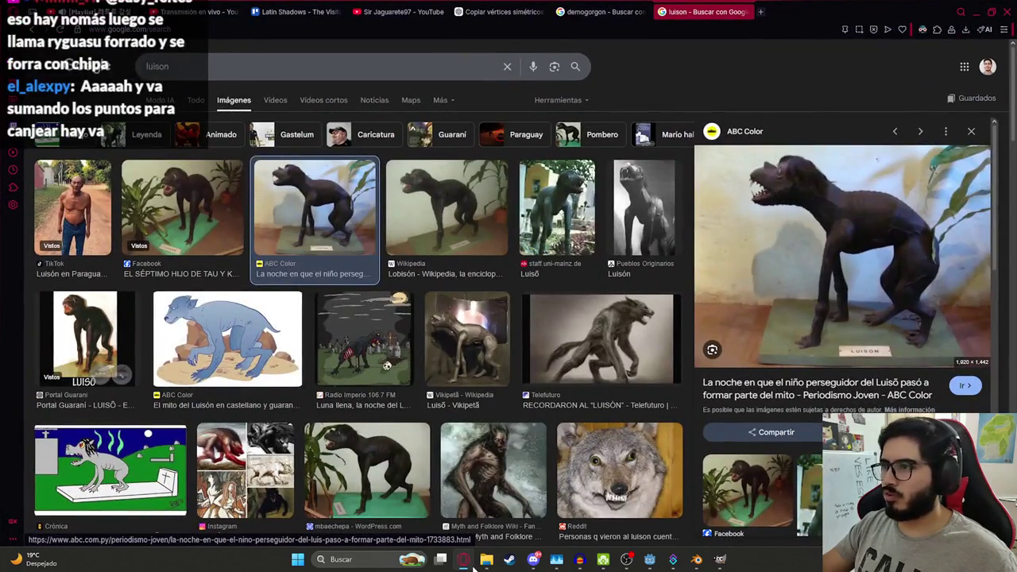
pyautogui.click(470, 563)
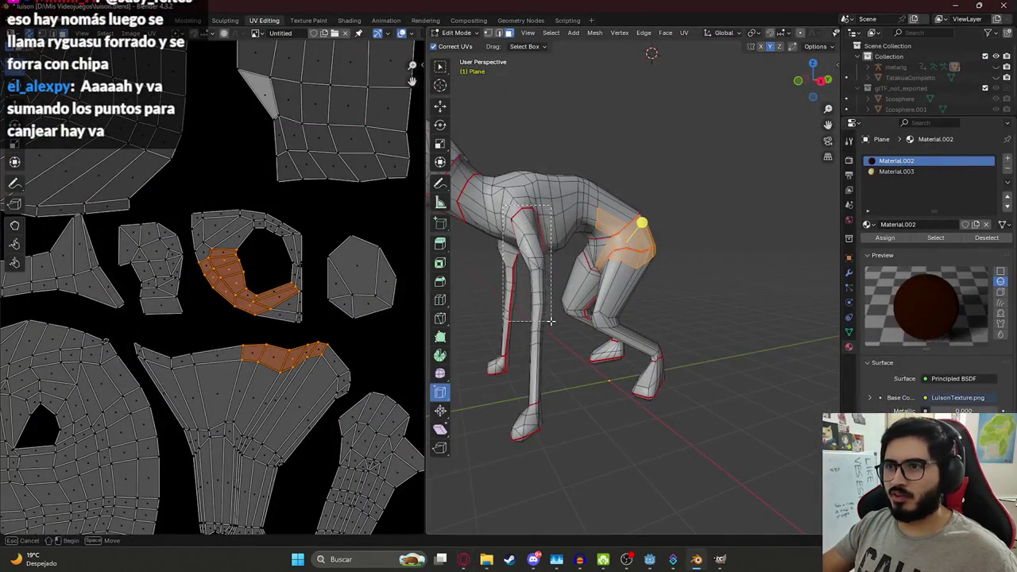
# Step: Select the model's front leg in Blender and bring the torso and arm islands into view in GIMP
pyautogui.click(525, 240)
pyautogui.scroll(-2, 318, 337)
pyautogui.hotkey('alt', 'Tab')
pyautogui.hotkey('alt', 'Tab')
pyautogui.click(719, 559)
pyautogui.keyDown('ctrl'); pyautogui.scroll(-2, 709, 515); pyautogui.keyUp('ctrl')
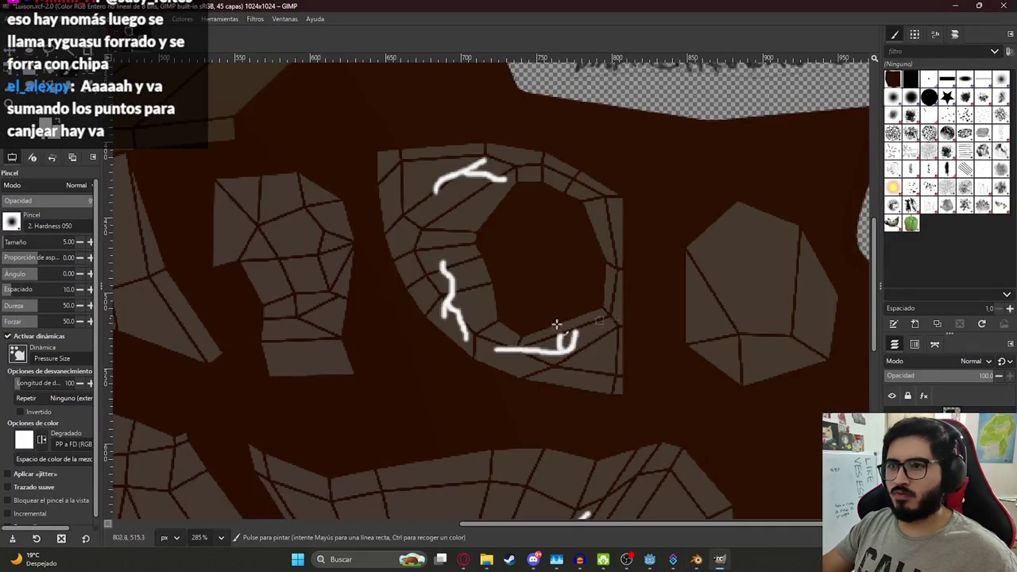
pyautogui.scroll(-5, 538, 352)
pyautogui.scroll(1, 646, 323)
pyautogui.moveTo(646, 322); pyautogui.dragTo(436, 231, button='middle')
# Step: Paint a branching stroke on the arm island, redoing its right branch, plus a hooked lower stroke
pyautogui.moveTo(459, 193); pyautogui.dragTo(430, 291)
pyautogui.moveTo(444, 246); pyautogui.dragTo(455, 292)
pyautogui.hotkey('ctrl', 'z')
pyautogui.moveTo(442, 246); pyautogui.dragTo(464, 300)
pyautogui.hotkey('ctrl', 'z')
pyautogui.moveTo(442, 248); pyautogui.dragTo(457, 291)
pyautogui.hotkey('ctrl', 'z')
pyautogui.moveTo(441, 250); pyautogui.dragTo(450, 296)
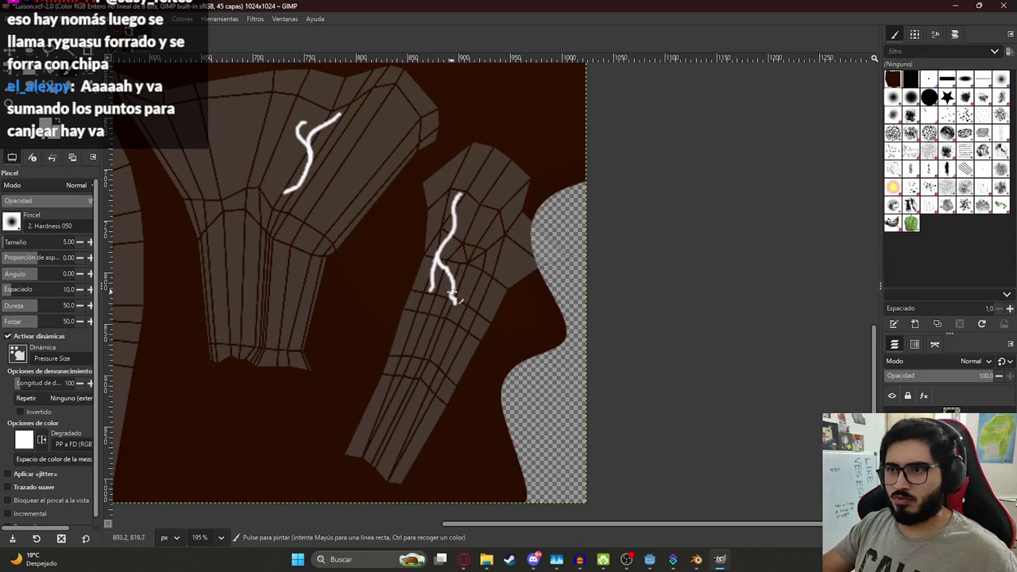
pyautogui.moveTo(410, 370)
pyautogui.mouseDown()
pyautogui.moveTo(373, 432)
pyautogui.moveTo(391, 438)
pyautogui.mouseUp()
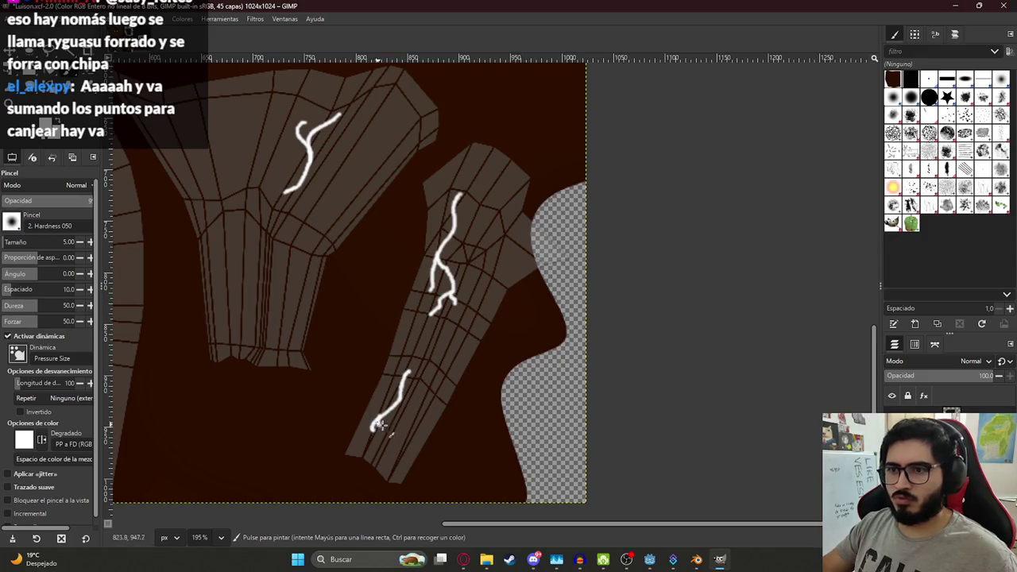
# Step: Compare with the reference images and orbit in close to the leg in Blender
pyautogui.hotkey('alt', 'Tab')
pyautogui.click(464, 559)
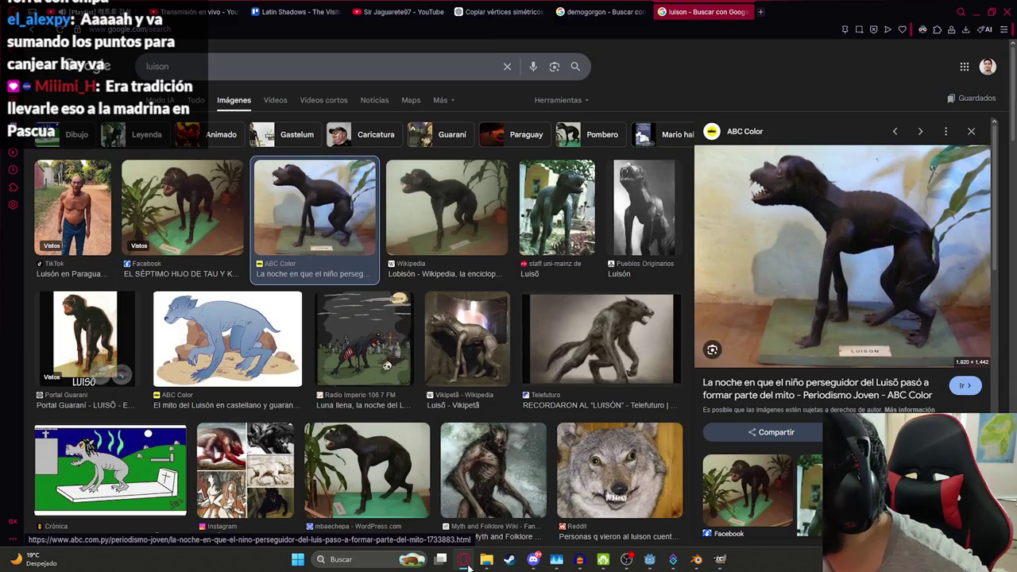
pyautogui.click(466, 561)
pyautogui.moveTo(604, 262)
pyautogui.mouseDown(button='middle')
pyautogui.moveTo(656, 195)
pyautogui.moveTo(731, 465)
pyautogui.mouseUp(button='middle')
pyautogui.click(720, 560)
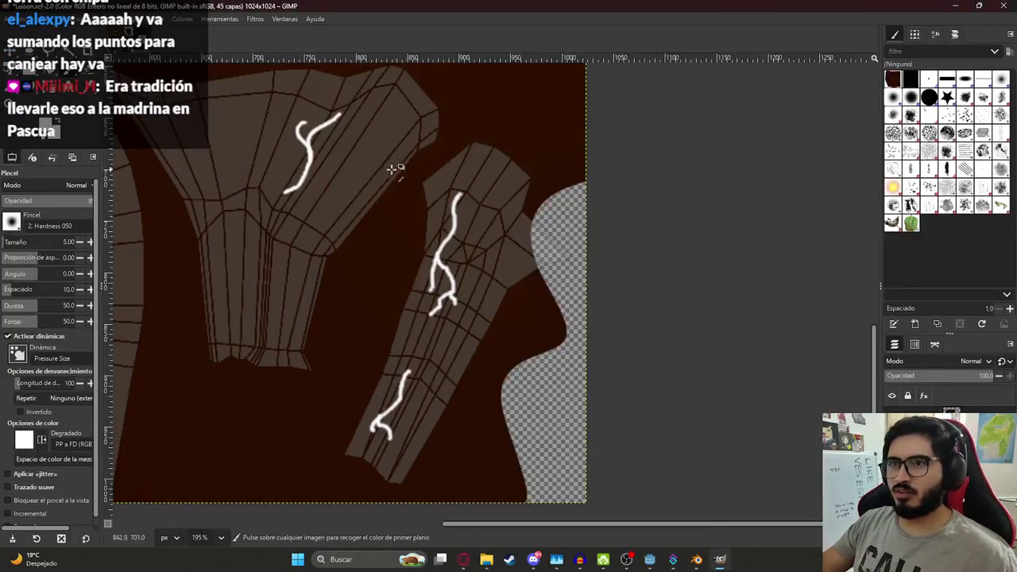
# Step: Paint curved white smiles under the left and right eyes on the face area
pyautogui.keyDown('ctrl'); pyautogui.scroll(-2, 275, 144); pyautogui.keyUp('ctrl')
pyautogui.moveTo(275, 144); pyautogui.dragTo(431, 341, button='middle')
pyautogui.scroll(2, 450, 313)
pyautogui.keyDown('ctrl'); pyautogui.scroll(3, 371, 223); pyautogui.keyUp('ctrl')
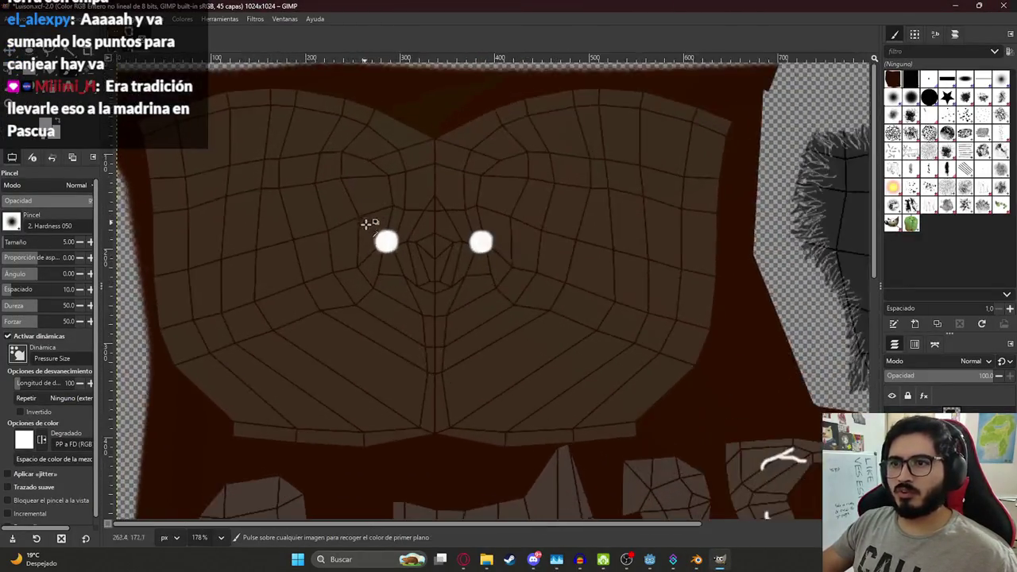
pyautogui.keyDown('ctrl'); pyautogui.scroll(2, 372, 288); pyautogui.keyUp('ctrl')
pyautogui.moveTo(356, 254); pyautogui.dragTo(419, 268)
pyautogui.moveTo(502, 267); pyautogui.dragTo(582, 253)
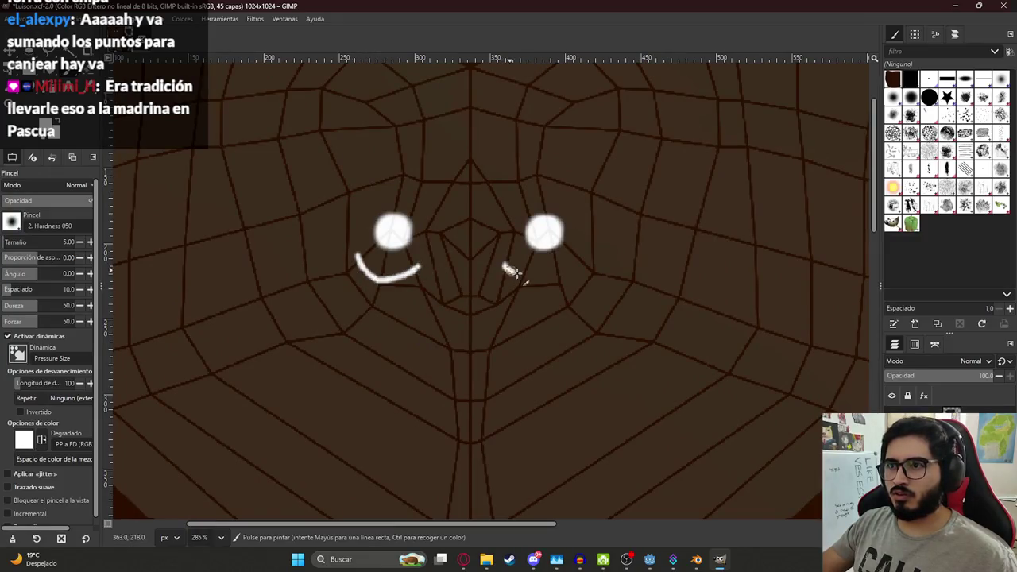
pyautogui.hotkey('ctrl', 'z')
pyautogui.moveTo(512, 270); pyautogui.dragTo(588, 254)
# Step: Compare the texture against the Luisón reference images, then switch to Blender
pyautogui.hotkey('alt', 'Tab')
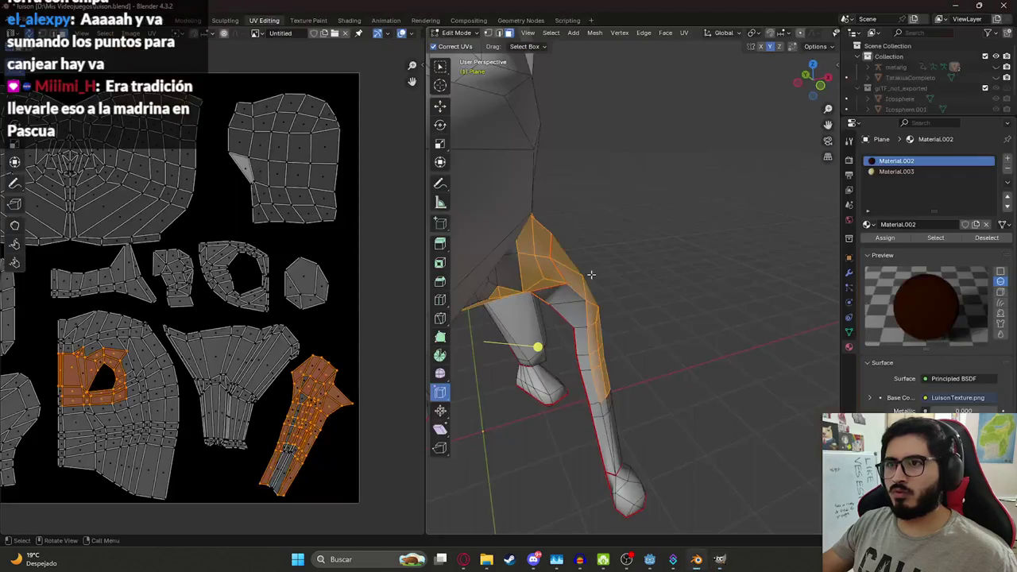
pyautogui.hotkey('alt', 'Tab')
pyautogui.click(465, 559)
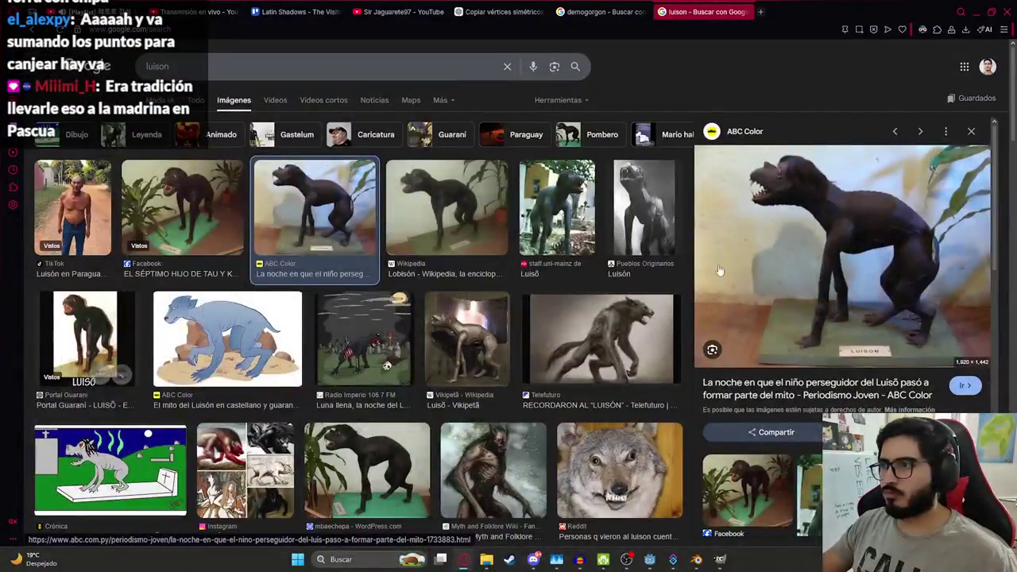
pyautogui.hotkey('alt', 'Tab')
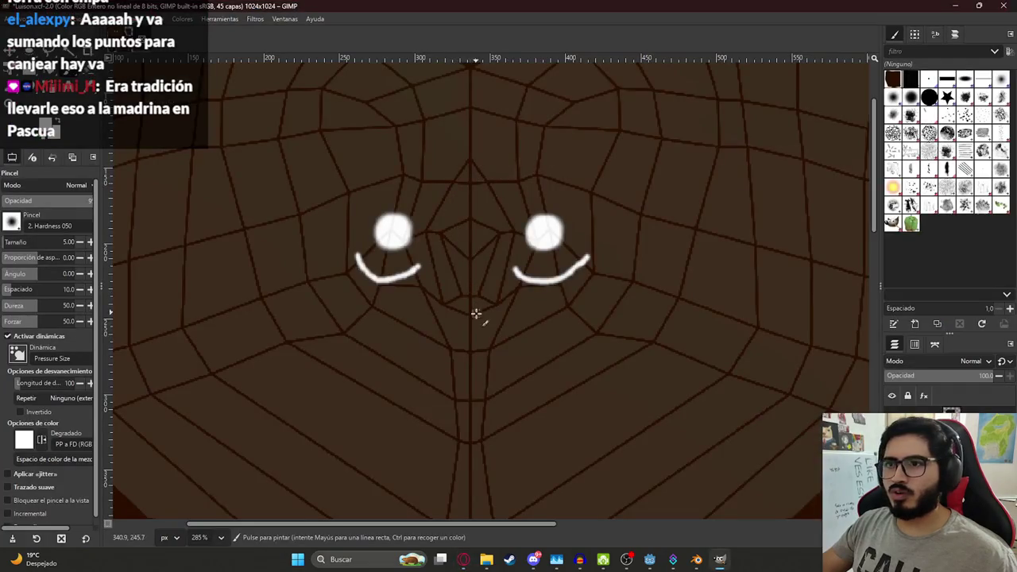
pyautogui.hotkey('alt', 'Tab')
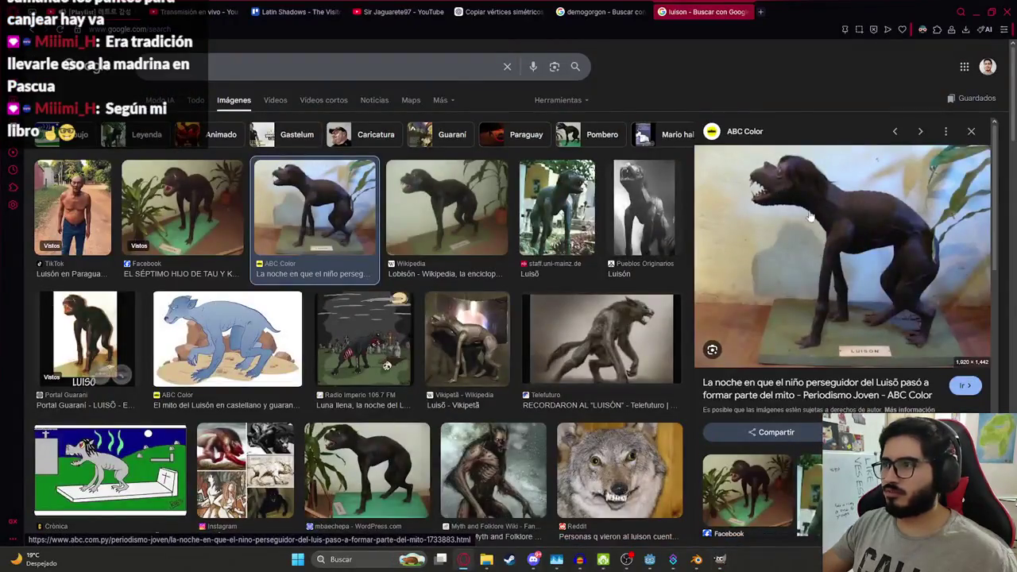
pyautogui.hotkey('alt', 'Tab')
pyautogui.hotkey('alt', 'Tab')
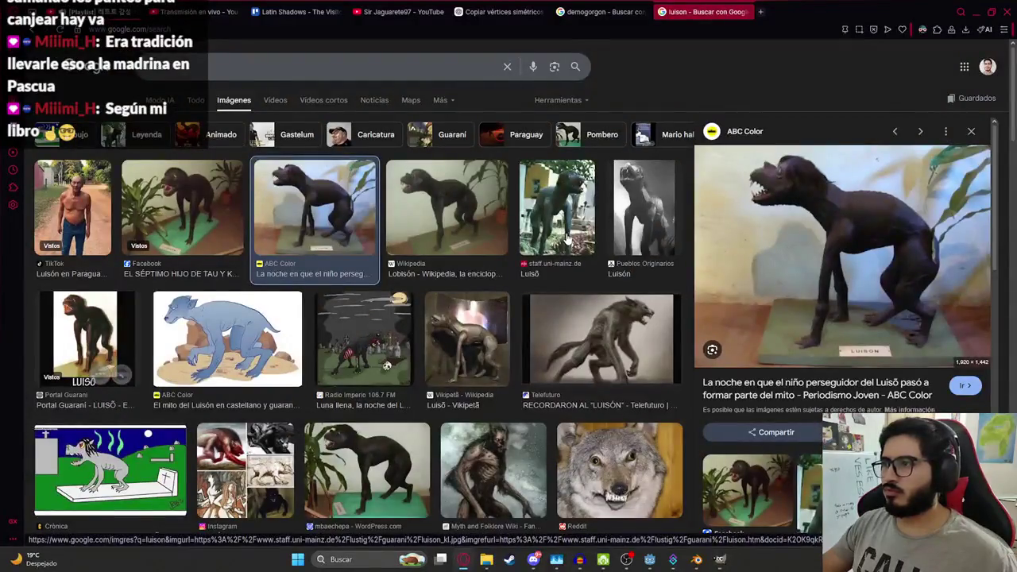
pyautogui.hotkey('alt', 'Tab')
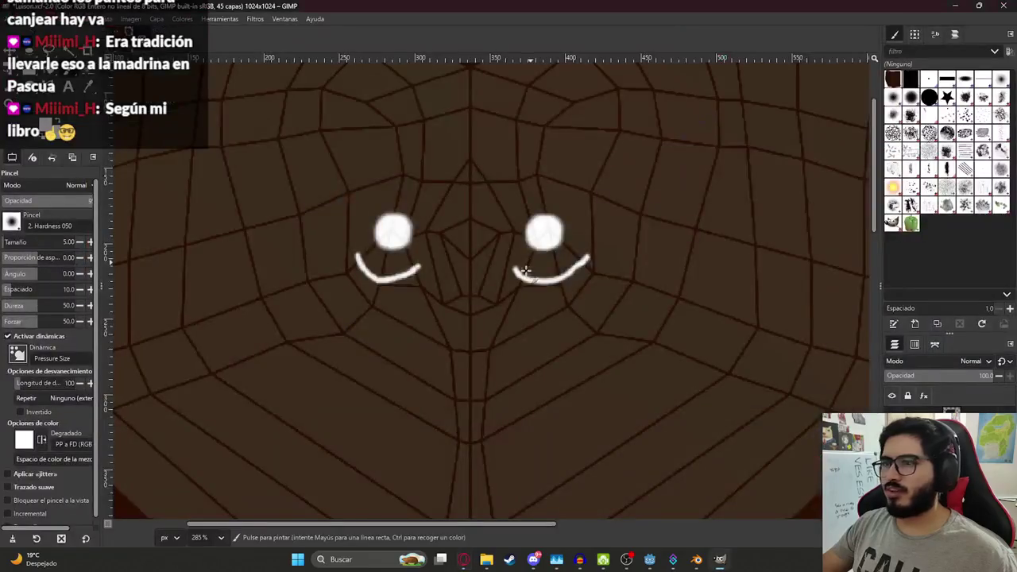
pyautogui.keyDown('ctrl'); pyautogui.scroll(-2, 556, 283); pyautogui.keyUp('ctrl')
pyautogui.keyDown('ctrl'); pyautogui.scroll(-2, 658, 341); pyautogui.keyUp('ctrl')
pyautogui.keyDown('ctrl'); pyautogui.scroll(-1, 511, 406); pyautogui.keyUp('ctrl')
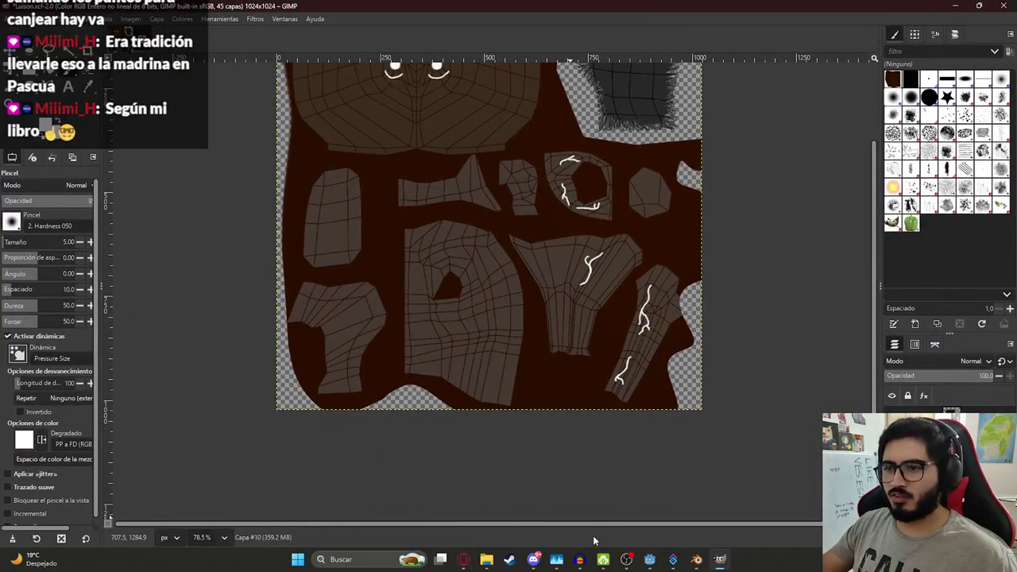
pyautogui.click(696, 559)
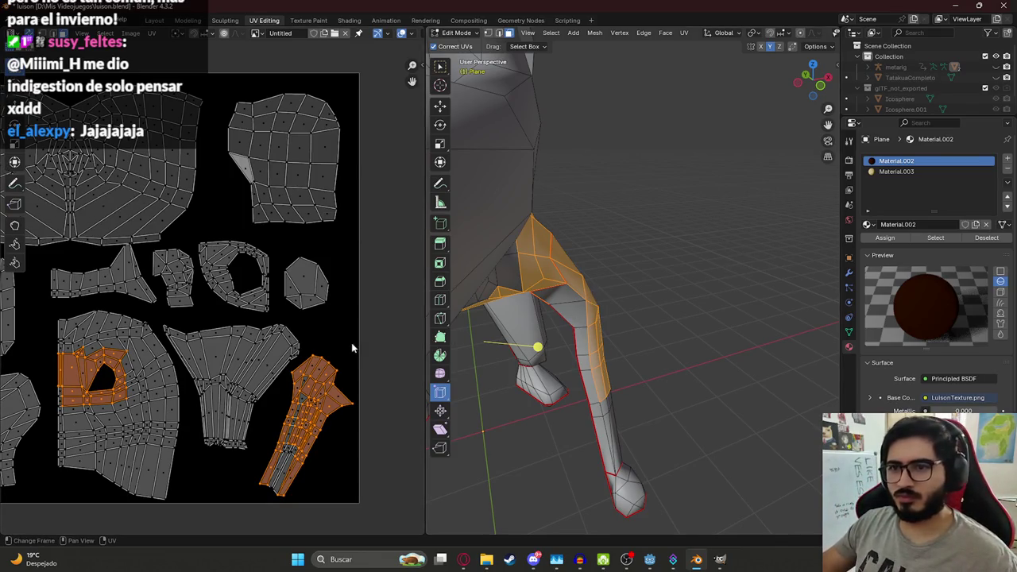
# Step: Orbit out to the whole character, select its chest faces, then return to GIMP
pyautogui.hotkey('alt', 'Tab')
pyautogui.hotkey('alt', 'Tab')
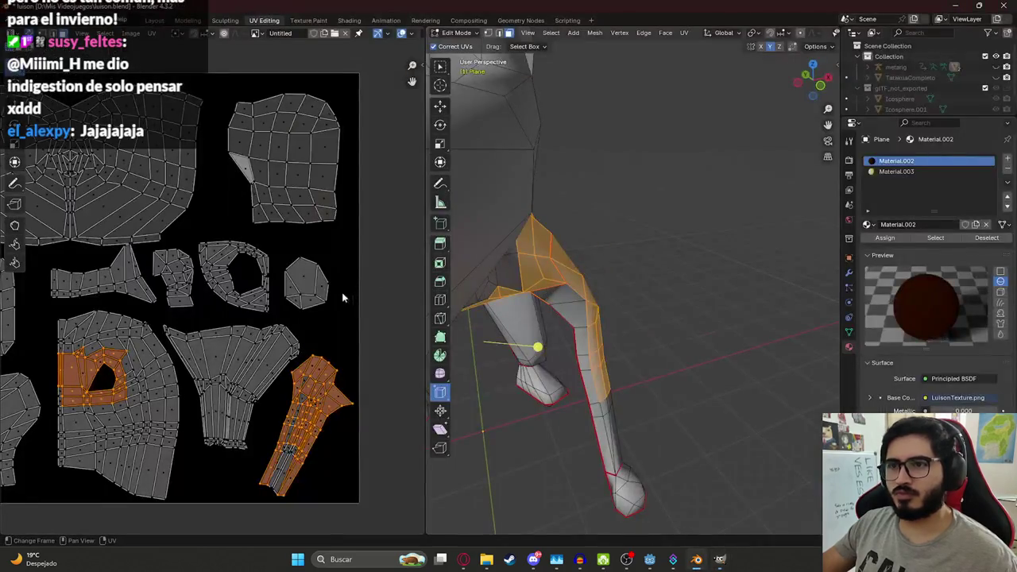
pyautogui.scroll(-5, 556, 278)
pyautogui.moveTo(556, 279); pyautogui.dragTo(636, 173, button='middle')
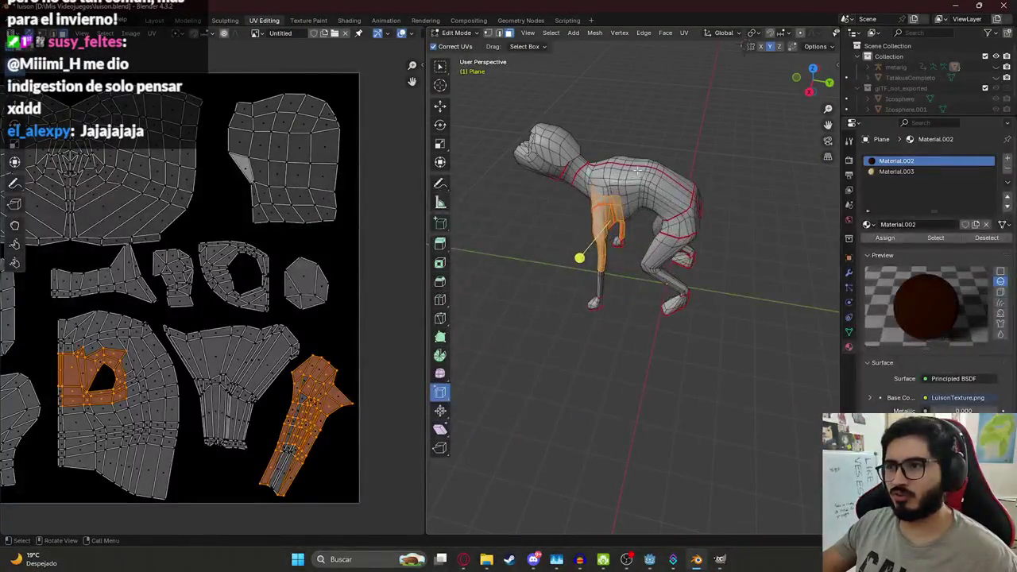
pyautogui.click(607, 186)
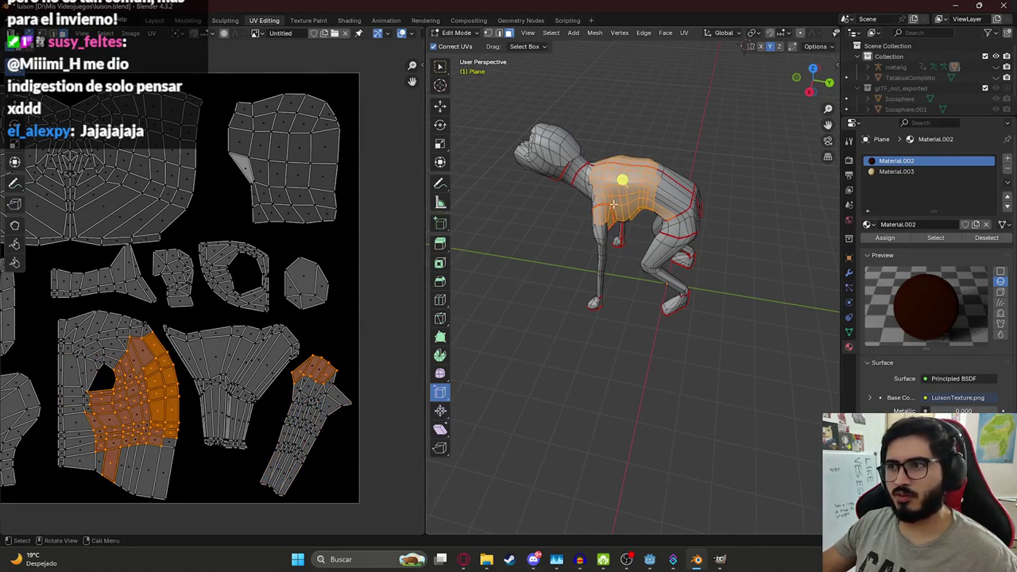
pyautogui.click(719, 559)
# Step: Paint the first three curved white rib-like strokes on the chest island
pyautogui.keyDown('ctrl'); pyautogui.scroll(1, 516, 278); pyautogui.keyUp('ctrl')
pyautogui.keyDown('ctrl'); pyautogui.scroll(1, 509, 362); pyautogui.keyUp('ctrl')
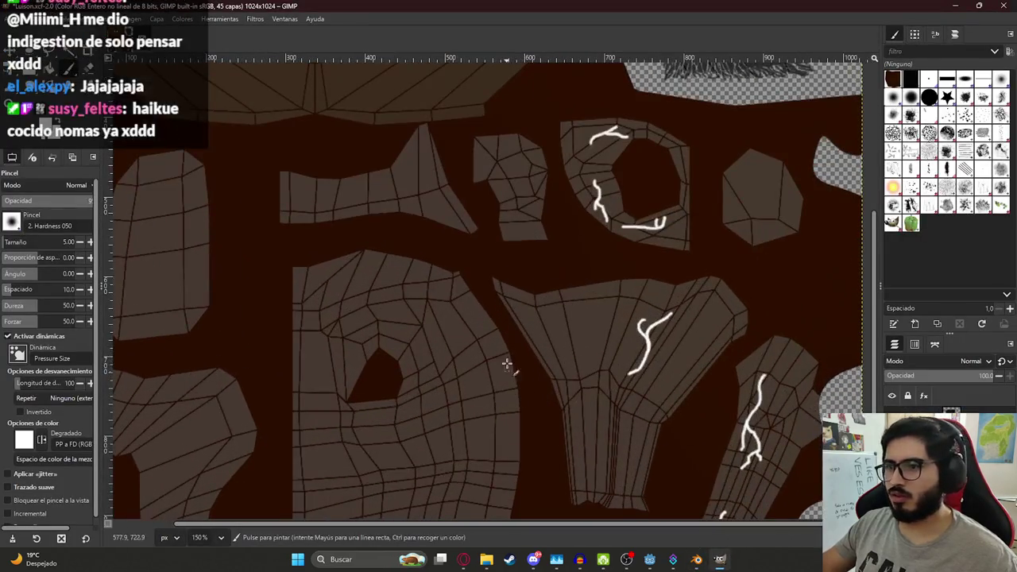
pyautogui.moveTo(457, 367)
pyautogui.mouseDown()
pyautogui.moveTo(508, 347)
pyautogui.moveTo(459, 366)
pyautogui.mouseUp()
pyautogui.hotkey('ctrl', 'z')
pyautogui.moveTo(518, 355); pyautogui.dragTo(455, 388)
pyautogui.hotkey('ctrl', 'z')
pyautogui.moveTo(522, 355); pyautogui.dragTo(455, 388)
pyautogui.moveTo(520, 371); pyautogui.dragTo(456, 402)
pyautogui.moveTo(524, 386); pyautogui.dragTo(456, 421)
# Step: Add the lower curved rib strokes, redoing each misplaced attempt
pyautogui.hotkey('ctrl', 'z')
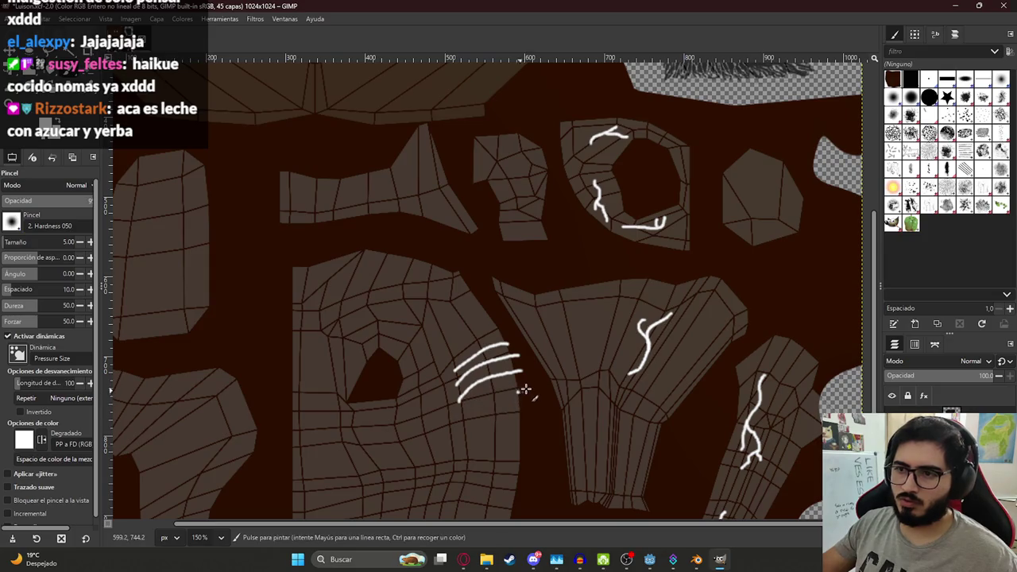
pyautogui.moveTo(524, 389); pyautogui.dragTo(472, 415)
pyautogui.hotkey('ctrl', 'z')
pyautogui.moveTo(529, 389)
pyautogui.mouseDown()
pyautogui.moveTo(474, 418)
pyautogui.moveTo(464, 445)
pyautogui.mouseUp()
pyautogui.hotkey('ctrl', 'z')
pyautogui.moveTo(523, 419); pyautogui.dragTo(473, 443)
pyautogui.moveTo(530, 405); pyautogui.dragTo(459, 430)
pyautogui.hotkey('ctrl', 'z')
pyautogui.moveTo(534, 404); pyautogui.dragTo(470, 433)
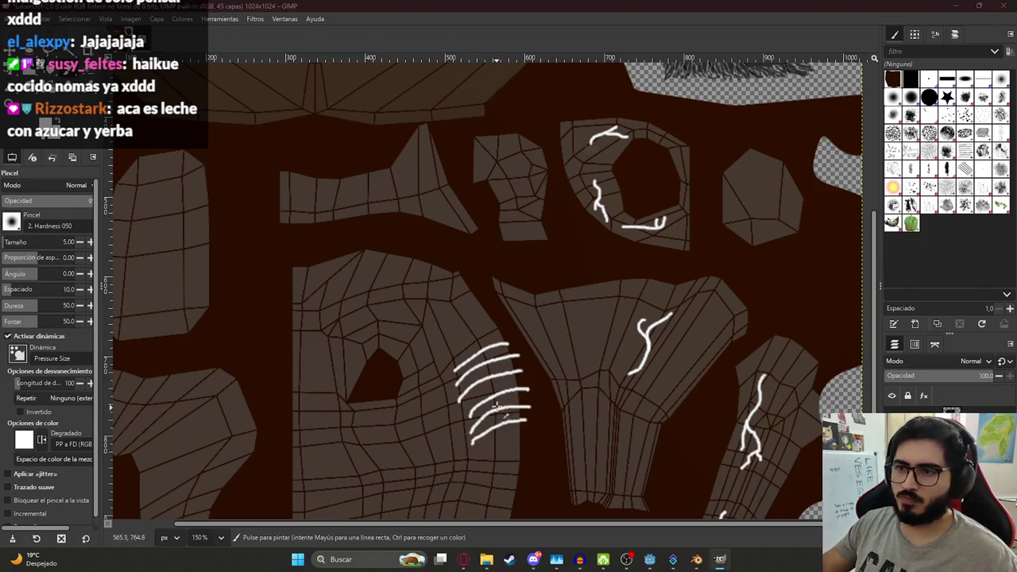
# Step: Check the model in Blender and straighten the GIMP canvas view rotation
pyautogui.hotkey('alt', 'Tab')
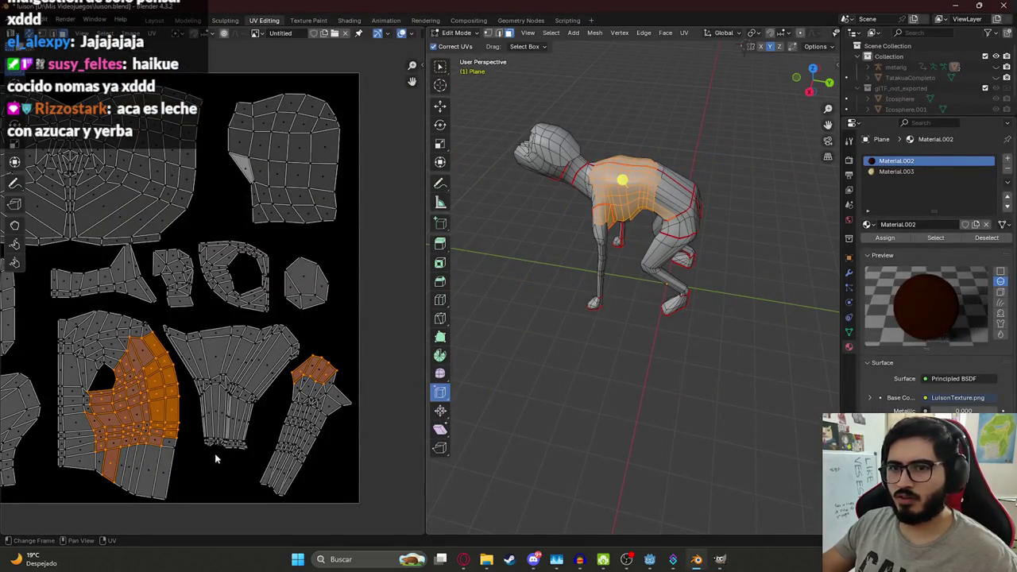
pyautogui.hotkey('alt', 'Tab')
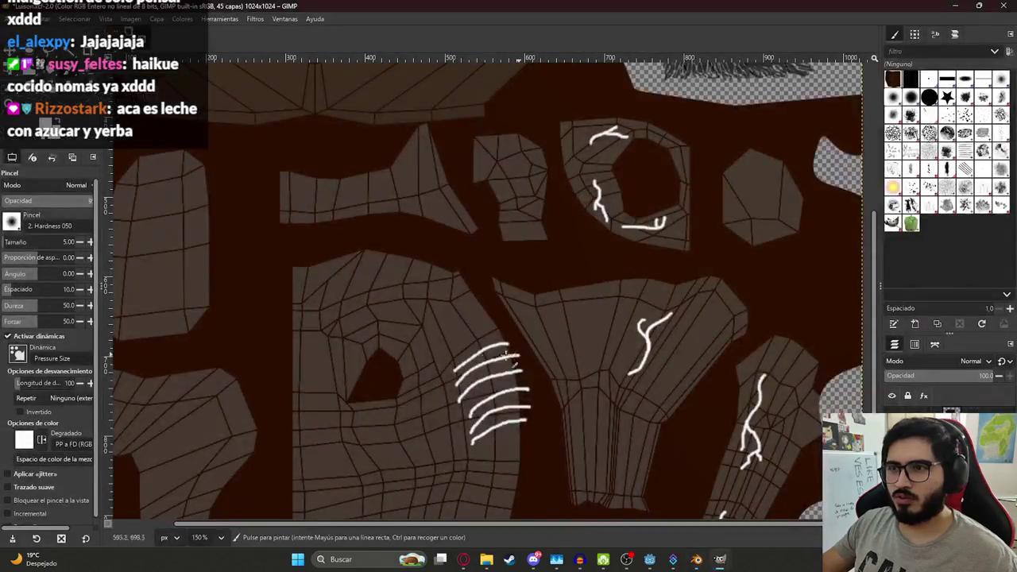
pyautogui.keyDown('ctrl'); pyautogui.scroll(2, 502, 411); pyautogui.keyUp('ctrl')
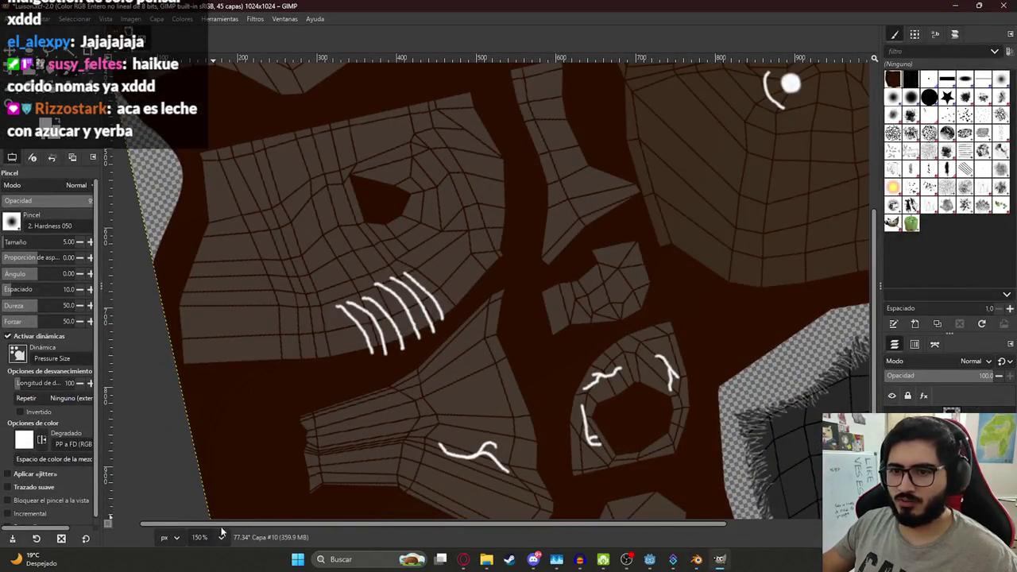
pyautogui.scroll(2, 398, 421)
pyautogui.keyDown('shift'); pyautogui.hscroll(-2, 477, 406); pyautogui.keyUp('shift')
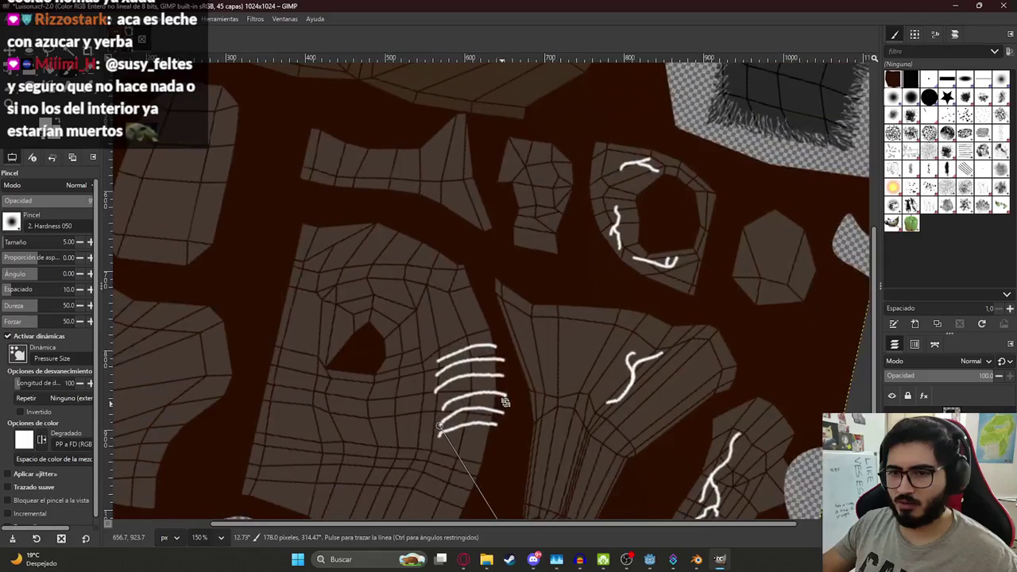
pyautogui.keyDown('shift'); pyautogui.moveTo(524, 402); pyautogui.dragTo(526, 403, button='middle'); pyautogui.keyUp('shift')
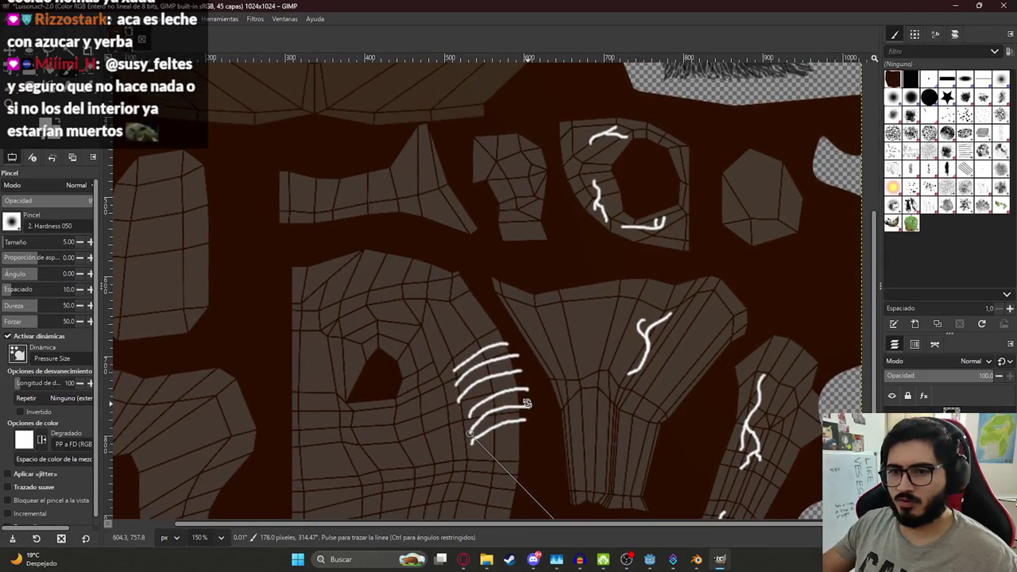
# Step: Paint a dotted line of short white dashes below the rib marks
pyautogui.scroll(-3, 508, 381)
pyautogui.keyDown('shift'); pyautogui.hscroll(1, 449, 366); pyautogui.keyUp('shift')
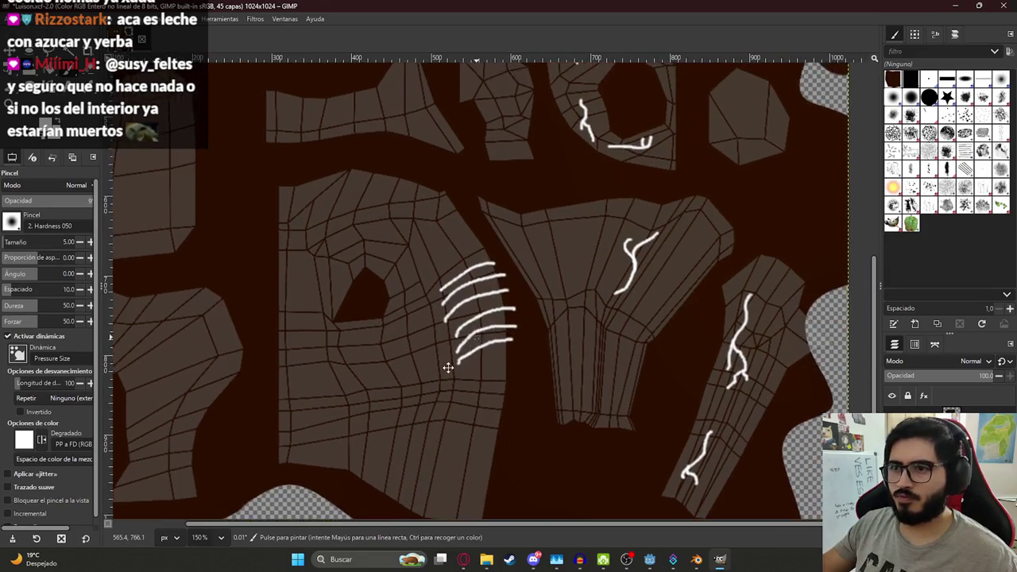
pyautogui.scroll(1, 448, 366)
pyautogui.keyDown('ctrl'); pyautogui.scroll(-2, 492, 220); pyautogui.keyUp('ctrl')
pyautogui.keyDown('ctrl'); pyautogui.scroll(-2, 477, 206); pyautogui.keyUp('ctrl')
pyautogui.keyDown('ctrl'); pyautogui.scroll(4, 456, 181); pyautogui.keyUp('ctrl')
pyautogui.keyDown('ctrl'); pyautogui.scroll(-1, 457, 181); pyautogui.keyUp('ctrl')
pyautogui.keyDown('ctrl'); pyautogui.scroll(-1, 477, 199); pyautogui.keyUp('ctrl')
pyautogui.hotkey('alt', 'Tab')
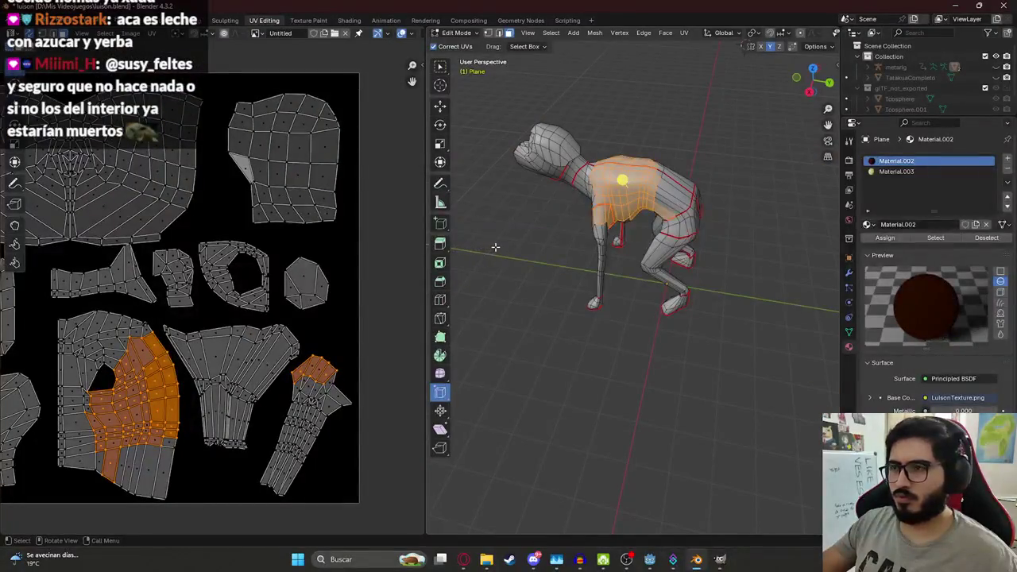
pyautogui.hotkey('alt', 'Tab')
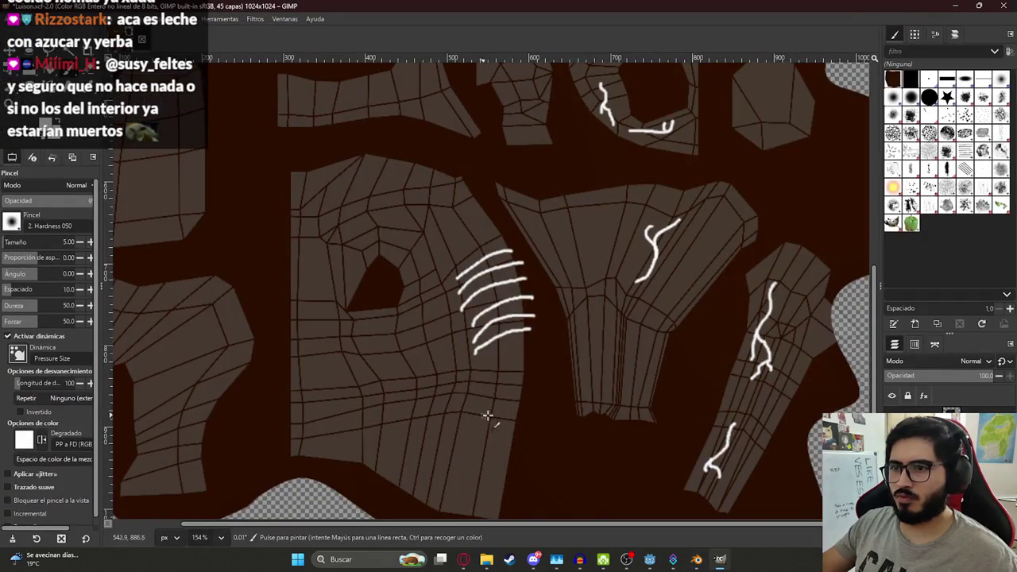
pyautogui.moveTo(522, 358); pyautogui.dragTo(503, 473)
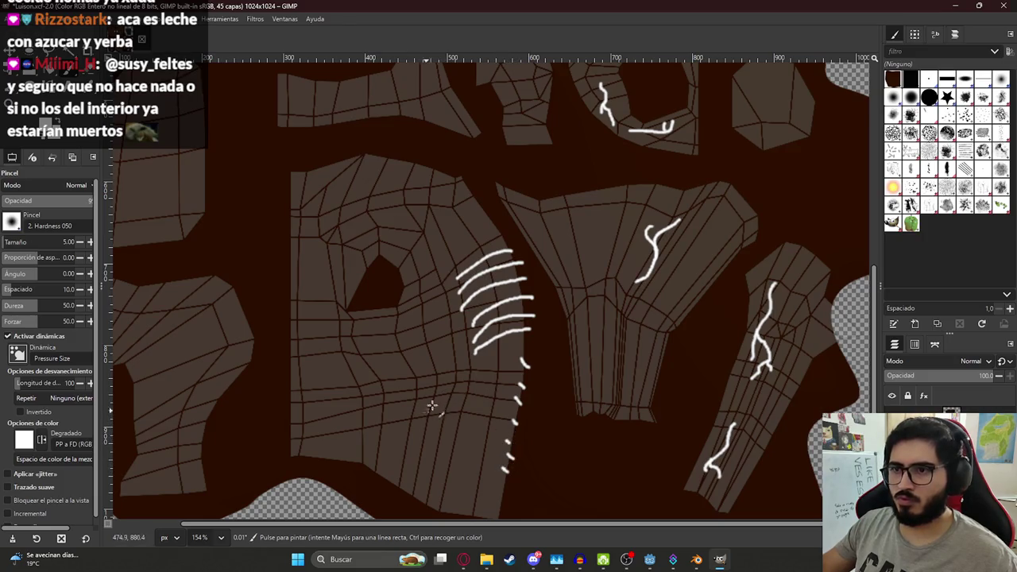
# Step: Orbit the Blender model to inspect the painted chest, then open GIMP's Filters menu
pyautogui.hotkey('alt', 'Tab')
pyautogui.moveTo(470, 525)
pyautogui.mouseDown(button='middle')
pyautogui.moveTo(700, 185)
pyautogui.moveTo(579, 201)
pyautogui.moveTo(588, 219)
pyautogui.mouseUp(button='middle')
pyautogui.hotkey('alt', 'Tab')
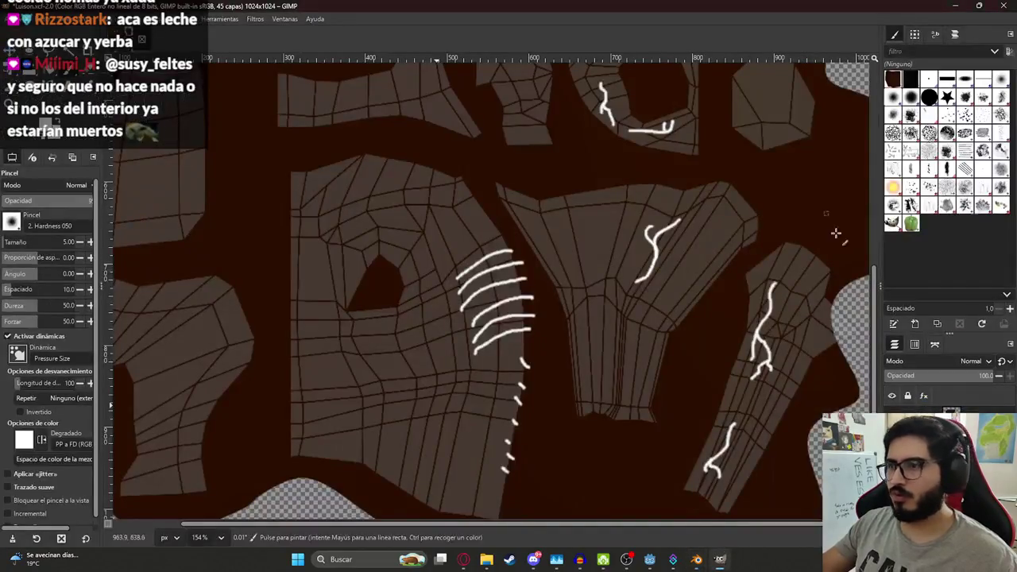
pyautogui.keyDown('ctrl'); pyautogui.scroll(-5, 568, 318); pyautogui.keyUp('ctrl')
pyautogui.keyDown('ctrl'); pyautogui.scroll(-4, 447, 270); pyautogui.keyUp('ctrl')
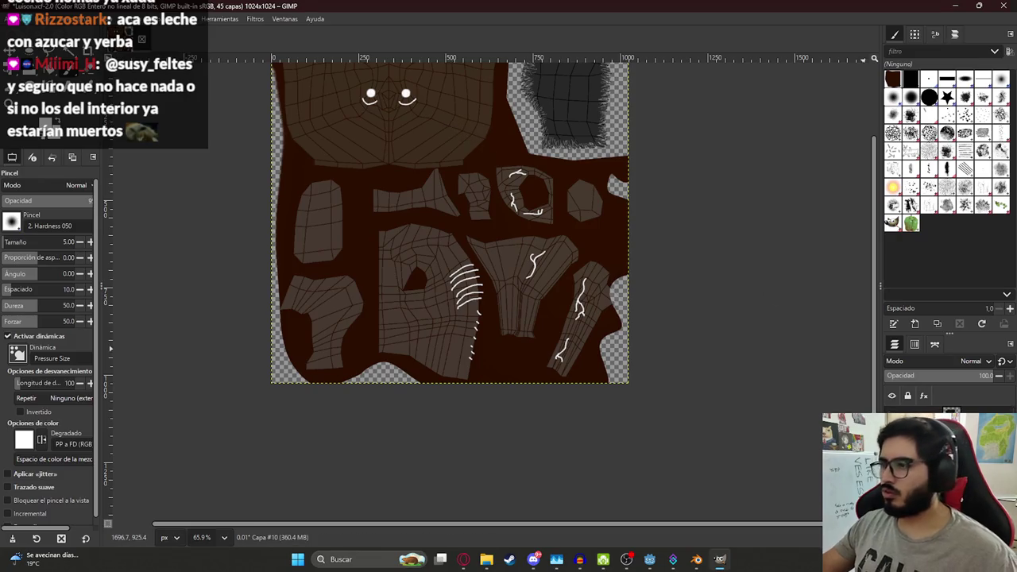
pyautogui.keyDown('ctrl'); pyautogui.scroll(2, 274, 68); pyautogui.keyUp('ctrl')
pyautogui.keyDown('ctrl'); pyautogui.scroll(-4, 274, 68); pyautogui.keyUp('ctrl')
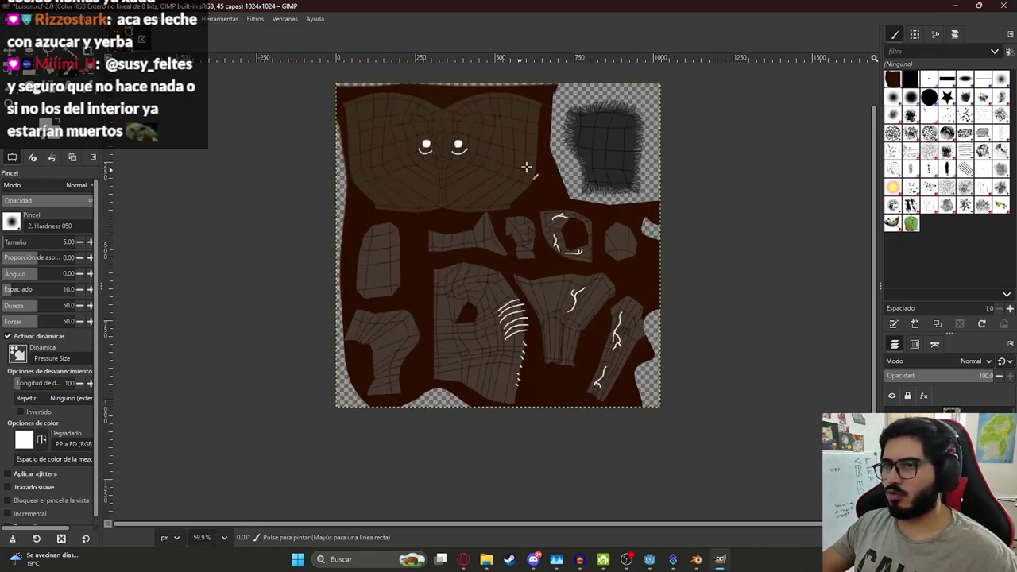
pyautogui.click(224, 19)
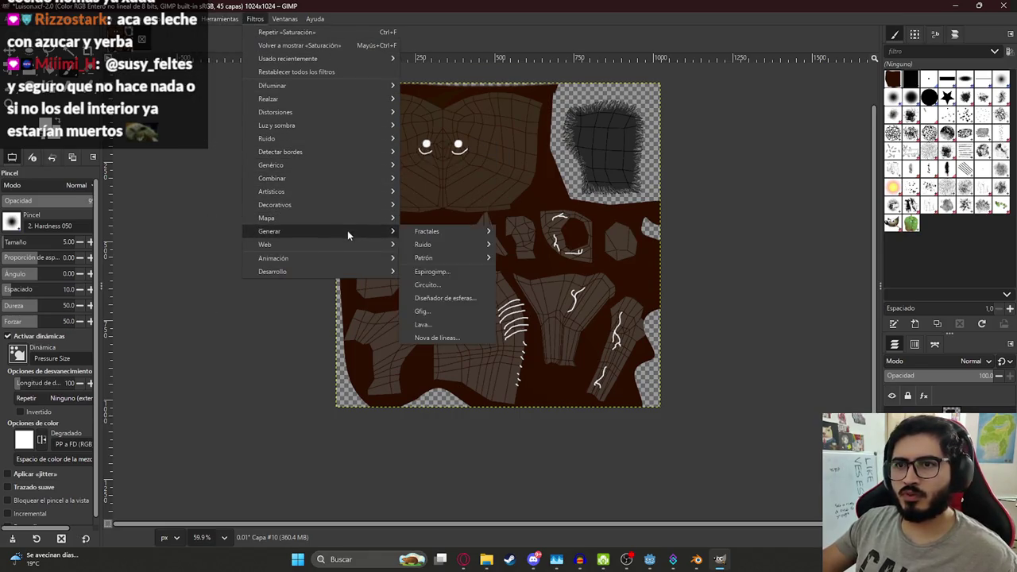
pyautogui.moveTo(267, 217)
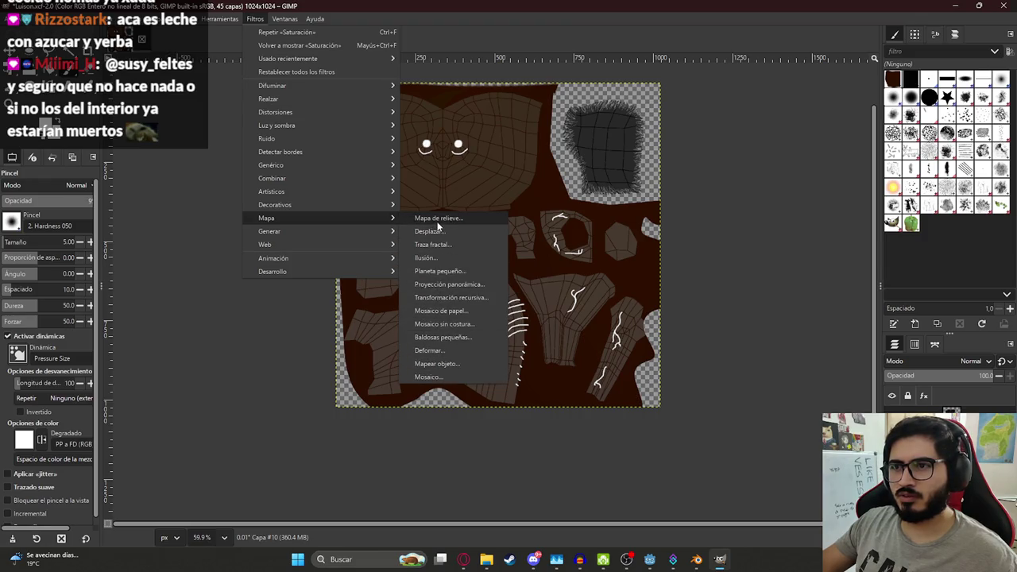
# Step: Close the Filters menu, add a new layer and layer group, and paste content as a layer
pyautogui.press('Escape')
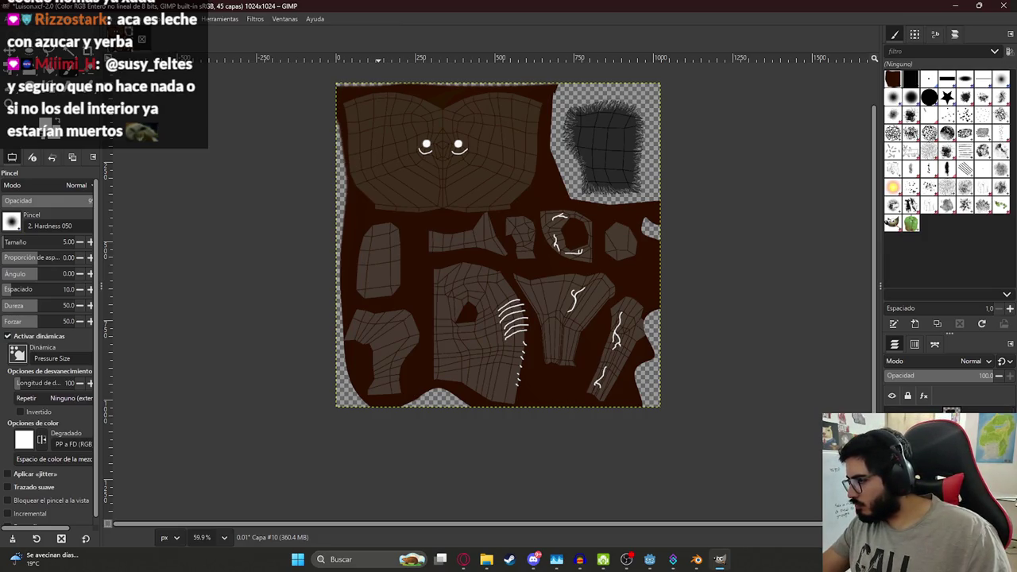
pyautogui.hotkey('ctrl', 'shift', 'n')
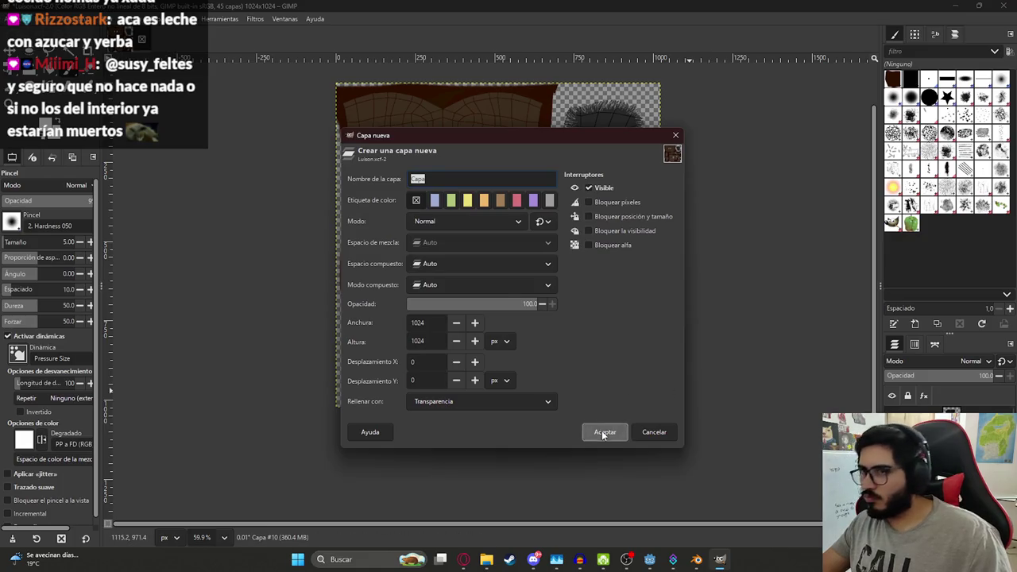
pyautogui.click(601, 430)
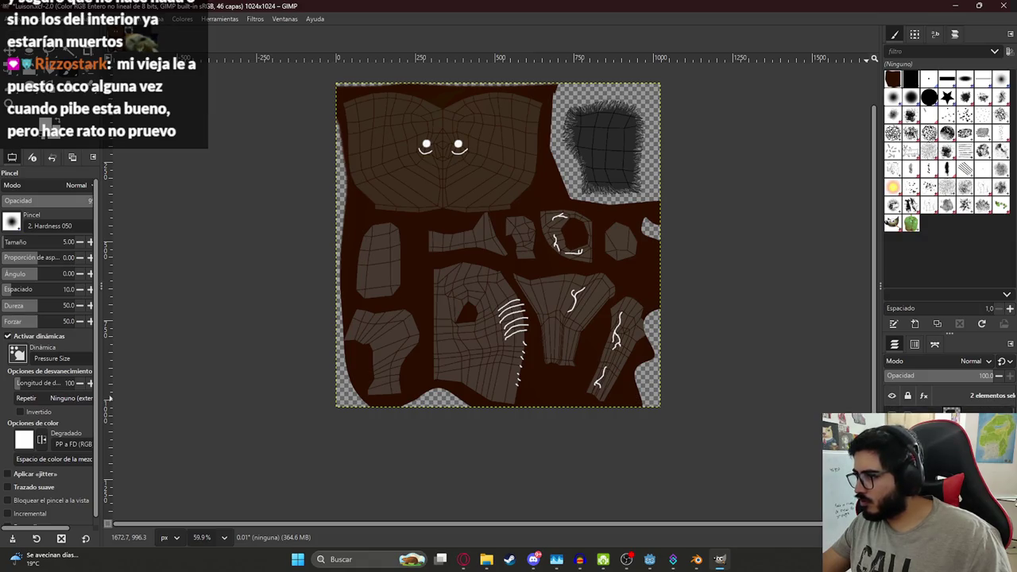
pyautogui.hotkey('ctrl', 'g')
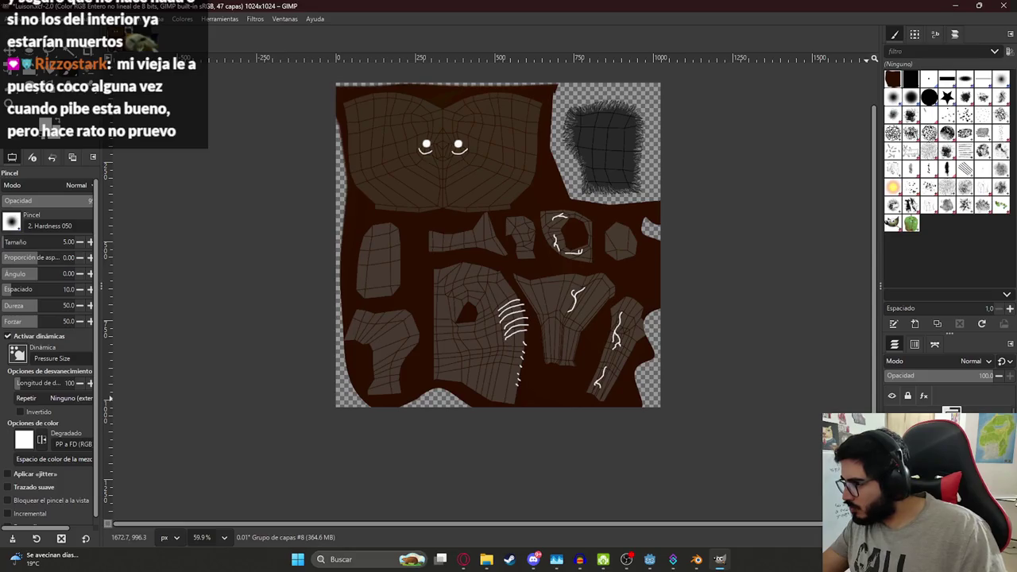
pyautogui.hotkey('ctrl', 'v')
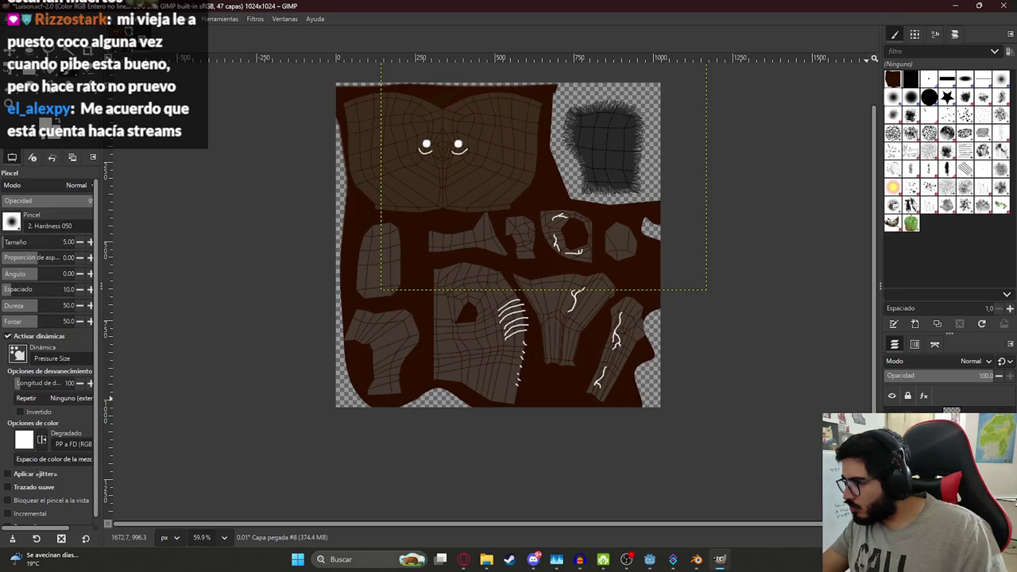
pyautogui.hotkey('ctrl', 'z')
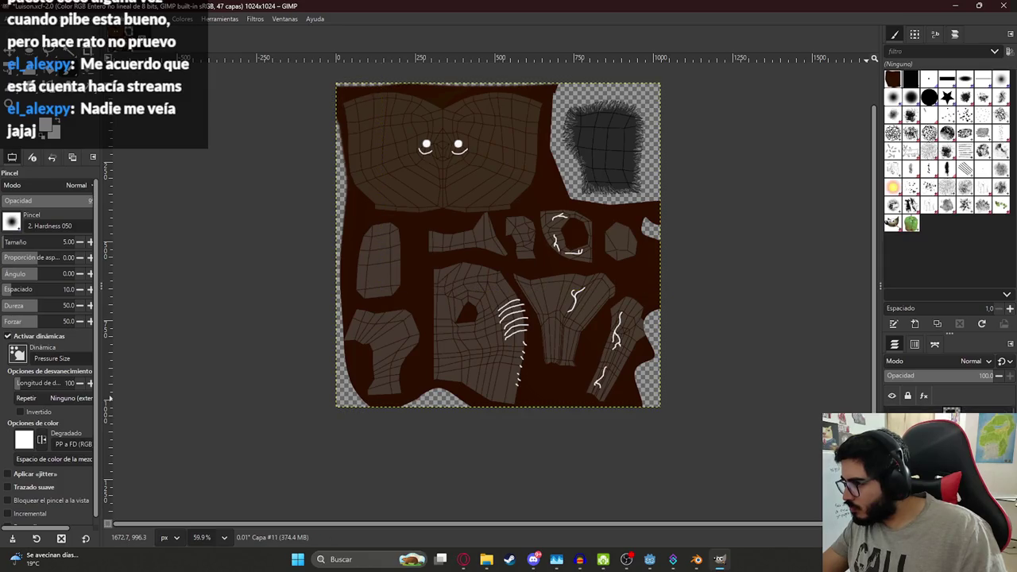
# Step: Compare the texture with and without the white strokes using undo and redo
pyautogui.hotkey('ctrl', 'z')
pyautogui.hotkey('ctrl', 'y')
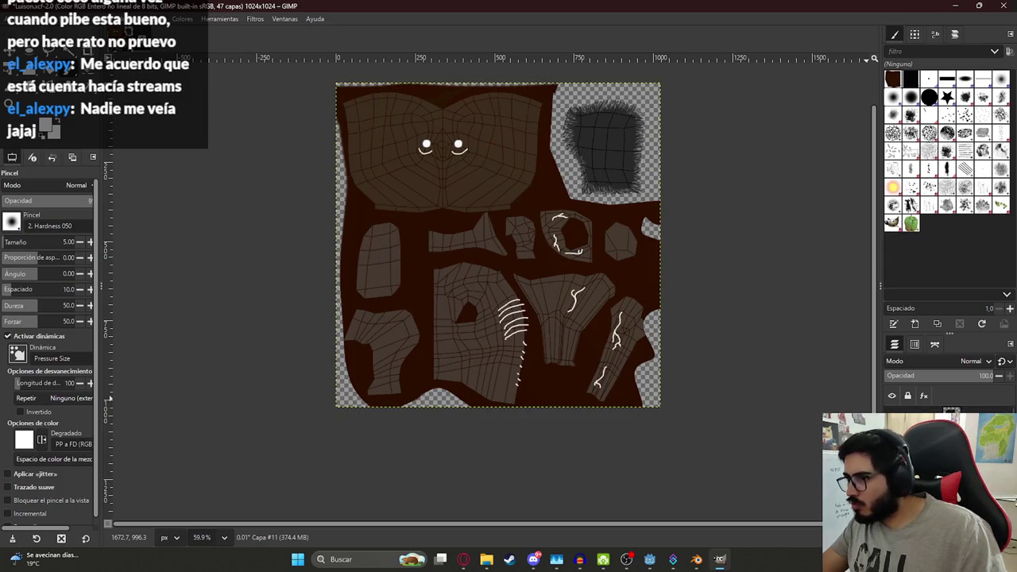
pyautogui.hotkey('ctrl', 'z')
pyautogui.hotkey('ctrl', 'y')
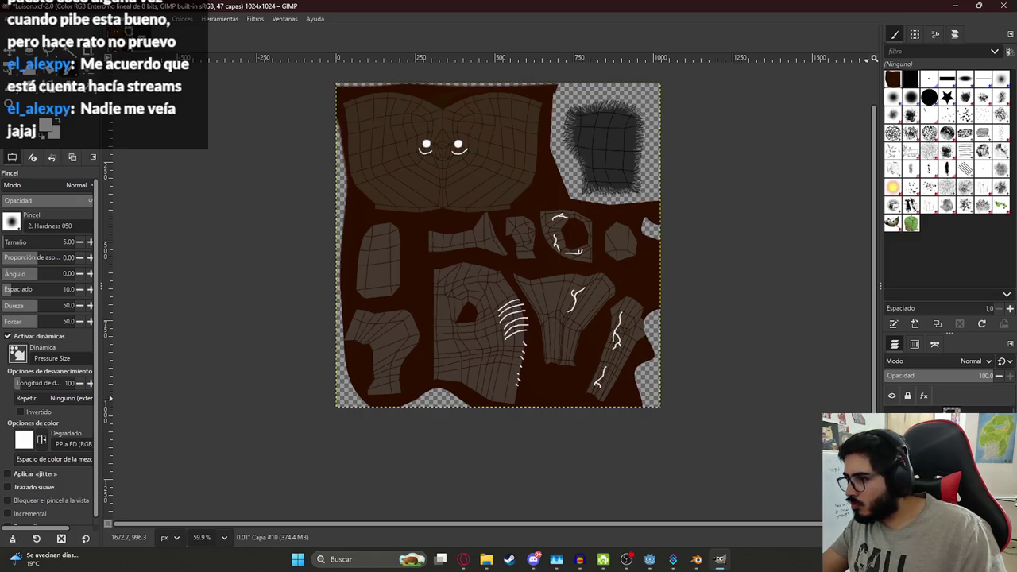
# Step: Delete an unneeded layer, then copy the current layer and paste it into the image
pyautogui.rightClick(953, 410)
pyautogui.click(930, 258)
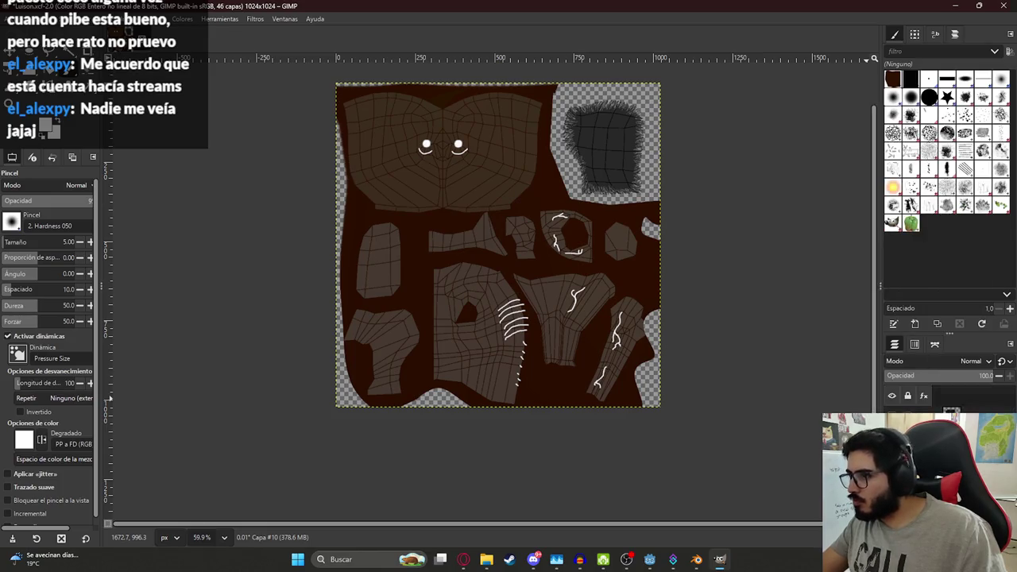
pyautogui.hotkey('ctrl', 'c')
pyautogui.hotkey('ctrl', 'v')
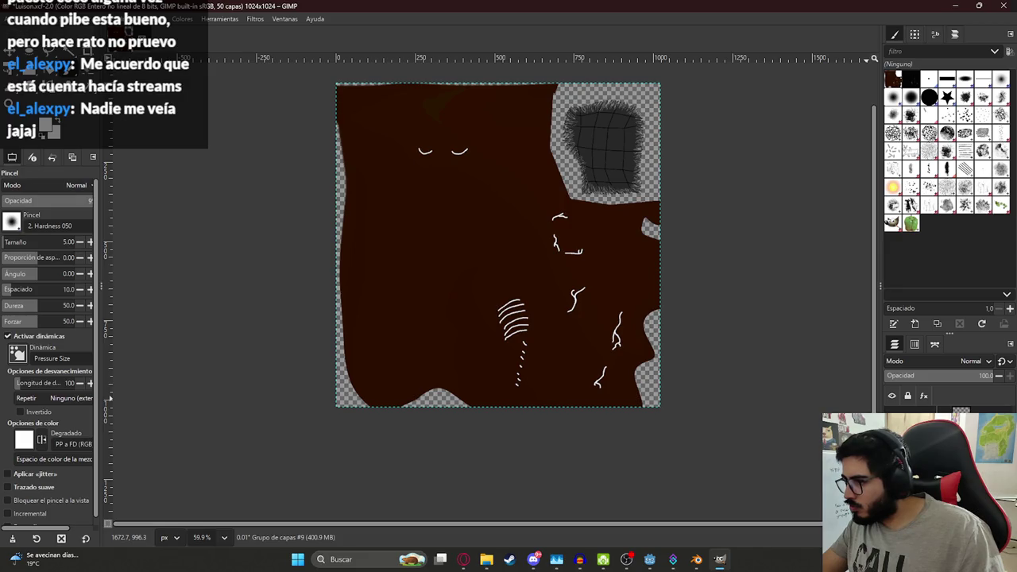
# Step: Hide the grey fur patch and trim the layer stack from 53 to 51 layers
pyautogui.hotkey('ctrl', 'z')
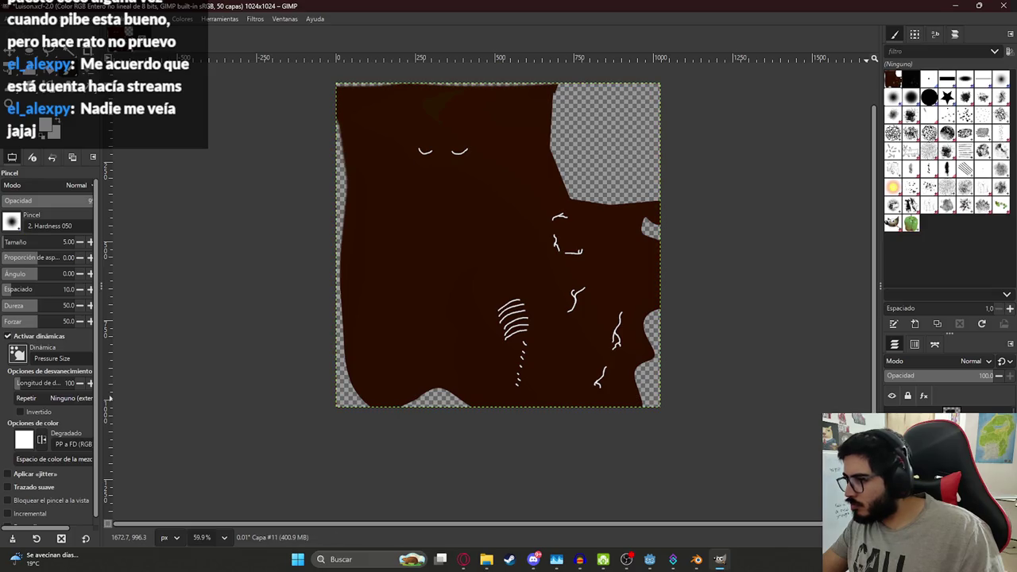
pyautogui.keyDown('ctrl'); pyautogui.scroll(1, 408, 203); pyautogui.keyUp('ctrl')
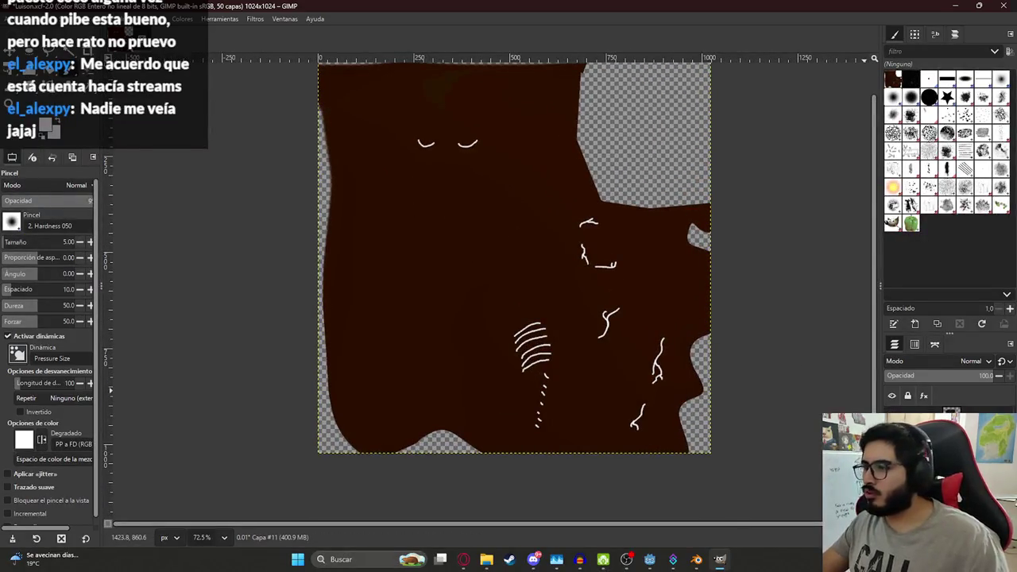
pyautogui.rightClick(913, 421)
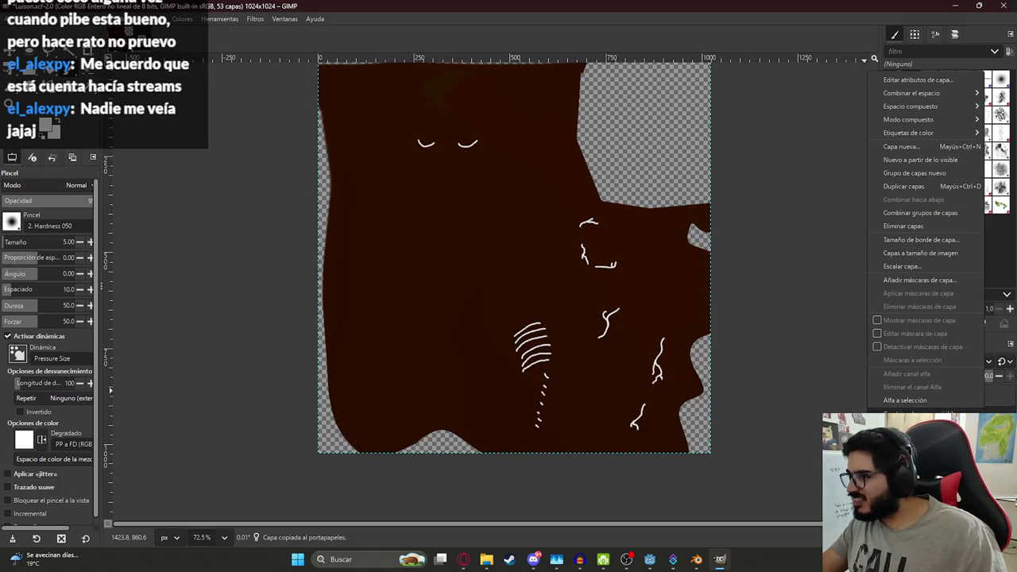
pyautogui.click(920, 213)
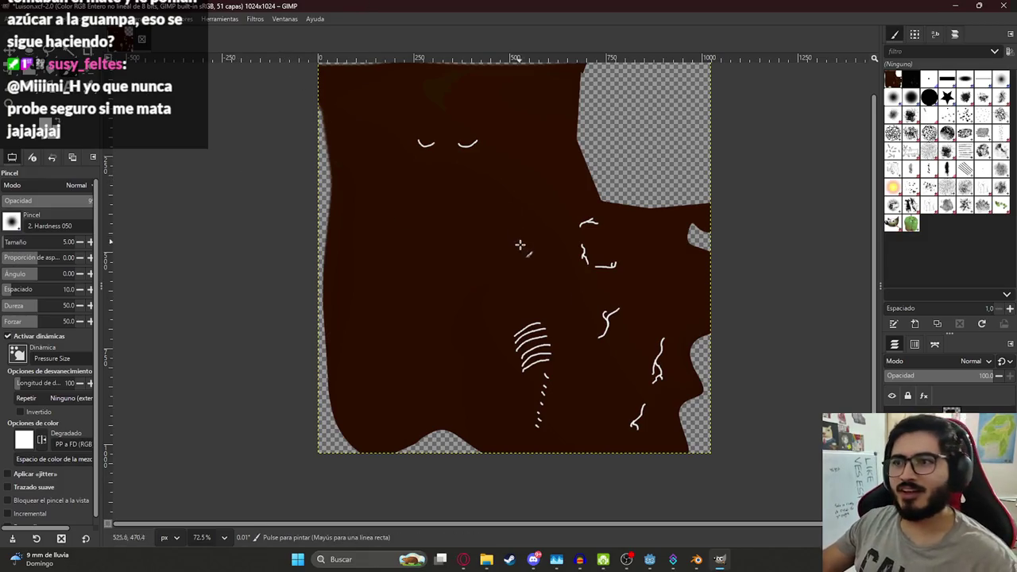
# Step: Zoom the GIMP canvas to frame the Luisón texture, then bring up the web browser
pyautogui.keyDown('ctrl'); pyautogui.scroll(2, 528, 249); pyautogui.keyUp('ctrl')
pyautogui.keyDown('ctrl'); pyautogui.scroll(-6, 530, 250); pyautogui.keyUp('ctrl')
pyautogui.keyDown('ctrl'); pyautogui.scroll(4, 407, 256); pyautogui.keyUp('ctrl')
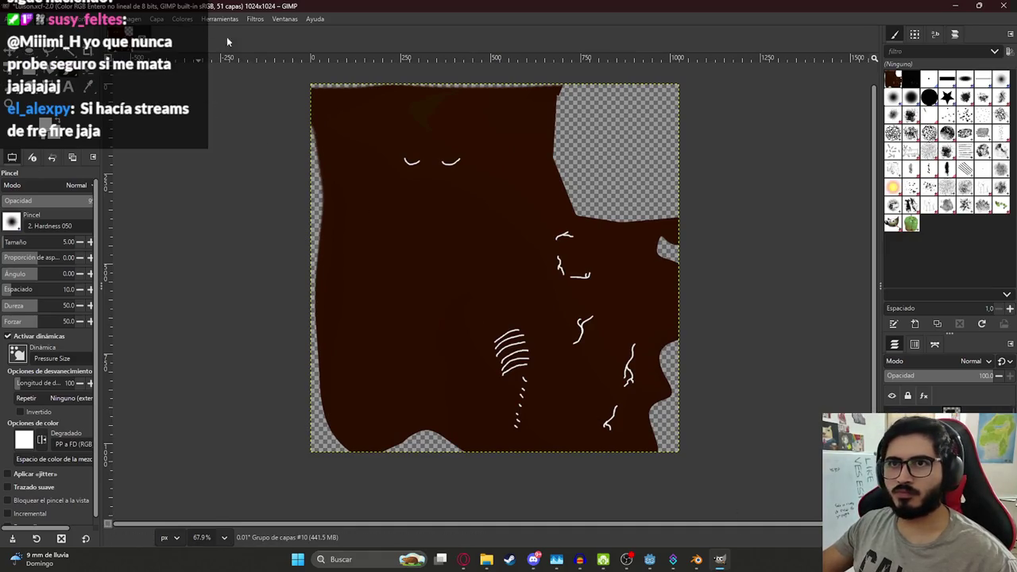
pyautogui.click(463, 560)
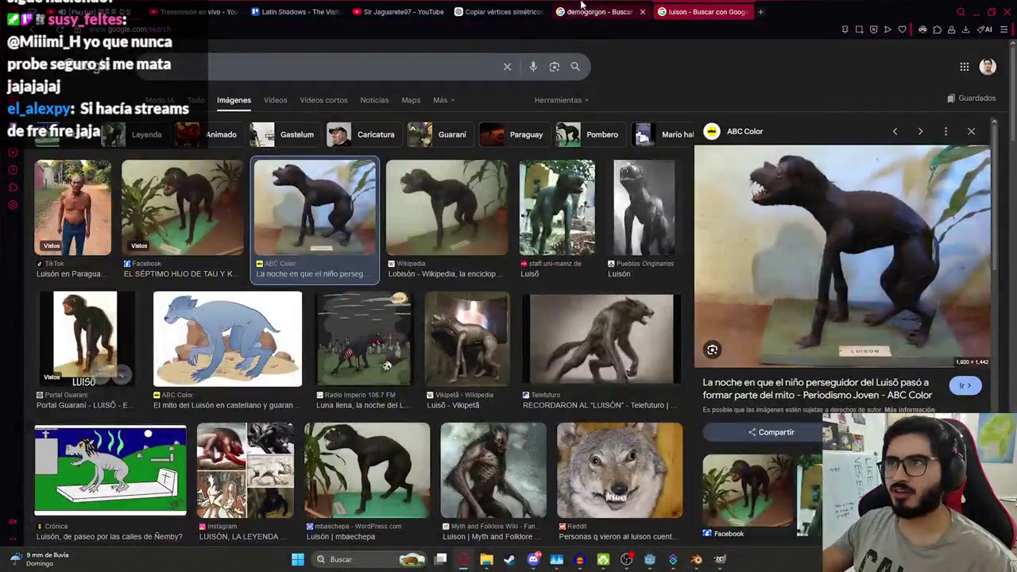
# Step: Review ChatGPT's normal-map steps around 'Paso 2', then open GIMP's Filtros > Mapa list
pyautogui.click(502, 12)
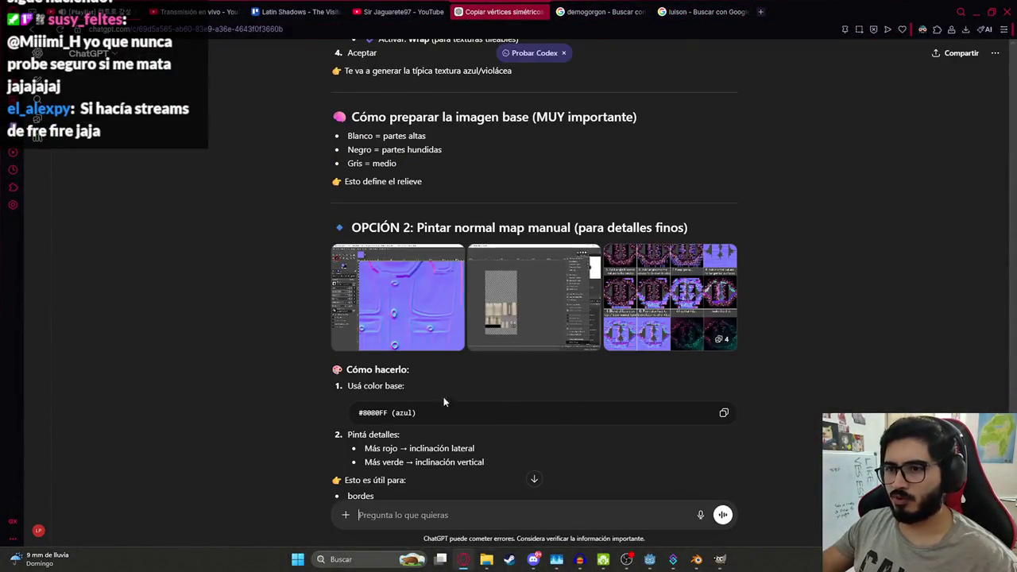
pyautogui.scroll(3, 441, 365)
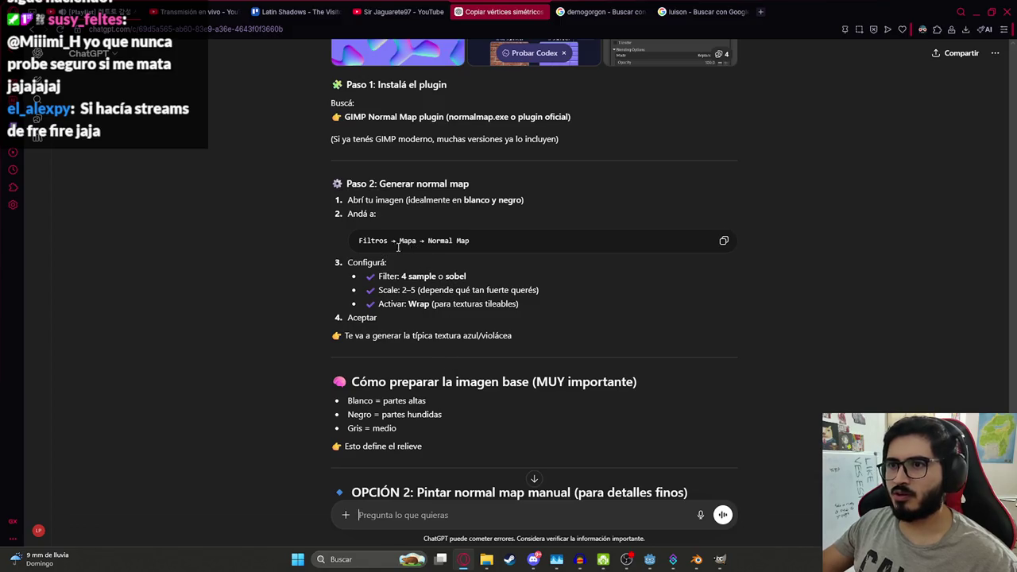
pyautogui.hotkey('alt', 'Tab')
pyautogui.click(254, 18)
pyautogui.moveTo(317, 218)
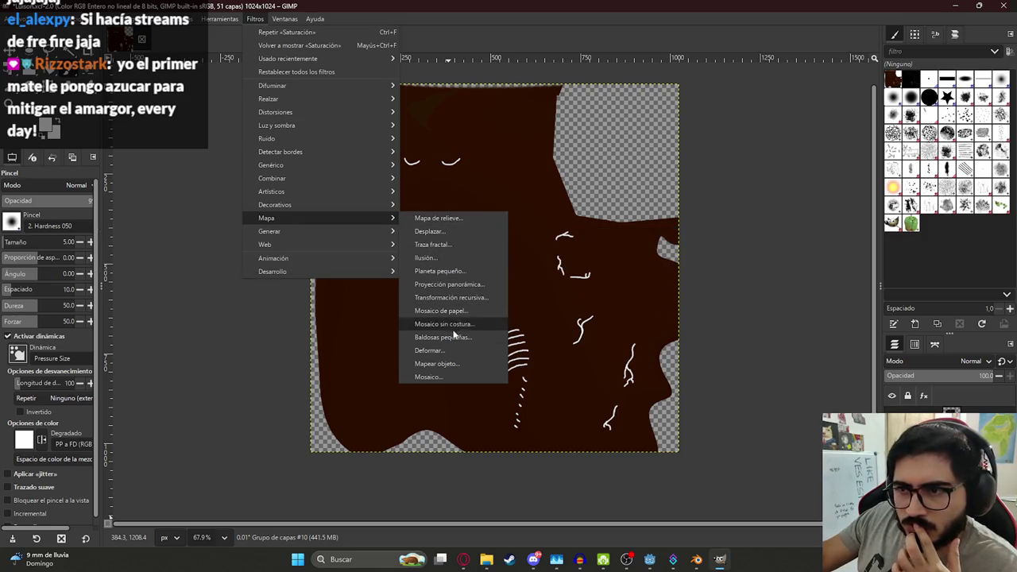
# Step: Preview Mapa de relieve with elevation 90 and a deeper depth, then cancel it
pyautogui.click(436, 218)
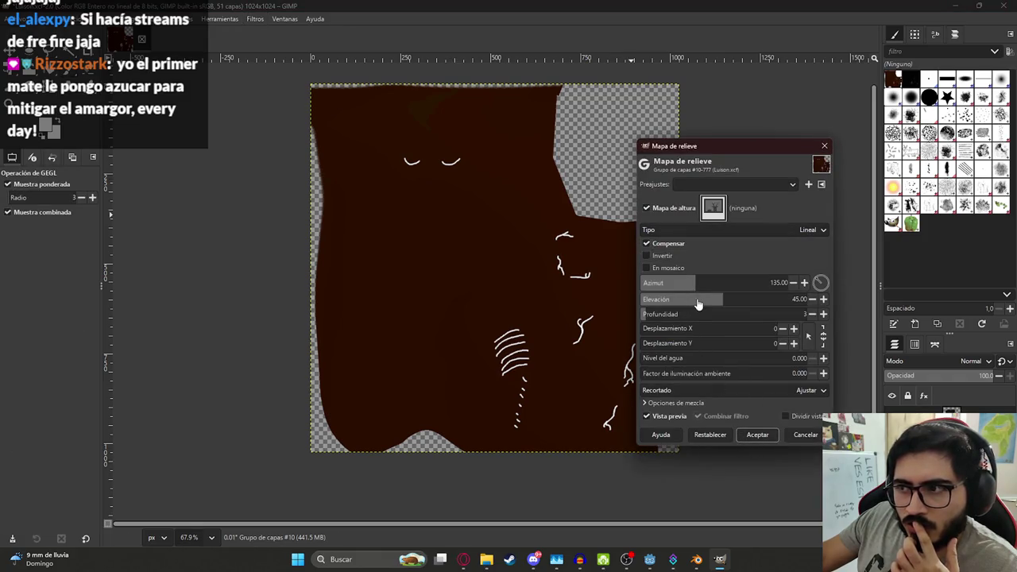
pyautogui.moveTo(707, 299); pyautogui.dragTo(761, 313)
pyautogui.moveTo(691, 314); pyautogui.dragTo(795, 314)
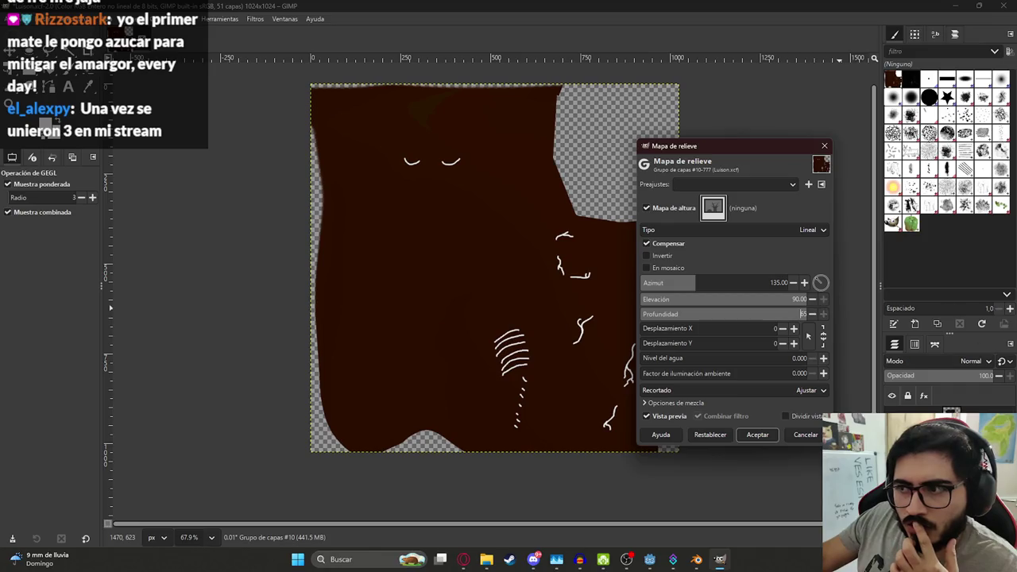
pyautogui.click(805, 434)
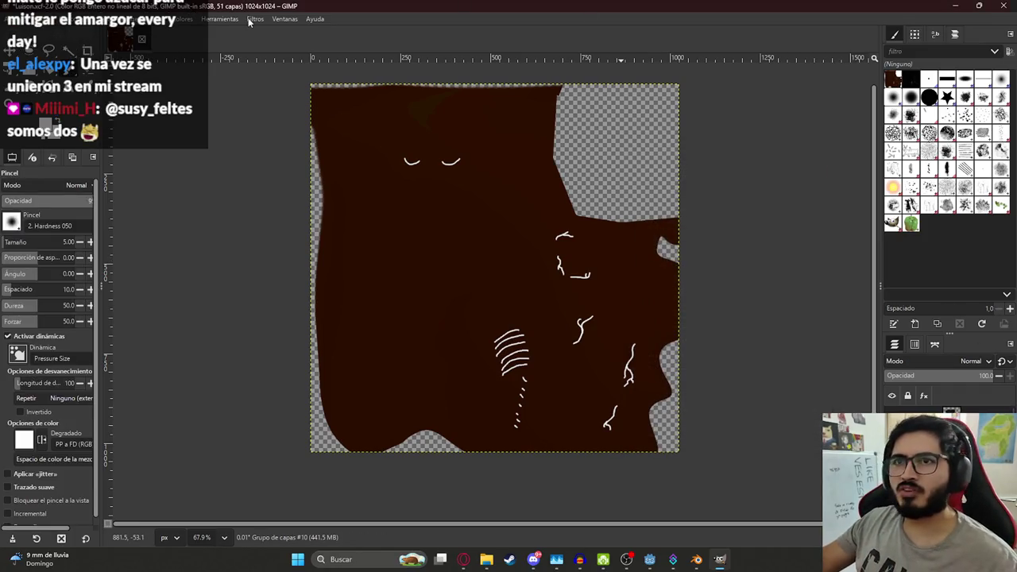
# Step: Capture a screenshot of GIMP's Filtros > Mapa list with Win+Shift+S
pyautogui.click(255, 18)
pyautogui.moveTo(267, 217)
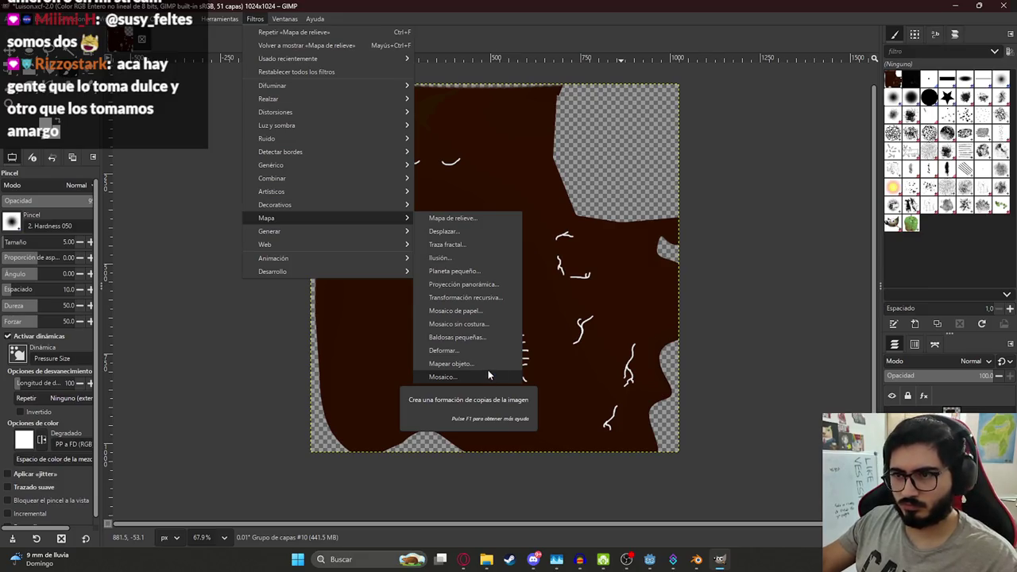
pyautogui.press('super+shift+s')
pyautogui.moveTo(249, 203); pyautogui.dragTo(562, 409)
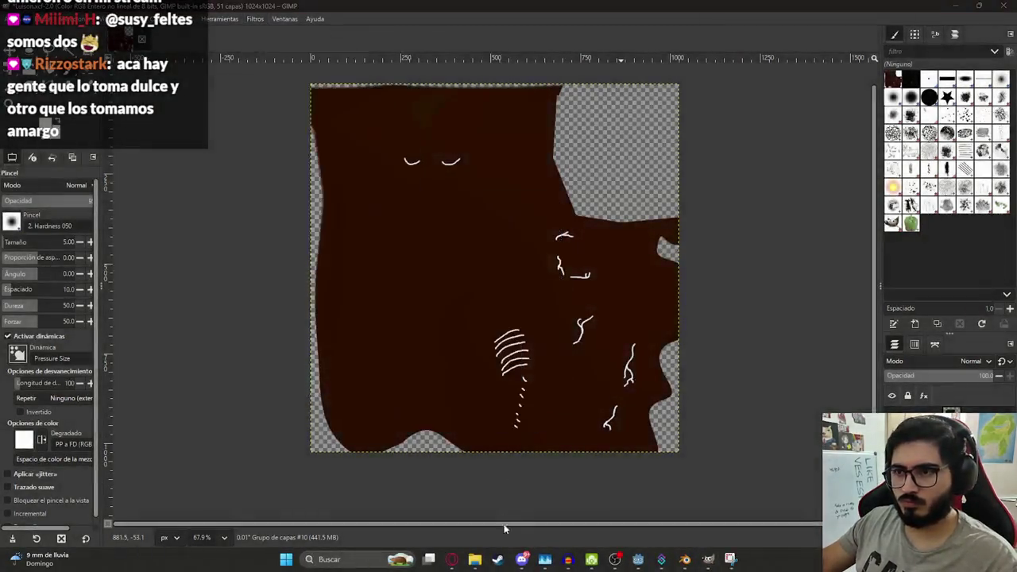
pyautogui.click(463, 560)
# Step: Ask ChatGPT which pictured map filter makes a normal map and read its reply
pyautogui.hotkey('ctrl', 'v')
pyautogui.write('cui')
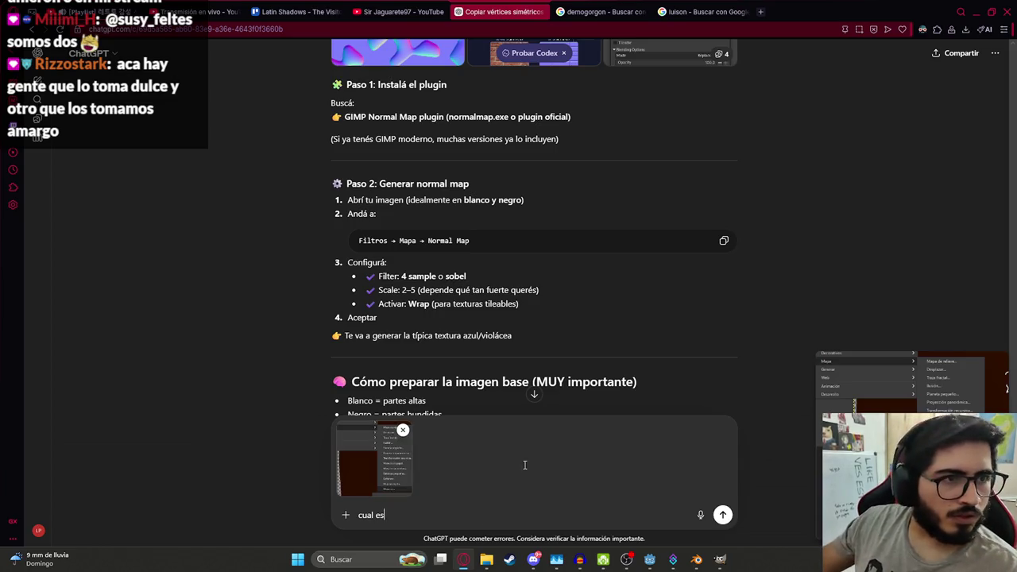
pyautogui.press('Return')
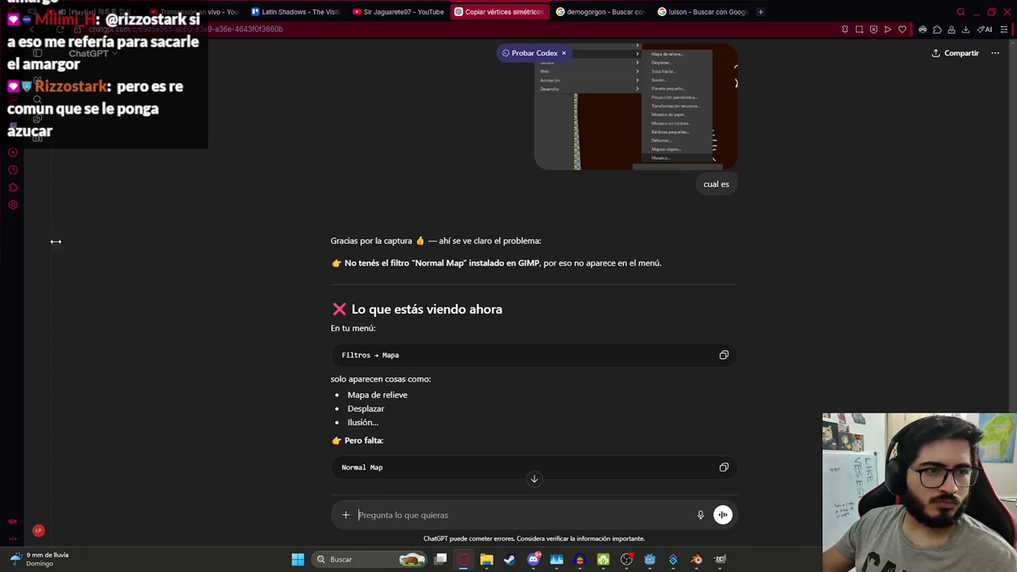
pyautogui.scroll(-2, 391, 356)
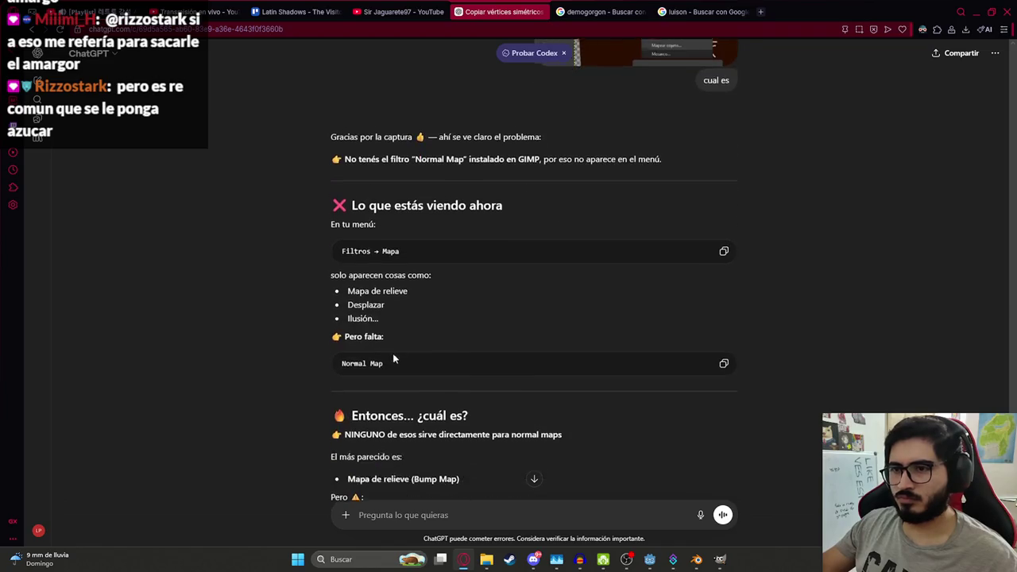
pyautogui.scroll(-2, 378, 354)
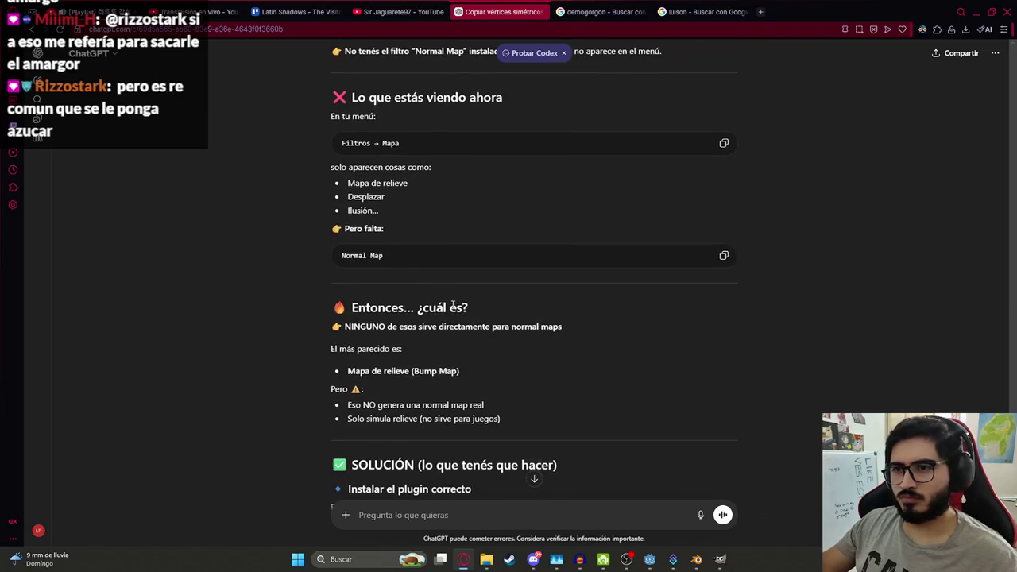
pyautogui.scroll(-2, 400, 296)
pyautogui.scroll(-1, 379, 277)
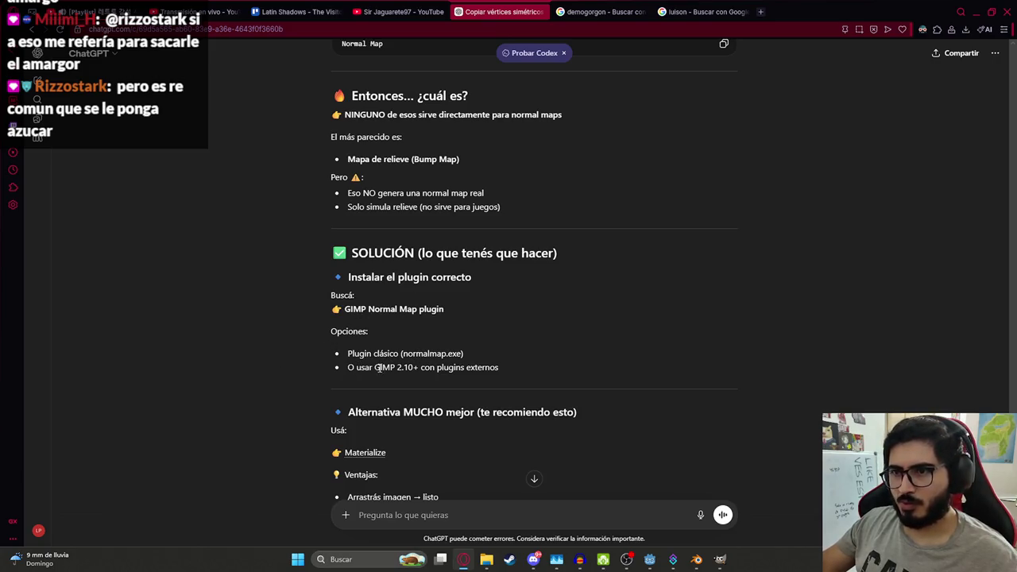
pyautogui.scroll(-3, 384, 350)
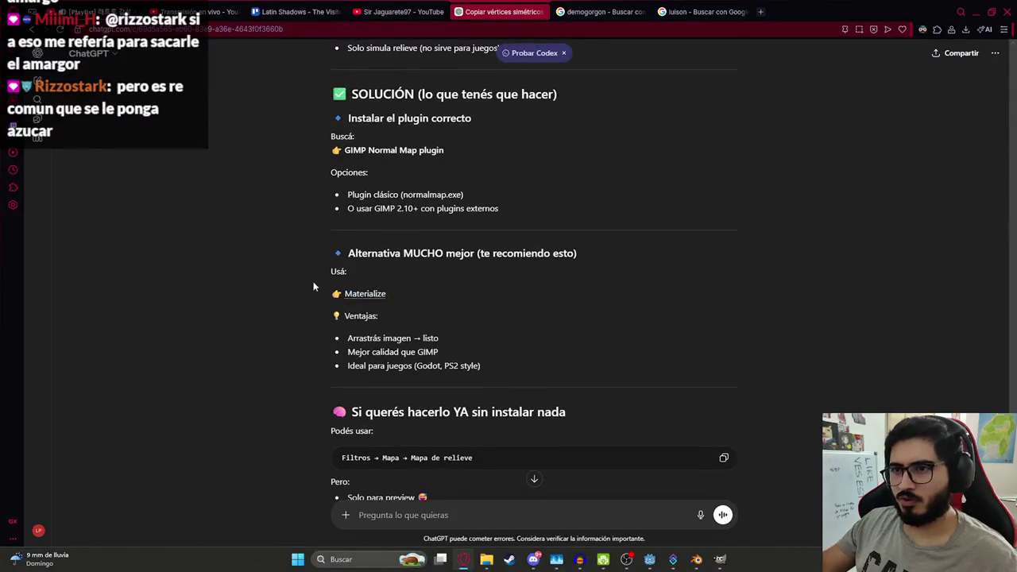
pyautogui.scroll(-1, 372, 358)
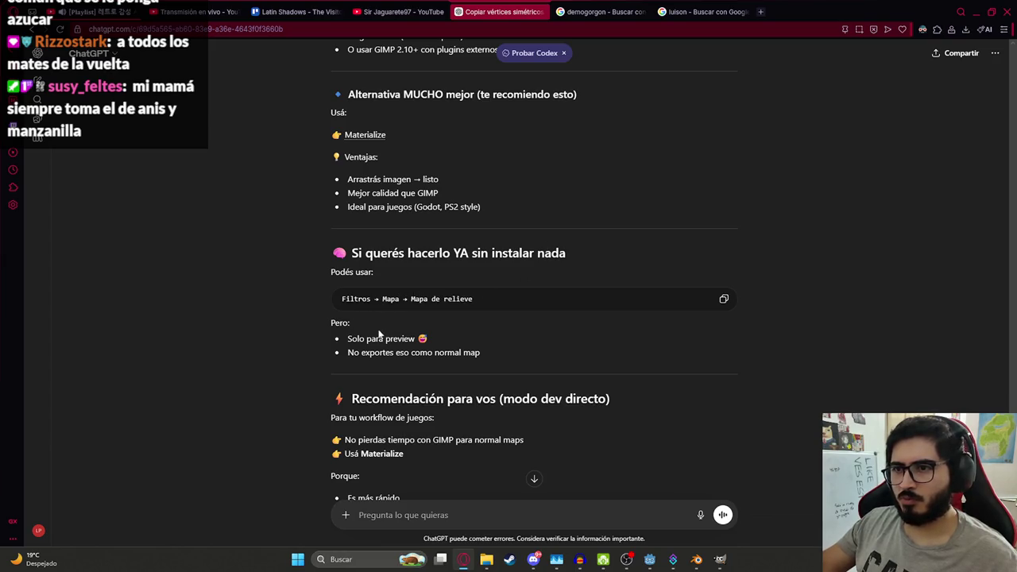
pyautogui.scroll(-2, 378, 326)
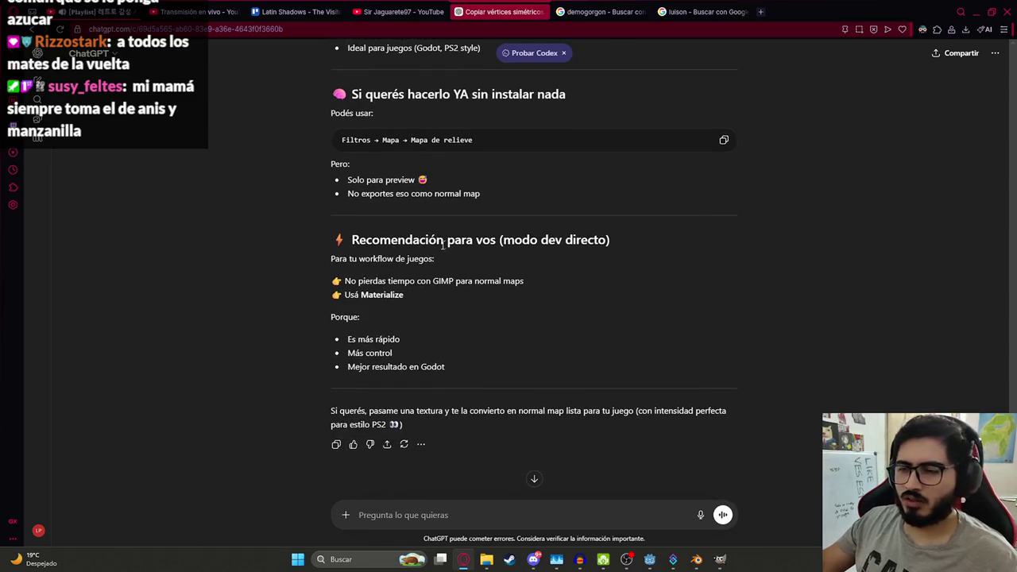
# Step: Return to GIMP and save the Luison.xcf project
pyautogui.hotkey('alt', 'Tab')
pyautogui.keyDown('ctrl'); pyautogui.scroll(-2, 515, 251); pyautogui.keyUp('ctrl')
pyautogui.hotkey('ctrl', 's')
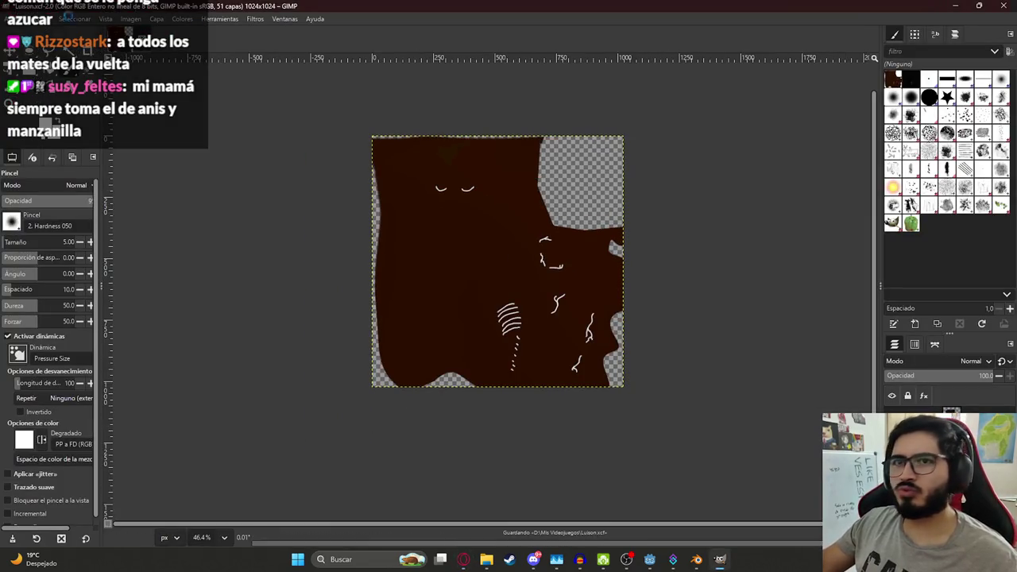
# Step: Export the texture as an image and select LuisonNormal_normal.png in Mis Videojuegos
pyautogui.click(16, 18)
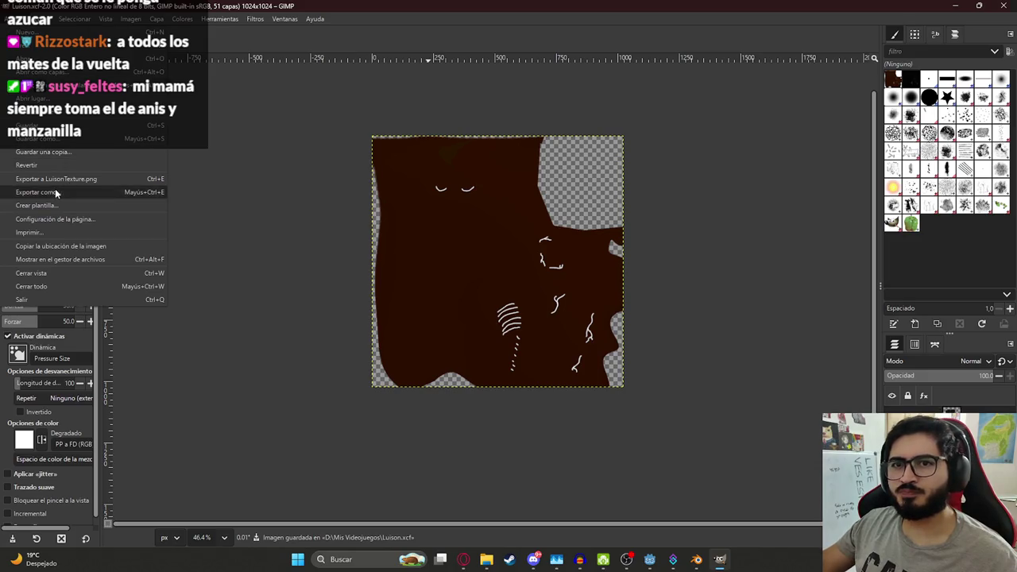
pyautogui.click(55, 191)
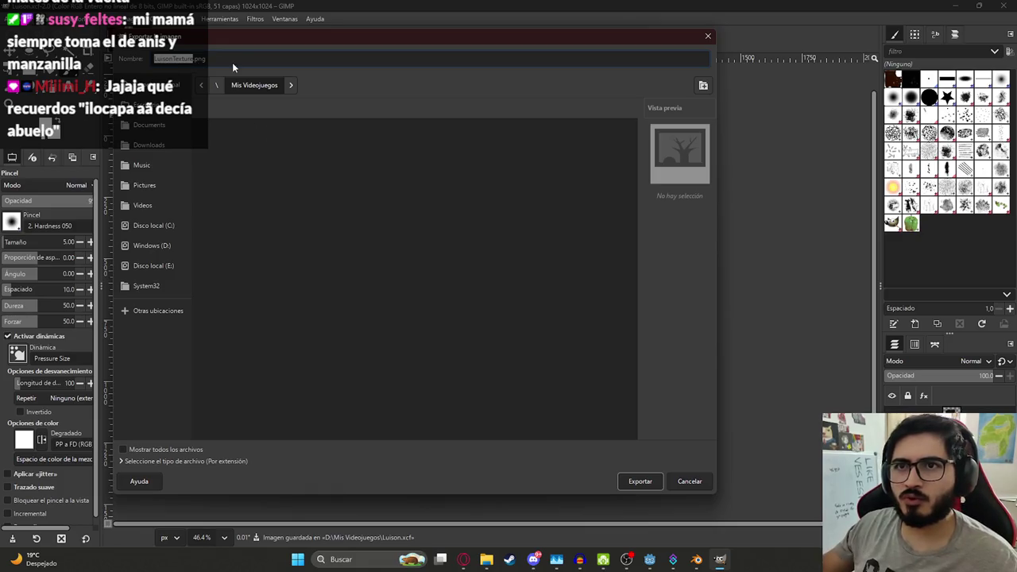
pyautogui.write('Lu')
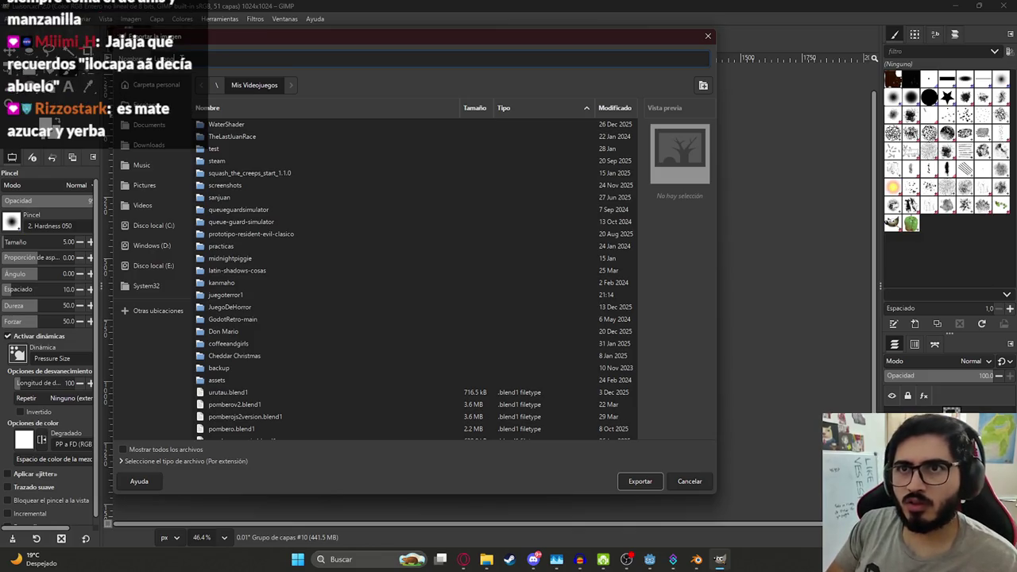
pyautogui.write('E')
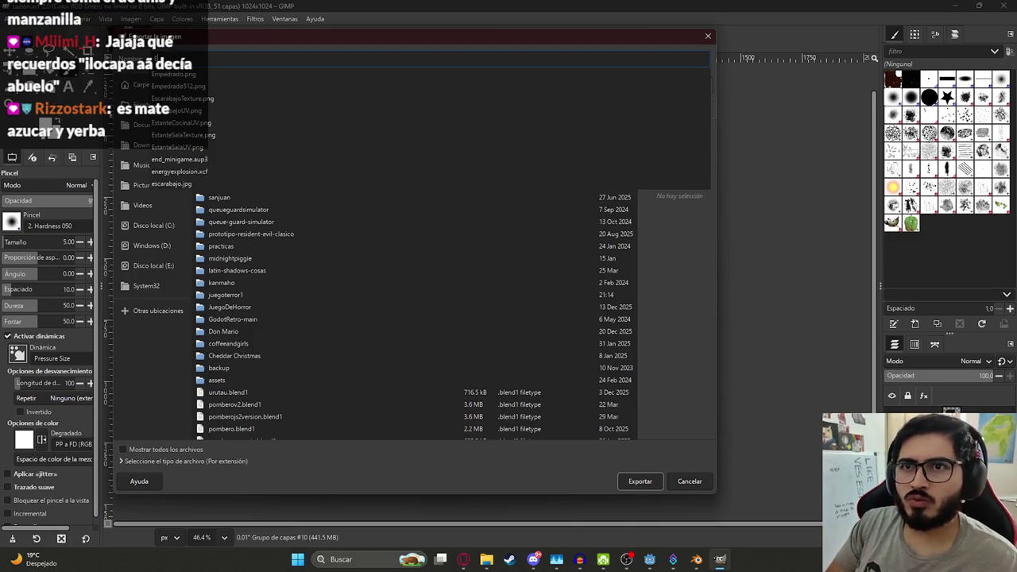
pyautogui.press('Escape')
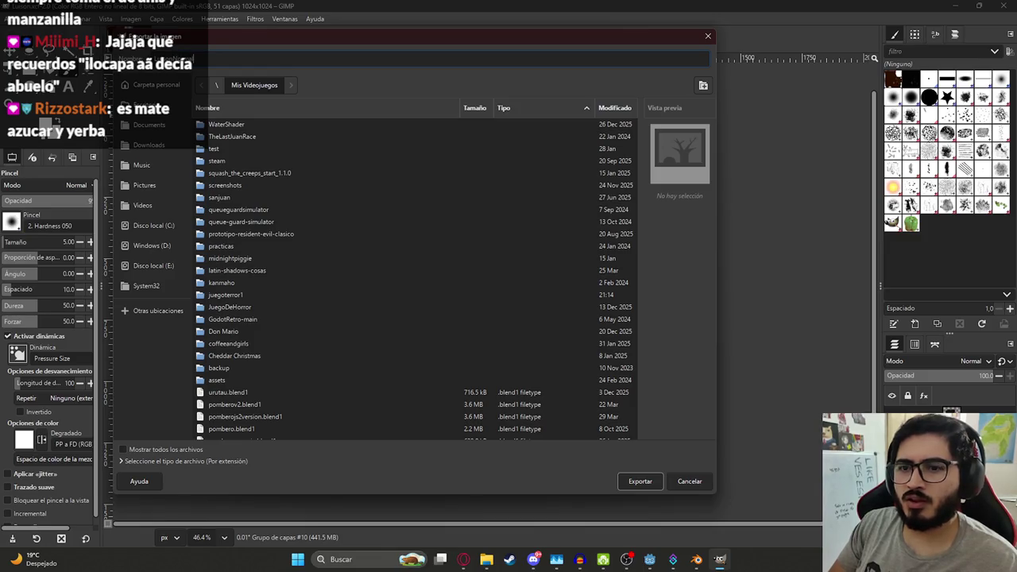
pyautogui.press('Return')
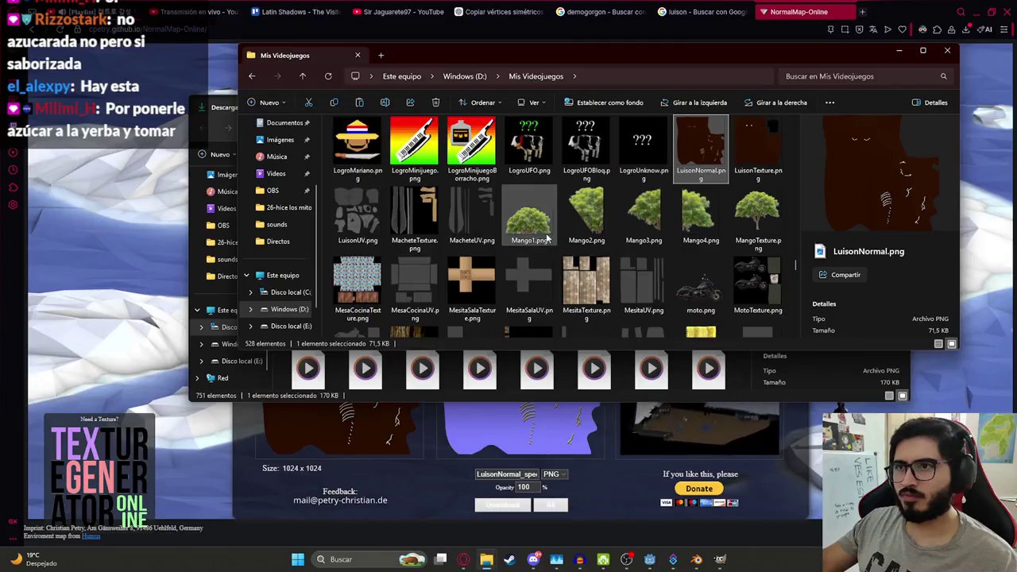
pyautogui.click(759, 171)
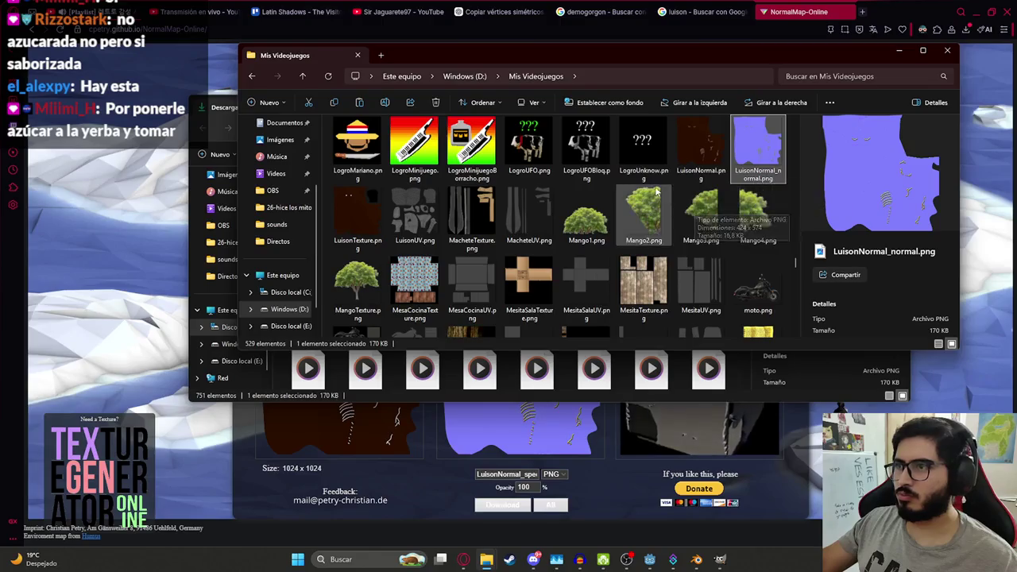
pyautogui.click(696, 559)
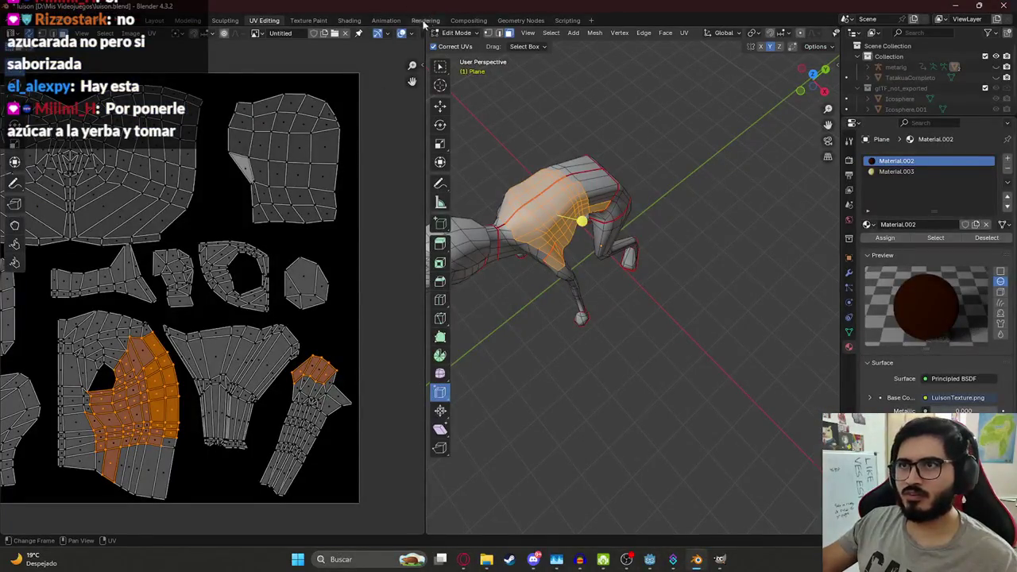
# Step: In the Shading workspace, load LuisonNormal_normal.png from Mis Videojuegos into the Image Texture node
pyautogui.click(349, 20)
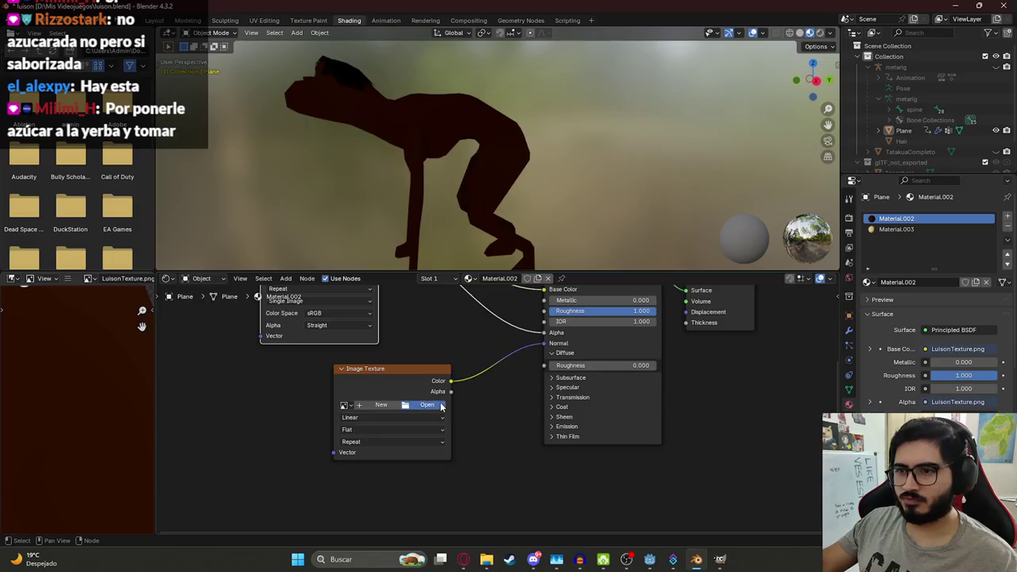
pyautogui.click(441, 405)
pyautogui.scroll(-5, 457, 318)
pyautogui.scroll(-5, 467, 314)
pyautogui.scroll(-3, 479, 278)
pyautogui.scroll(-5, 479, 278)
pyautogui.scroll(-5, 533, 262)
pyautogui.scroll(-3, 589, 247)
pyautogui.scroll(-2, 713, 282)
pyautogui.scroll(5, 715, 280)
pyautogui.scroll(3, 720, 277)
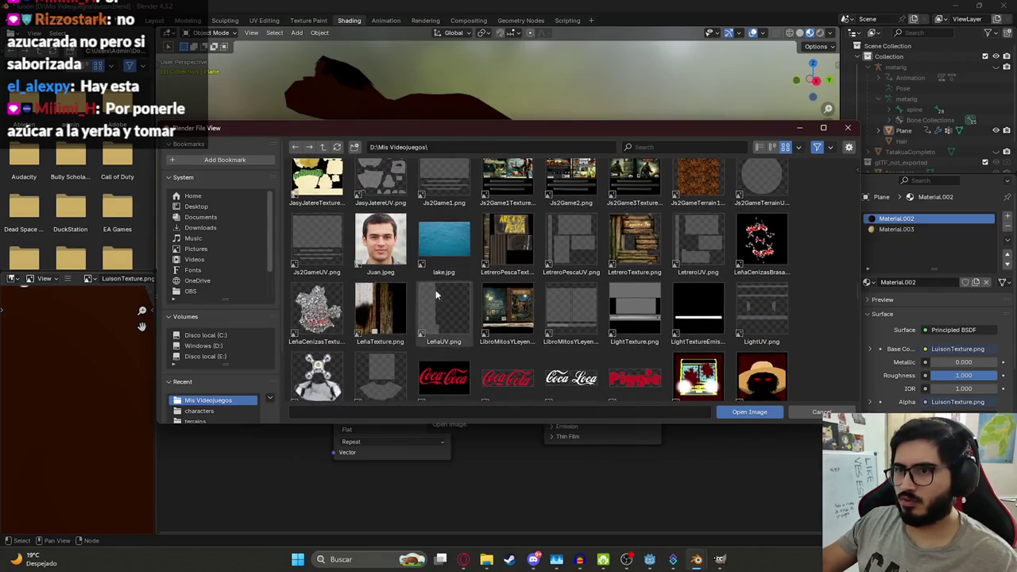
pyautogui.scroll(-3, 545, 272)
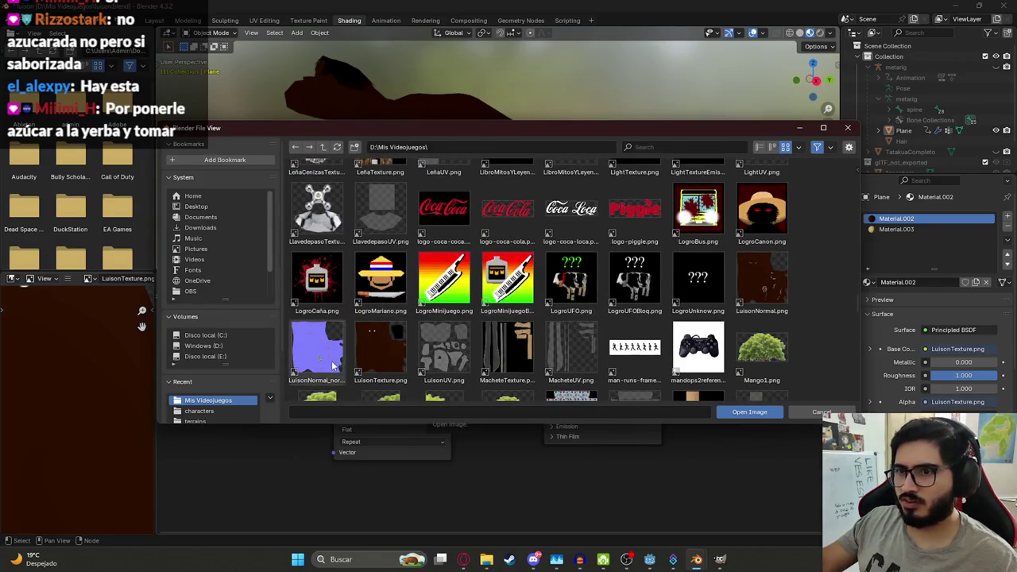
pyautogui.doubleClick(317, 347)
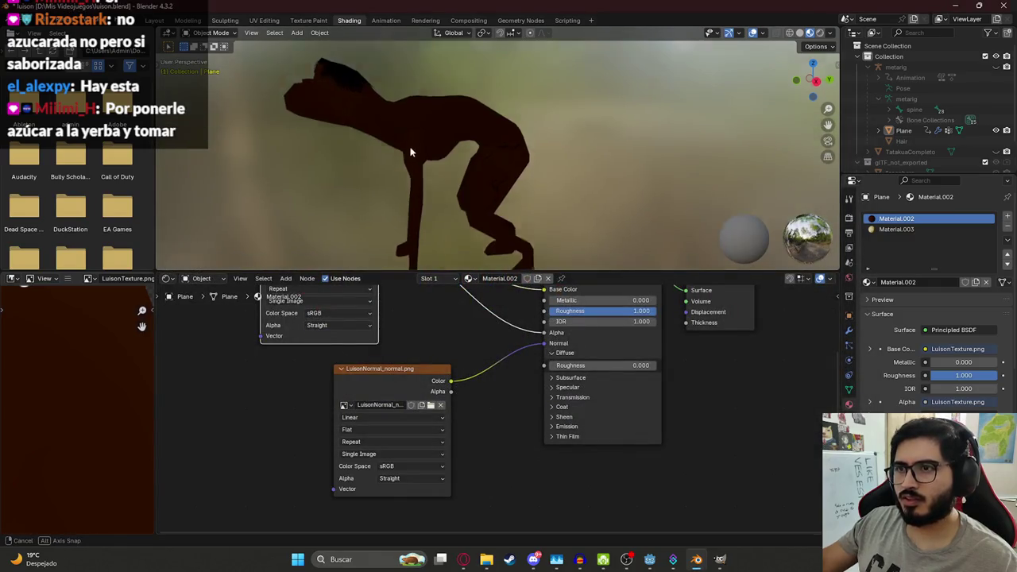
# Step: Inspect the normal-mapped character from the side and back, then bring up Mis Videojuegos
pyautogui.scroll(1, 398, 158)
pyautogui.scroll(3, 380, 171)
pyautogui.scroll(2, 413, 173)
pyautogui.scroll(2, 445, 173)
pyautogui.moveTo(472, 174)
pyautogui.mouseDown(button='middle')
pyautogui.moveTo(460, 201)
pyautogui.moveTo(443, 188)
pyautogui.moveTo(318, 170)
pyautogui.moveTo(307, 191)
pyautogui.moveTo(318, 194)
pyautogui.moveTo(299, 211)
pyautogui.moveTo(259, 220)
pyautogui.moveTo(329, 148)
pyautogui.moveTo(529, 90)
pyautogui.moveTo(543, 162)
pyautogui.moveTo(536, 136)
pyautogui.moveTo(381, 185)
pyautogui.moveTo(329, 136)
pyautogui.moveTo(509, 151)
pyautogui.moveTo(557, 144)
pyautogui.moveTo(615, 232)
pyautogui.moveTo(560, 112)
pyautogui.moveTo(514, 86)
pyautogui.moveTo(481, 84)
pyautogui.moveTo(470, 135)
pyautogui.moveTo(471, 106)
pyautogui.moveTo(382, 118)
pyautogui.moveTo(450, 130)
pyautogui.moveTo(424, 157)
pyautogui.moveTo(399, 146)
pyautogui.moveTo(461, 159)
pyautogui.moveTo(504, 198)
pyautogui.moveTo(483, 230)
pyautogui.moveTo(556, 129)
pyautogui.moveTo(467, 91)
pyautogui.moveTo(534, 182)
pyautogui.mouseUp(button='middle')
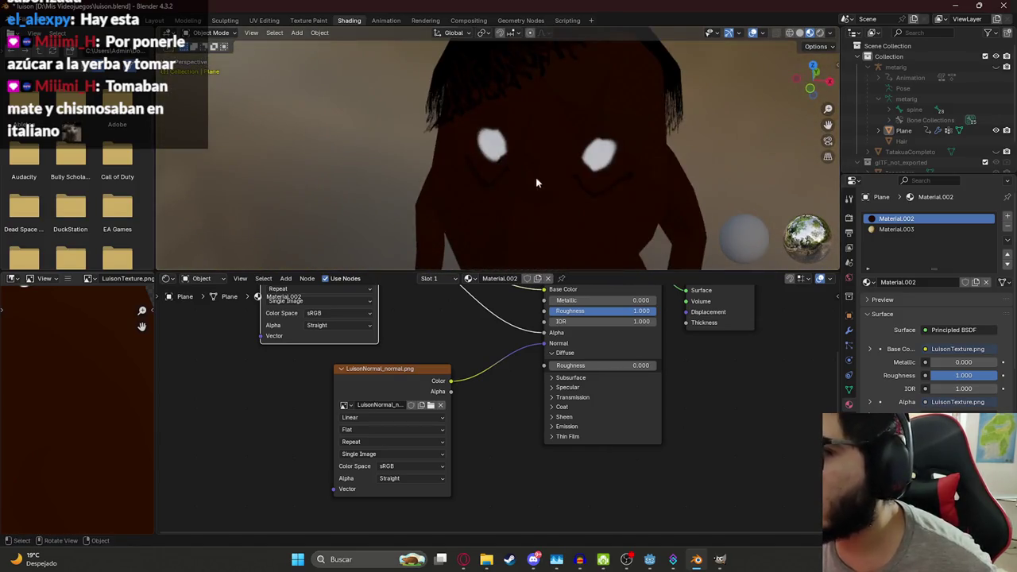
pyautogui.moveTo(578, 206)
pyautogui.mouseDown(button='middle')
pyautogui.moveTo(499, 139)
pyautogui.moveTo(430, 169)
pyautogui.moveTo(355, 223)
pyautogui.moveTo(438, 153)
pyautogui.moveTo(592, 158)
pyautogui.moveTo(501, 123)
pyautogui.moveTo(536, 153)
pyautogui.mouseUp(button='middle')
pyautogui.click(487, 560)
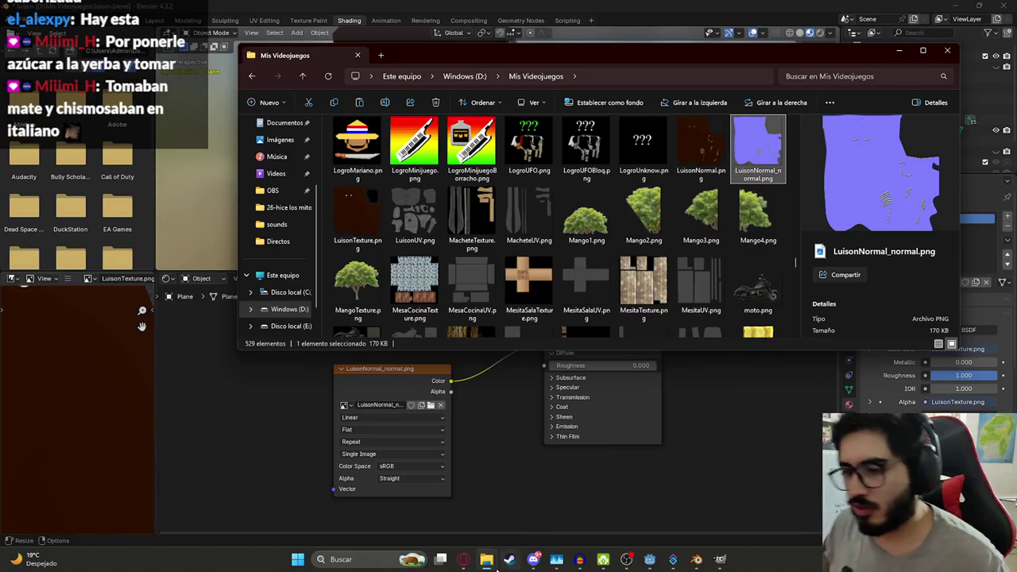
# Step: Move LuisonNormal_specular.png from Descargas into the Mis Videojuegos folder
pyautogui.click(463, 560)
pyautogui.click(429, 517)
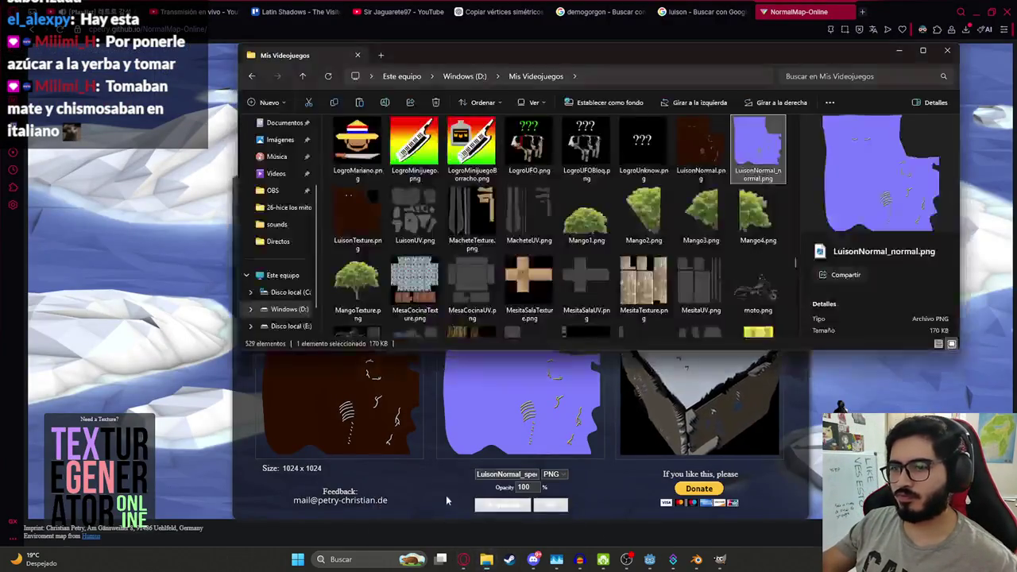
pyautogui.click(477, 505)
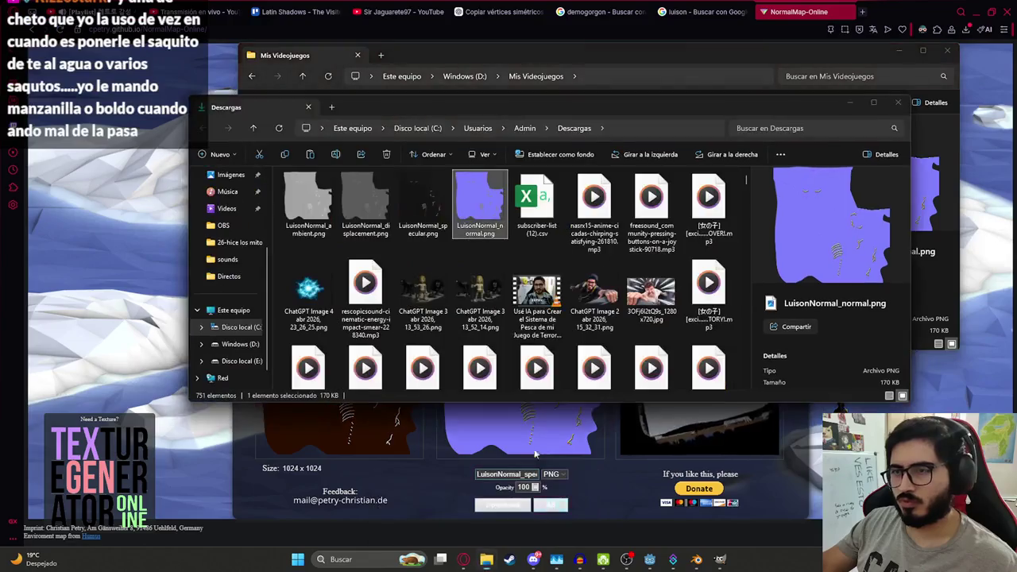
pyautogui.click(326, 197)
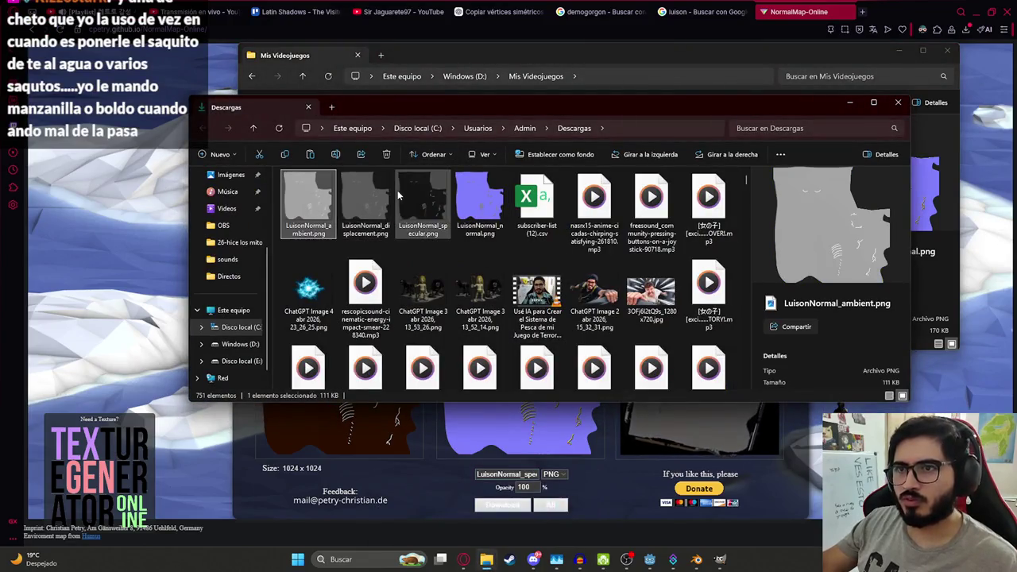
pyautogui.click(422, 200)
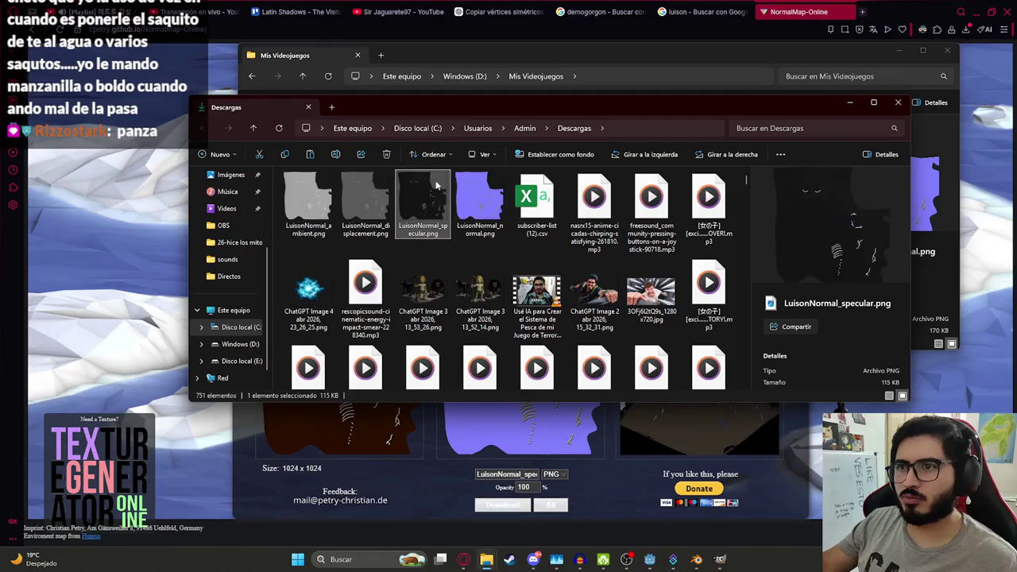
pyautogui.click(607, 47)
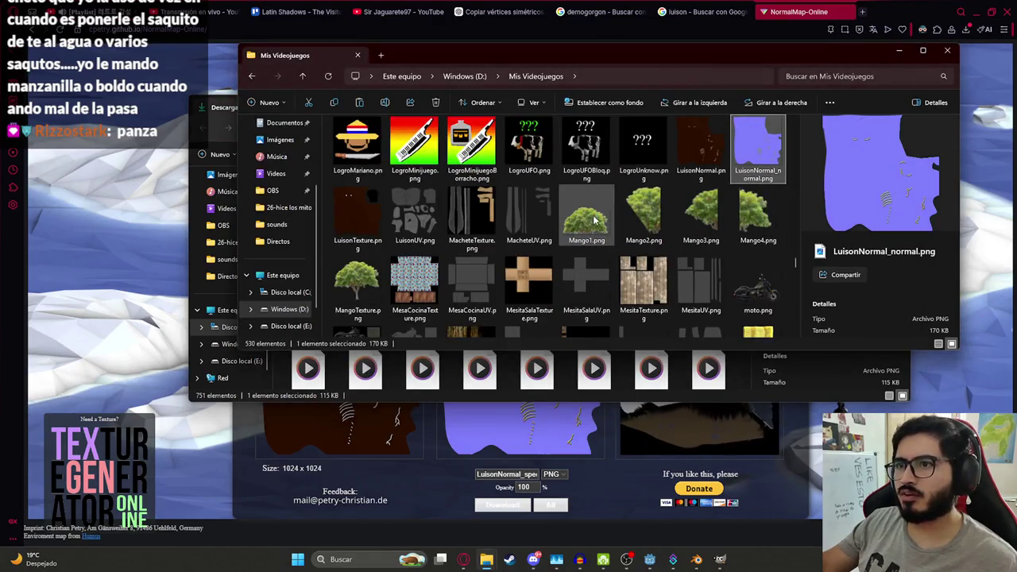
pyautogui.click(696, 559)
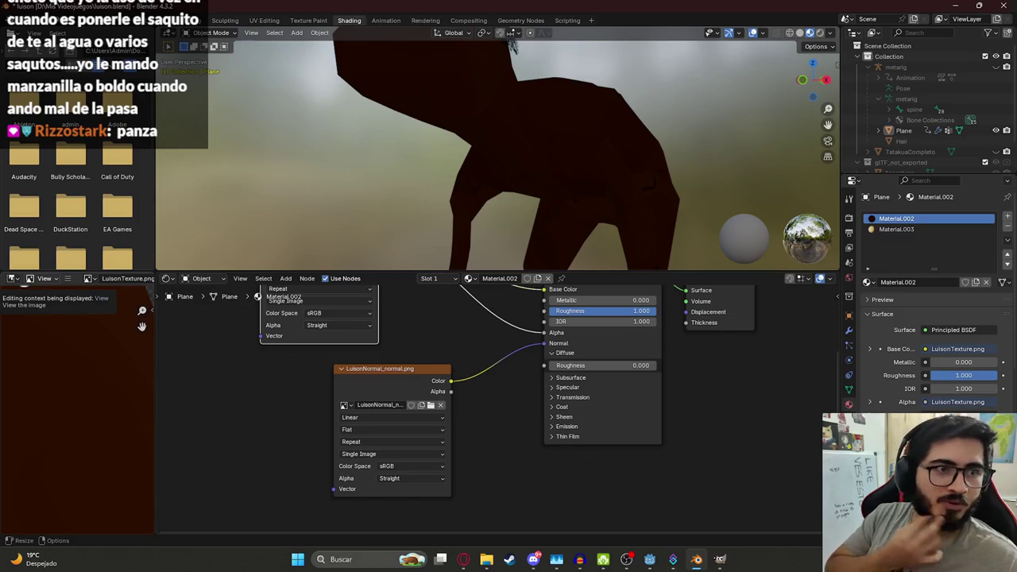
# Step: Expand the Principled BSDF's Specular settings and move the normal-map node up and left
pyautogui.scroll(1, 451, 399)
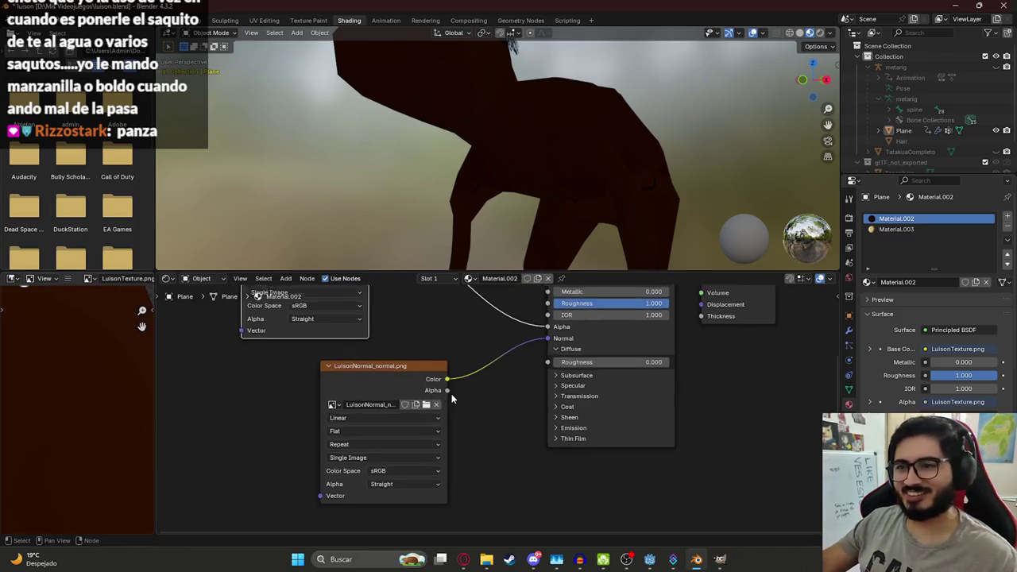
pyautogui.scroll(1, 451, 398)
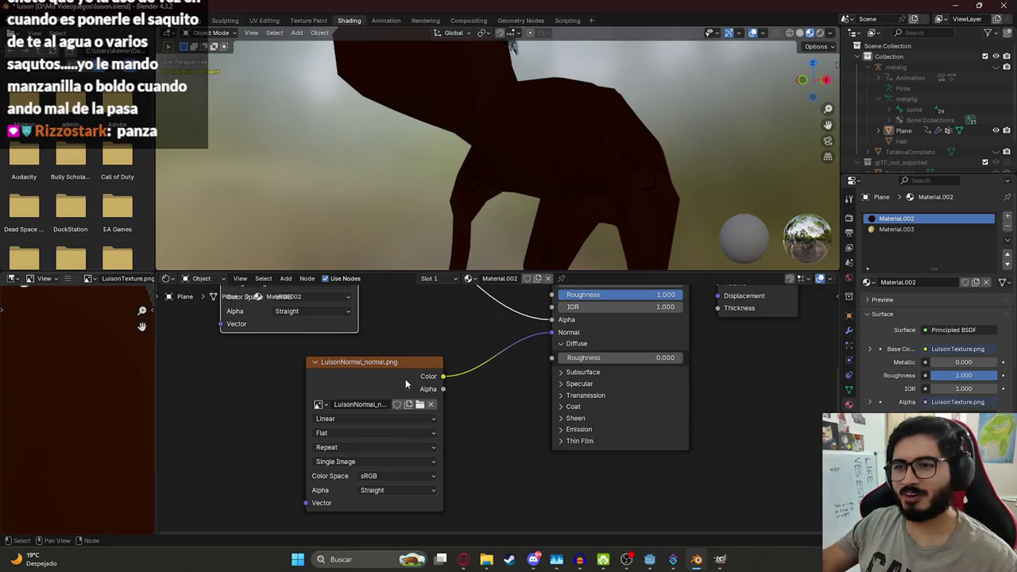
pyautogui.scroll(-2, 465, 342)
pyautogui.scroll(-1, 434, 356)
pyautogui.scroll(-1, 478, 382)
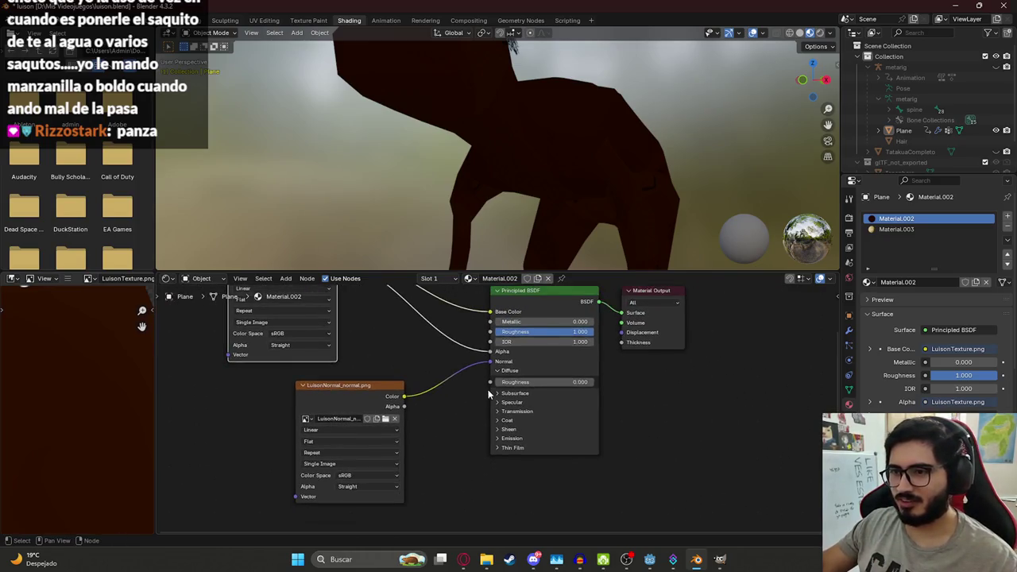
pyautogui.hotkey('alt', 'Tab')
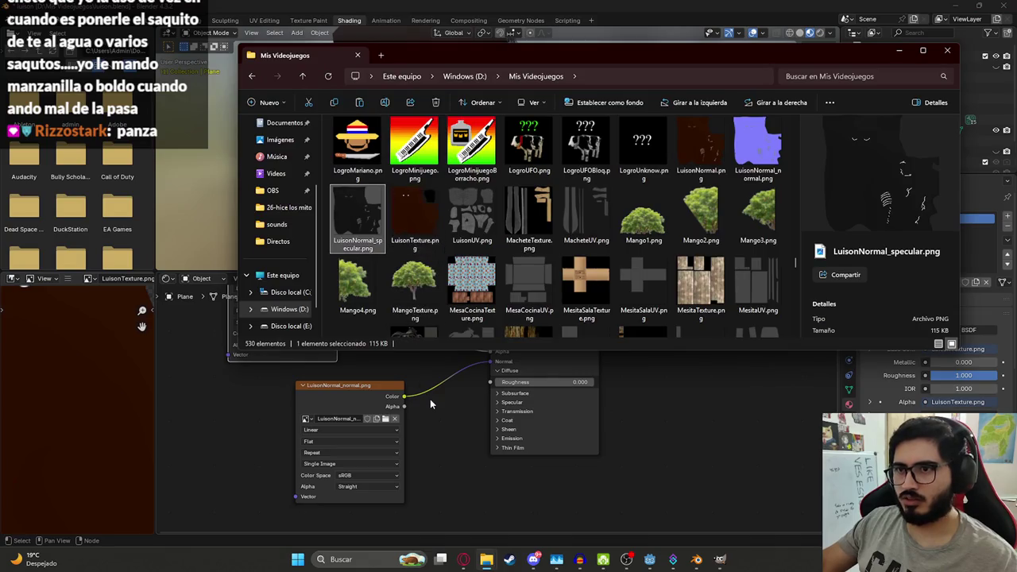
pyautogui.hotkey('alt', 'Tab')
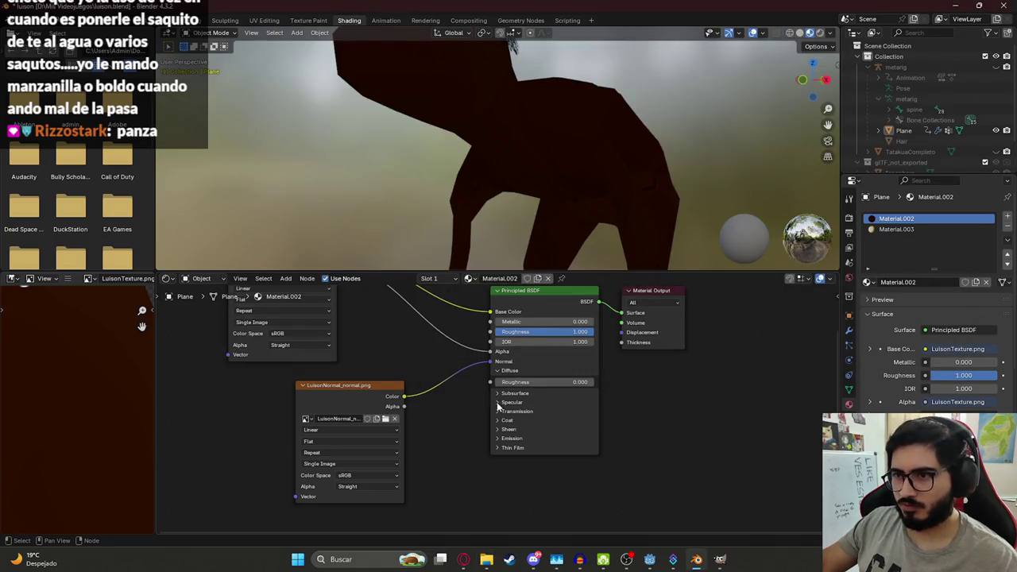
pyautogui.click(499, 403)
pyautogui.moveTo(370, 385); pyautogui.dragTo(274, 369)
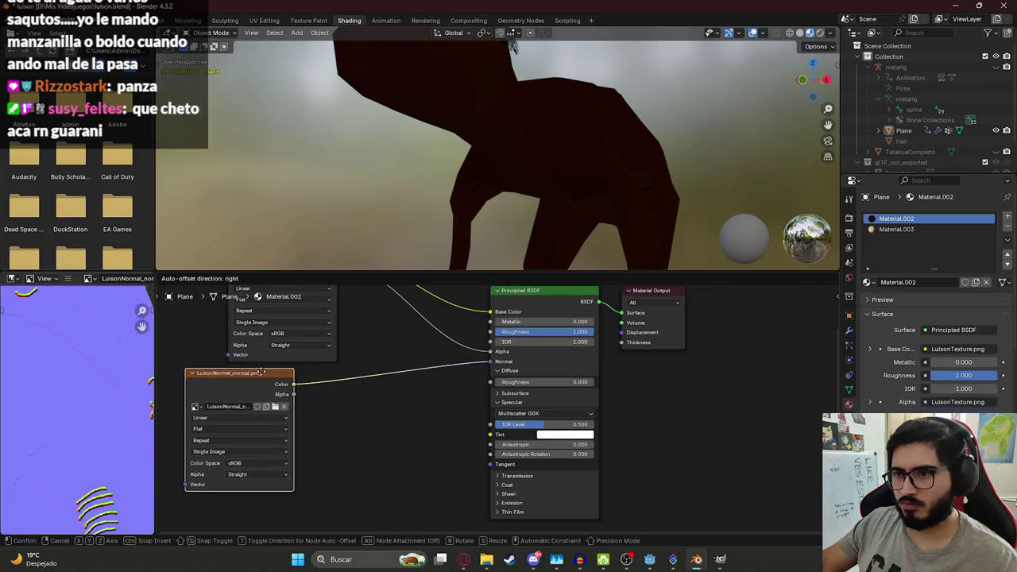
pyautogui.moveTo(453, 401); pyautogui.dragTo(466, 337, button='middle')
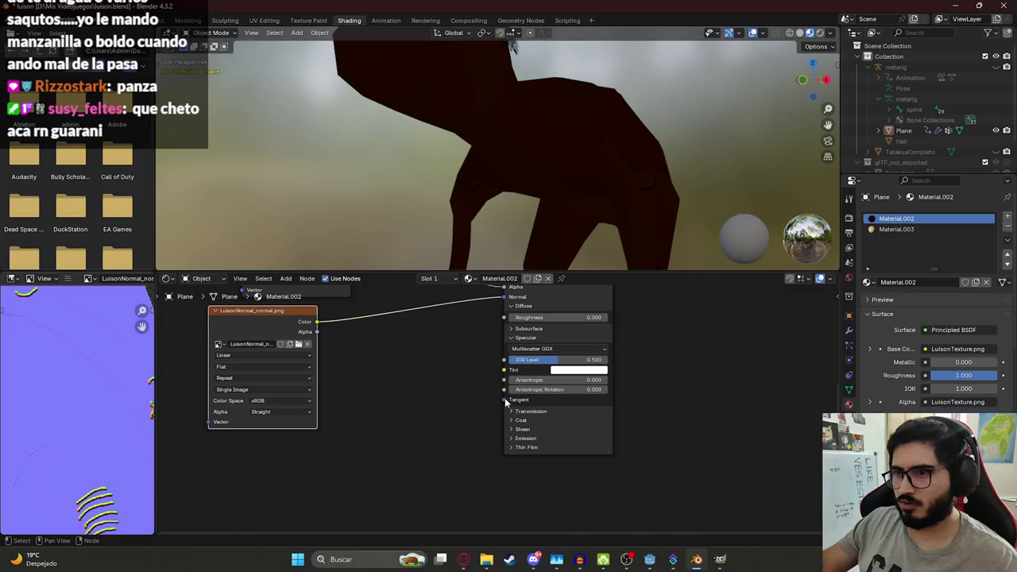
# Step: Connect a new Image Texture node to the specular Tint input and load LuisonNormal_specular.png
pyautogui.moveTo(503, 366); pyautogui.dragTo(431, 374)
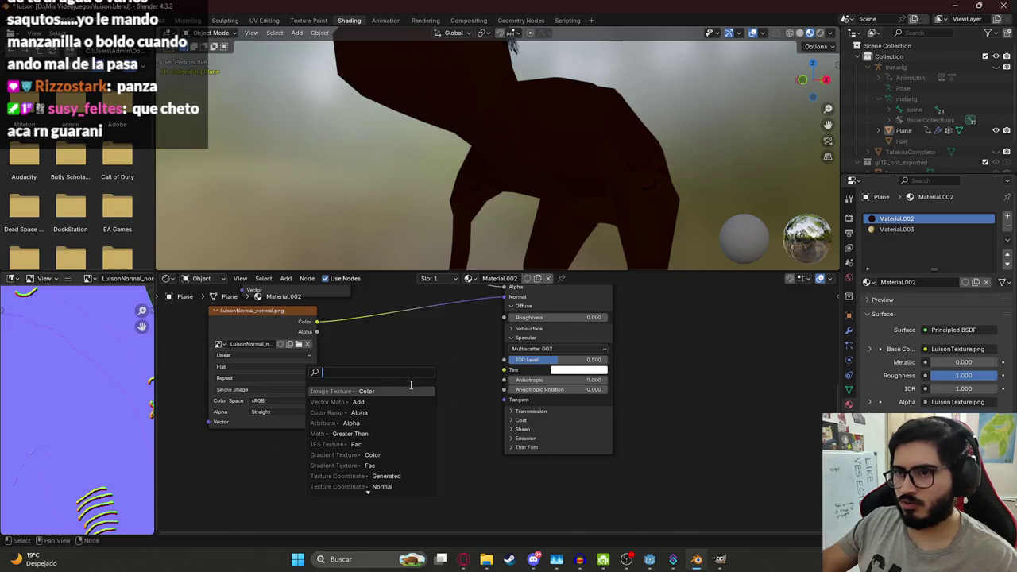
pyautogui.click(370, 391)
pyautogui.click(427, 405)
pyautogui.scroll(-5, 715, 294)
pyautogui.scroll(-5, 731, 292)
pyautogui.scroll(-5, 730, 292)
pyautogui.scroll(-5, 715, 279)
pyautogui.scroll(-5, 699, 266)
pyautogui.scroll(-5, 688, 259)
pyautogui.scroll(-5, 688, 259)
pyautogui.scroll(5, 512, 272)
pyautogui.scroll(5, 445, 266)
pyautogui.scroll(3, 371, 254)
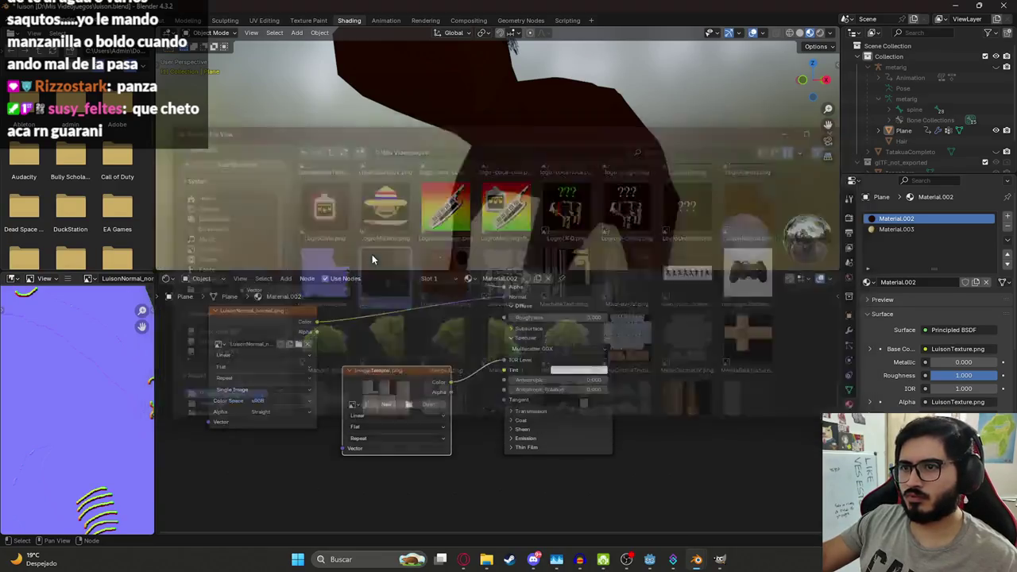
# Step: Orbit around the dark-brown character and switch to the Layout workspace
pyautogui.moveTo(554, 139)
pyautogui.mouseDown(button='middle')
pyautogui.moveTo(453, 137)
pyautogui.moveTo(453, 155)
pyautogui.moveTo(370, 181)
pyautogui.moveTo(499, 148)
pyautogui.moveTo(604, 145)
pyautogui.moveTo(710, 173)
pyautogui.moveTo(543, 140)
pyautogui.moveTo(547, 177)
pyautogui.moveTo(529, 159)
pyautogui.moveTo(582, 94)
pyautogui.moveTo(574, 130)
pyautogui.moveTo(509, 161)
pyautogui.moveTo(545, 167)
pyautogui.moveTo(486, 124)
pyautogui.moveTo(596, 132)
pyautogui.moveTo(505, 111)
pyautogui.moveTo(530, 155)
pyautogui.moveTo(473, 181)
pyautogui.moveTo(508, 151)
pyautogui.moveTo(588, 136)
pyautogui.moveTo(466, 193)
pyautogui.moveTo(445, 159)
pyautogui.moveTo(468, 107)
pyautogui.moveTo(466, 135)
pyautogui.moveTo(359, 124)
pyautogui.moveTo(481, 110)
pyautogui.mouseUp(button='middle')
pyautogui.scroll(2, 509, 151)
pyautogui.scroll(2, 518, 129)
pyautogui.scroll(-3, 620, 118)
pyautogui.click(163, 20)
pyautogui.scroll(3, 468, 107)
pyautogui.scroll(-3, 341, 134)
pyautogui.scroll(3, 507, 84)
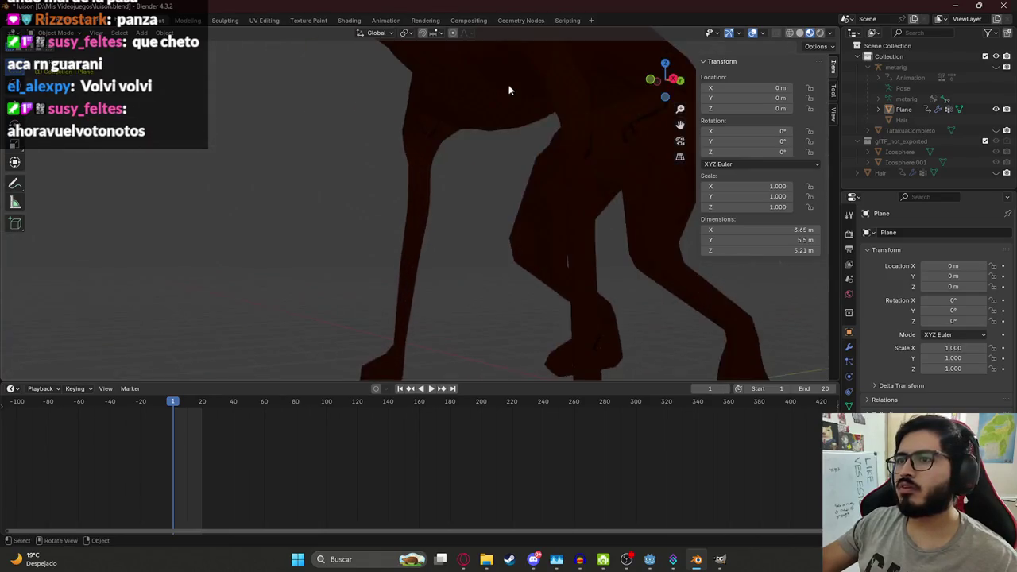
# Step: Inspect the legs, hip and full body of the textured Luisón, save luison.blend, and switch to GIMP
pyautogui.scroll(2, 527, 72)
pyautogui.moveTo(527, 72)
pyautogui.mouseDown(button='middle')
pyautogui.moveTo(415, 293)
pyautogui.moveTo(475, 209)
pyautogui.moveTo(390, 241)
pyautogui.moveTo(329, 283)
pyautogui.moveTo(300, 265)
pyautogui.moveTo(324, 275)
pyautogui.moveTo(318, 292)
pyautogui.moveTo(379, 313)
pyautogui.moveTo(357, 268)
pyautogui.moveTo(411, 249)
pyautogui.moveTo(336, 277)
pyautogui.moveTo(345, 311)
pyautogui.moveTo(379, 267)
pyautogui.moveTo(413, 268)
pyautogui.moveTo(458, 220)
pyautogui.moveTo(399, 246)
pyautogui.moveTo(352, 229)
pyautogui.moveTo(485, 207)
pyautogui.moveTo(549, 177)
pyautogui.moveTo(397, 222)
pyautogui.moveTo(427, 175)
pyautogui.moveTo(502, 201)
pyautogui.mouseUp(button='middle')
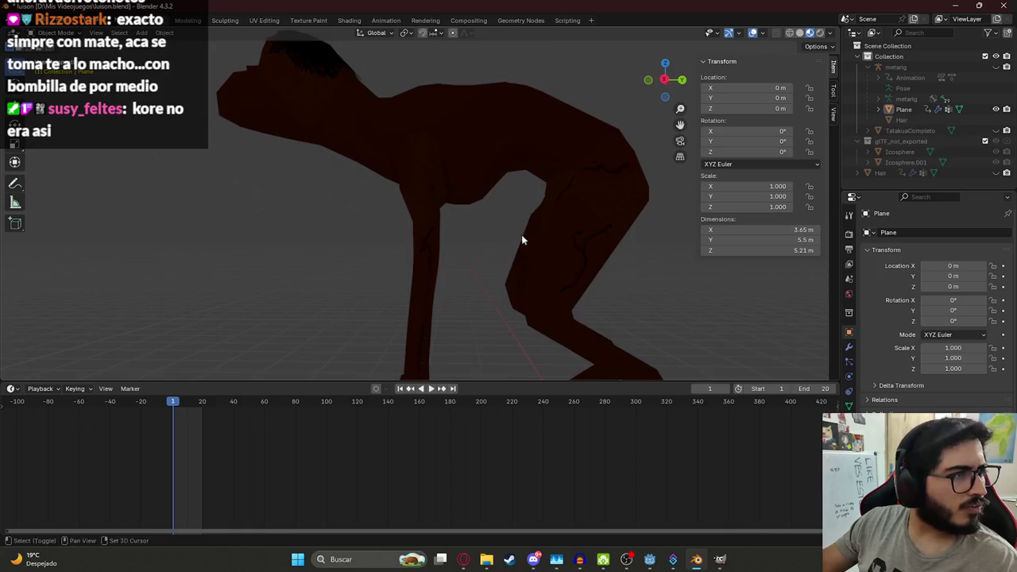
pyautogui.keyDown('ctrl'); pyautogui.moveTo(524, 243); pyautogui.dragTo(499, 234, button='middle'); pyautogui.keyUp('ctrl')
pyautogui.scroll(-5, 453, 234)
pyautogui.moveTo(438, 222)
pyautogui.mouseDown(button='middle')
pyautogui.moveTo(472, 268)
pyautogui.moveTo(419, 242)
pyautogui.moveTo(415, 208)
pyautogui.moveTo(375, 204)
pyautogui.moveTo(441, 204)
pyautogui.moveTo(359, 205)
pyautogui.moveTo(335, 184)
pyautogui.moveTo(298, 184)
pyautogui.mouseUp(button='middle')
pyautogui.hotkey('ctrl', 's')
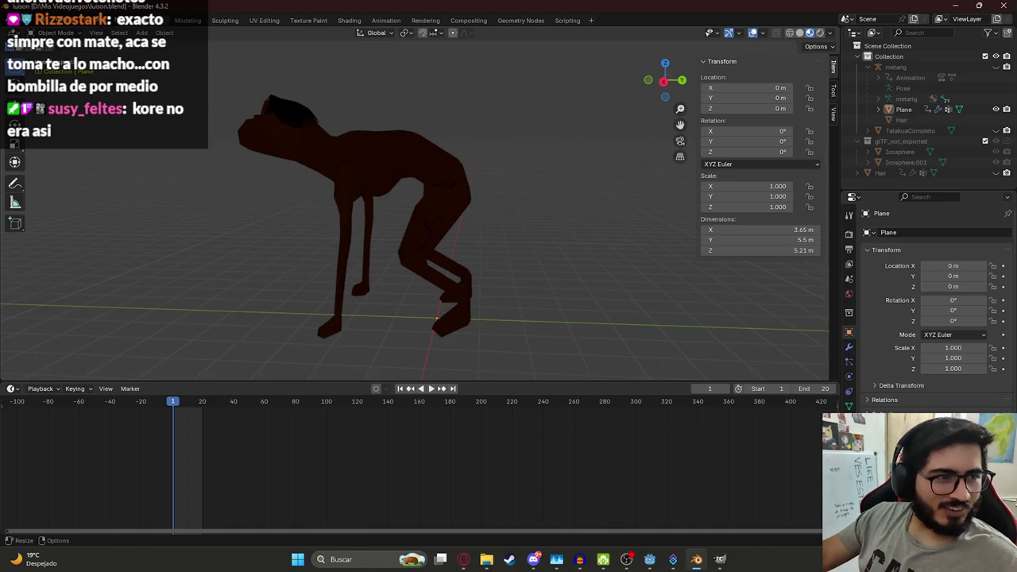
pyautogui.moveTo(445, 198)
pyautogui.mouseDown(button='middle')
pyautogui.moveTo(451, 190)
pyautogui.moveTo(277, 244)
pyautogui.moveTo(418, 241)
pyautogui.moveTo(391, 134)
pyautogui.moveTo(395, 187)
pyautogui.mouseUp(button='middle')
pyautogui.click(720, 560)
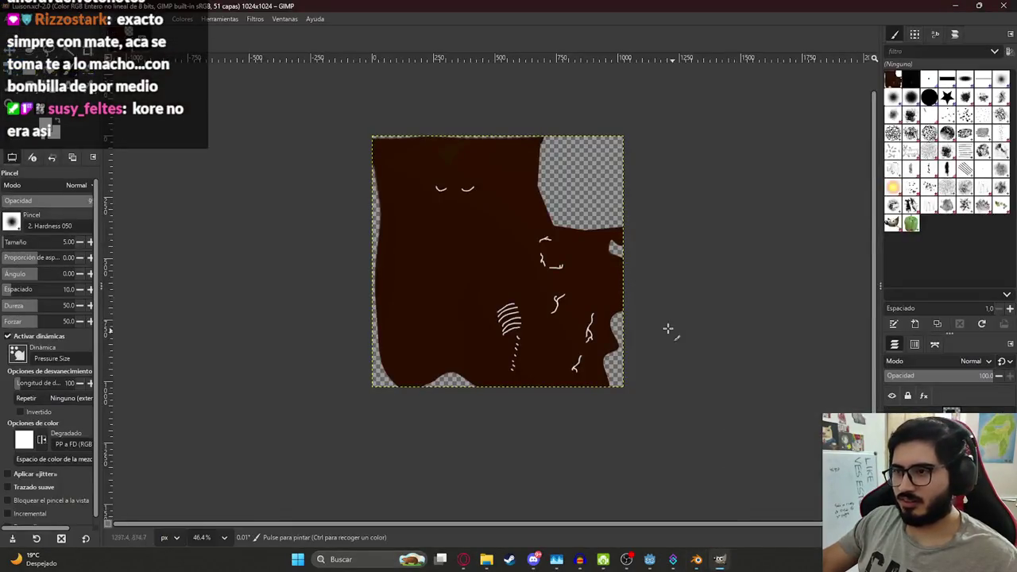
# Step: Remove the unwanted layer and paste the UV layout image over the texture, undoing the extra paste
pyautogui.press('pagedown')
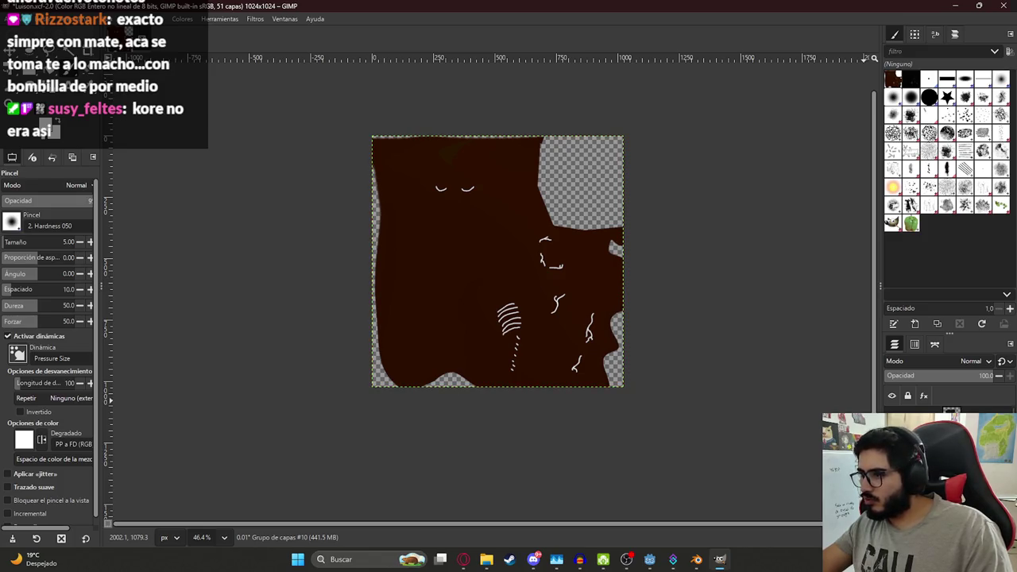
pyautogui.rightClick(937, 429)
pyautogui.click(934, 254)
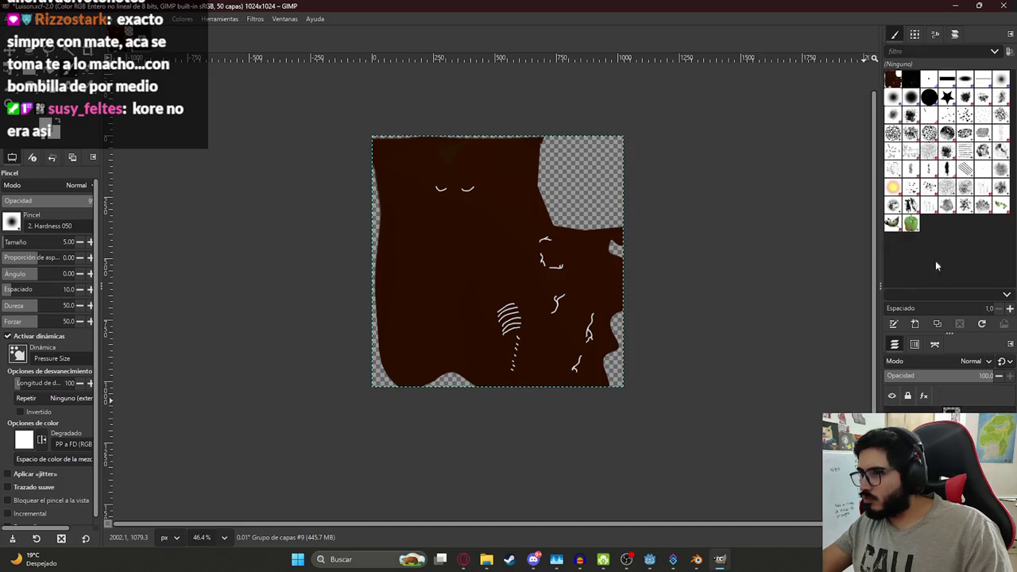
pyautogui.hotkey('ctrl', 'c')
pyautogui.hotkey('ctrl', 'v')
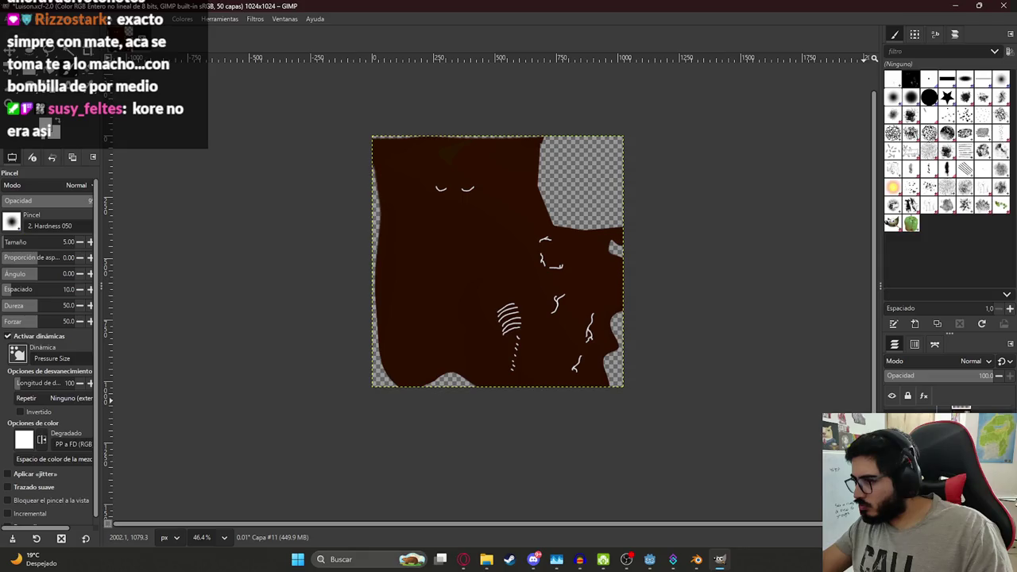
pyautogui.hotkey('ctrl', 'c')
pyautogui.hotkey('ctrl', 'v')
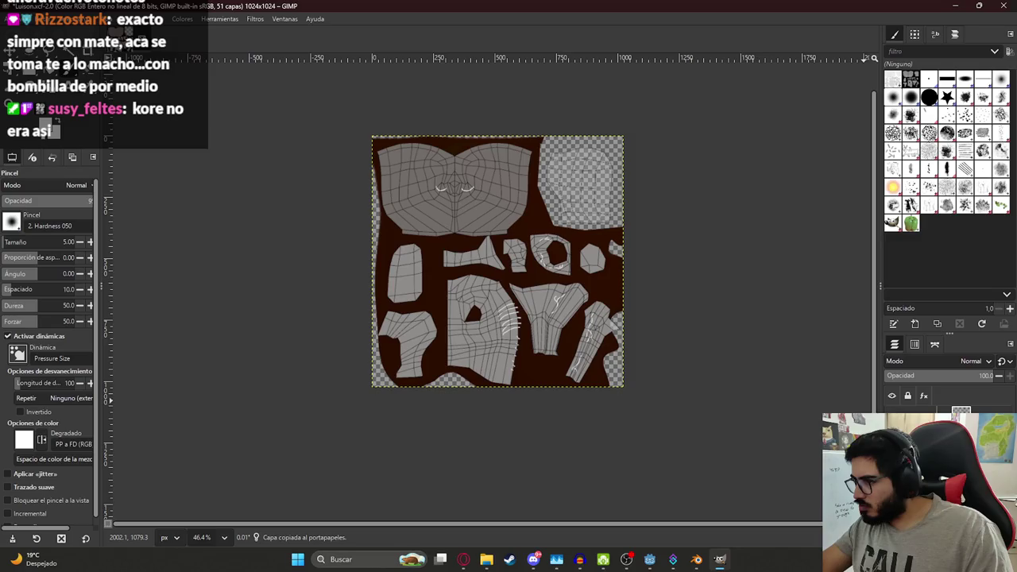
pyautogui.hotkey('ctrl', 'z')
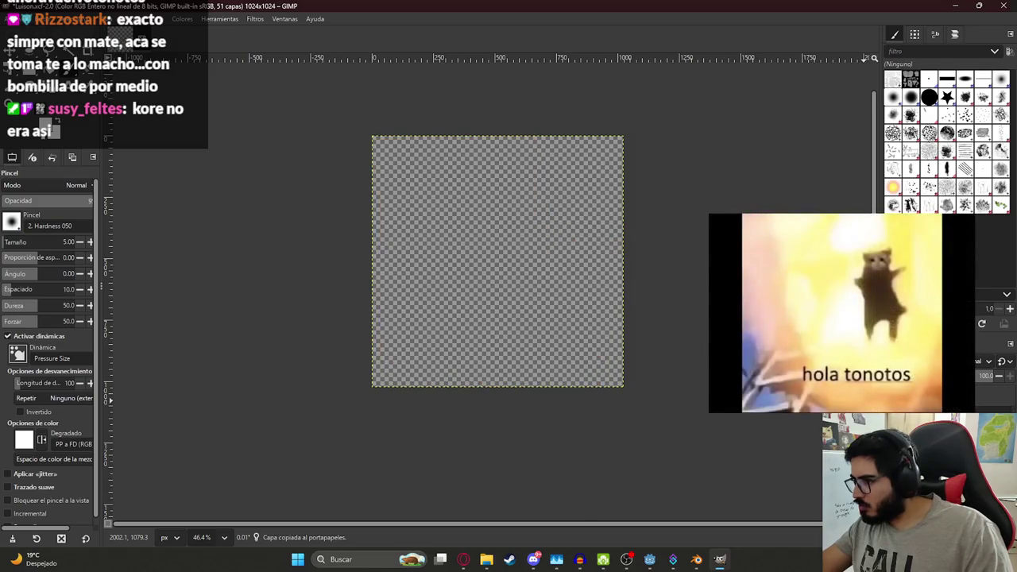
# Step: Merge the layer group down to 48 layers and set the UV wireframe layer's opacity to 0
pyautogui.rightClick(880, 132)
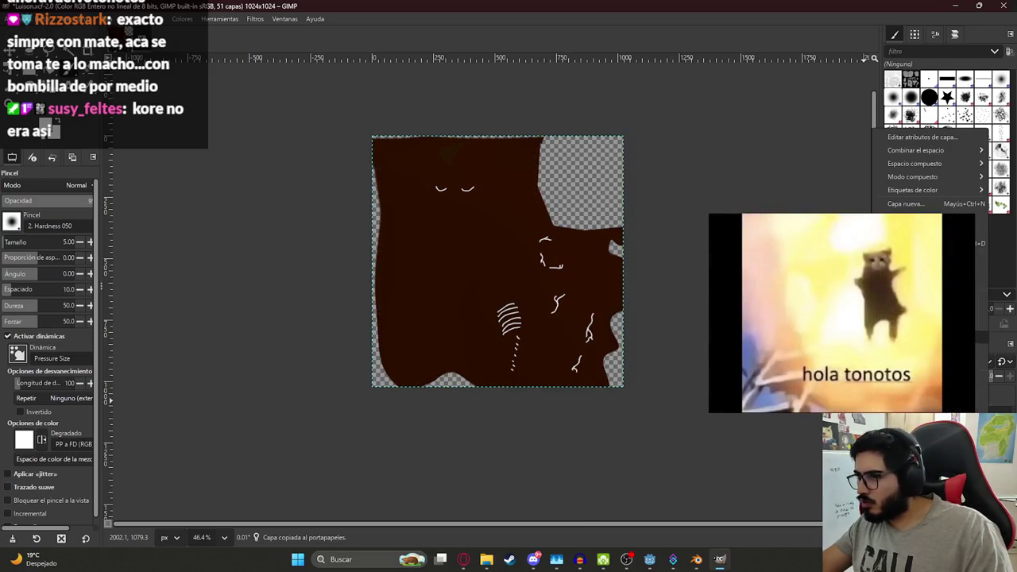
pyautogui.click(914, 285)
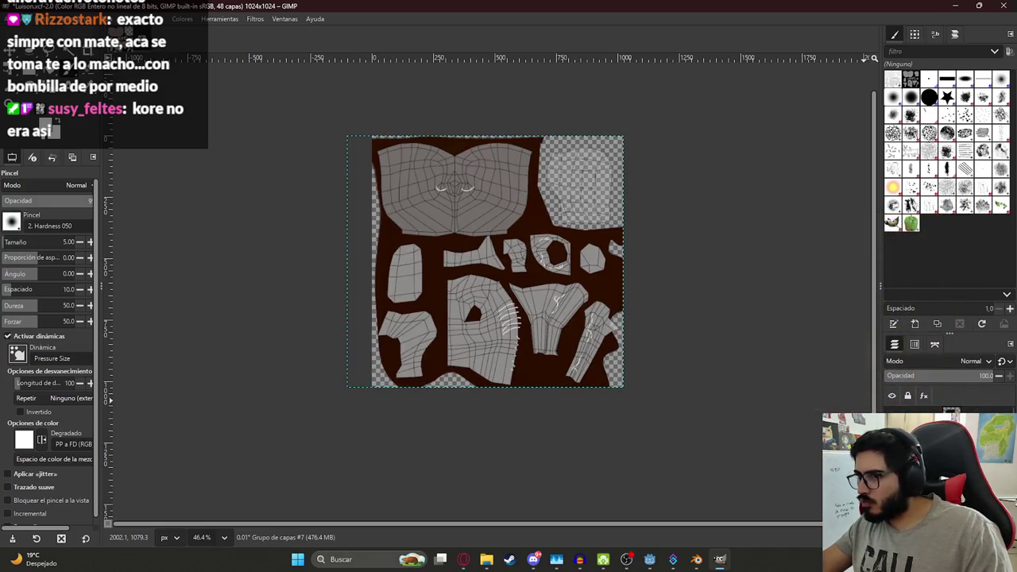
pyautogui.moveTo(935, 376); pyautogui.dragTo(882, 376)
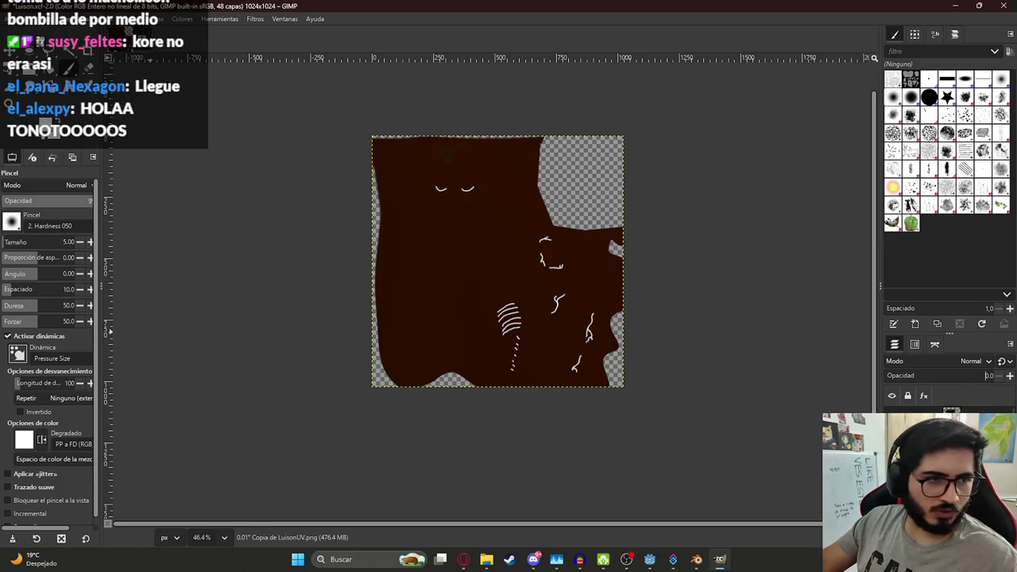
pyautogui.hotkey('alt', 'Tab')
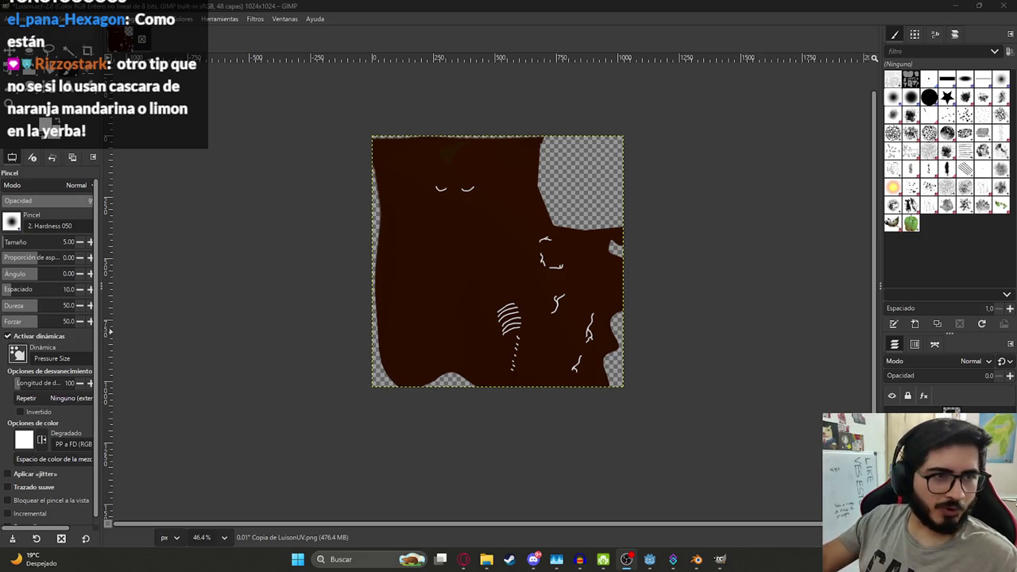
# Step: Raise the UV wireframe layer back to full 100% opacity over the brown texture
pyautogui.moveTo(468, 262); pyautogui.dragTo(453, 284, button='middle')
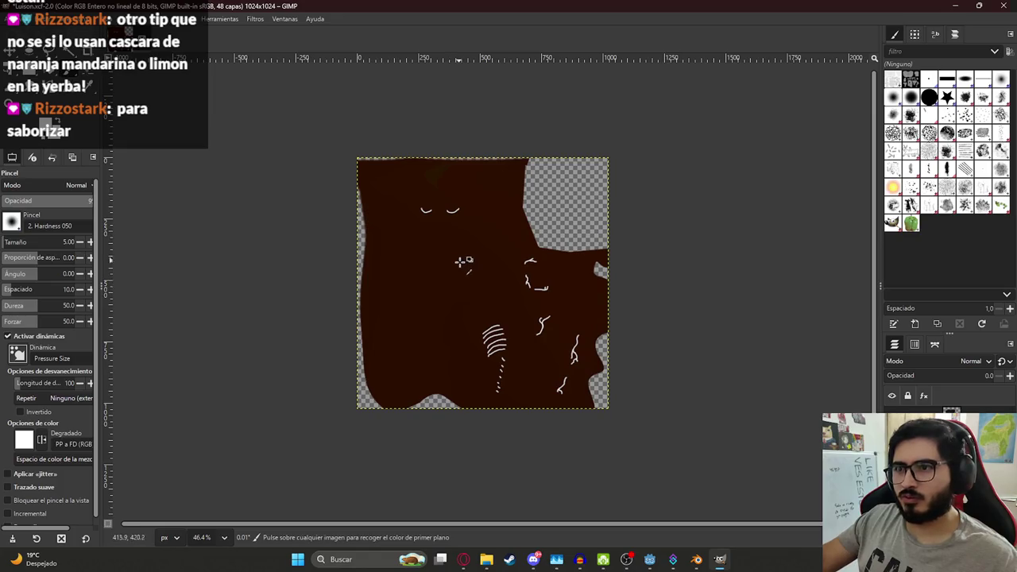
pyautogui.keyDown('ctrl'); pyautogui.scroll(2, 462, 270); pyautogui.keyUp('ctrl')
pyautogui.keyDown('ctrl'); pyautogui.scroll(-1, 459, 268); pyautogui.keyUp('ctrl')
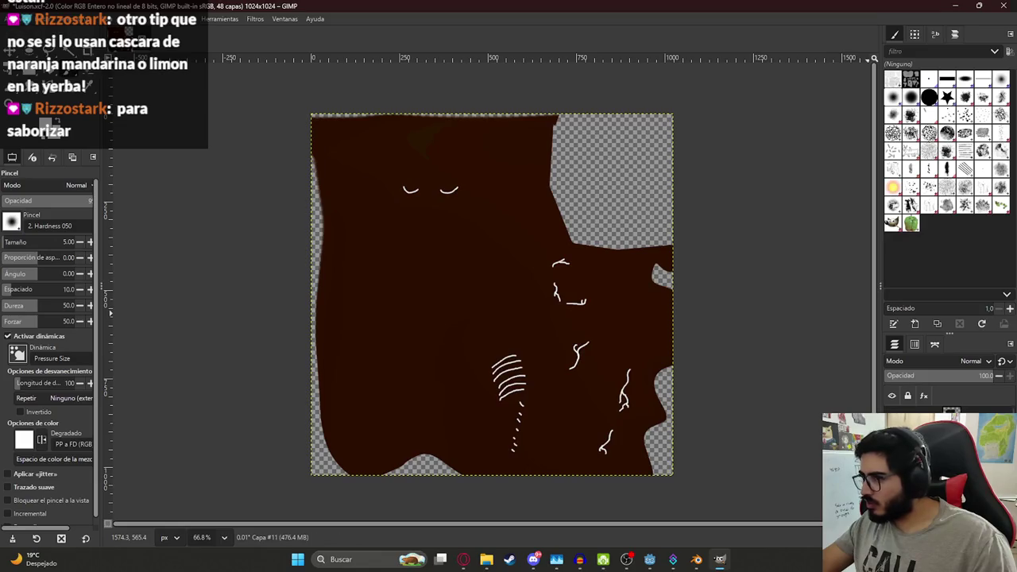
pyautogui.moveTo(914, 375)
pyautogui.mouseDown()
pyautogui.moveTo(930, 374)
pyautogui.moveTo(907, 378)
pyautogui.mouseUp()
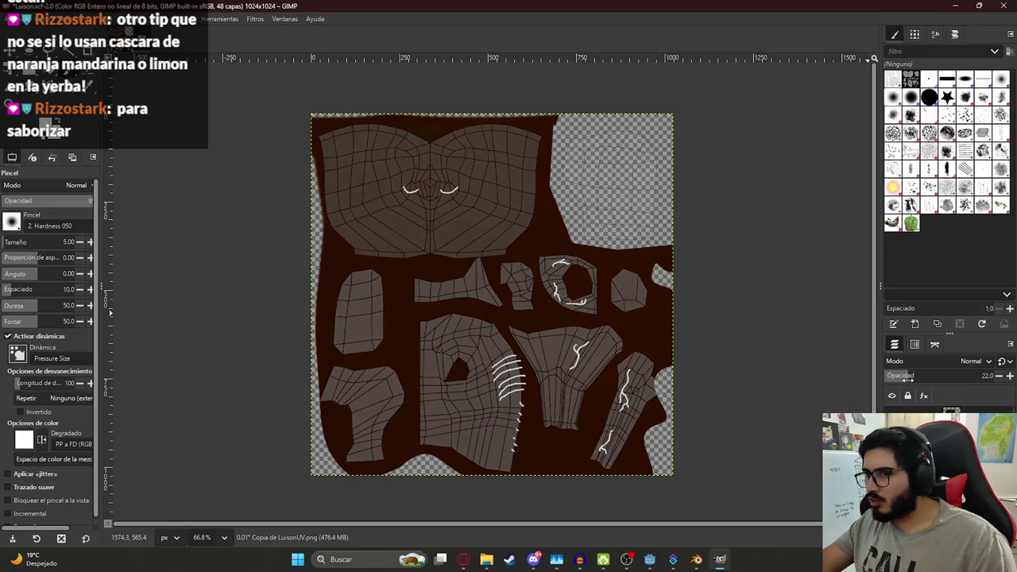
pyautogui.moveTo(984, 375); pyautogui.dragTo(1003, 374)
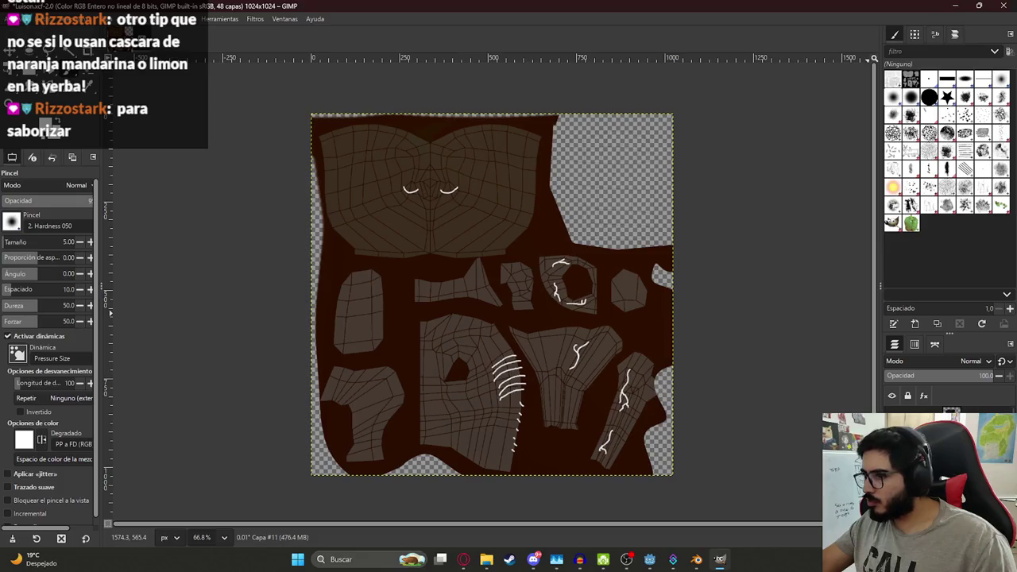
# Step: Paint and undo a test loop, zoom in on the white strokes, and return to Blender
pyautogui.moveTo(487, 316); pyautogui.dragTo(449, 382)
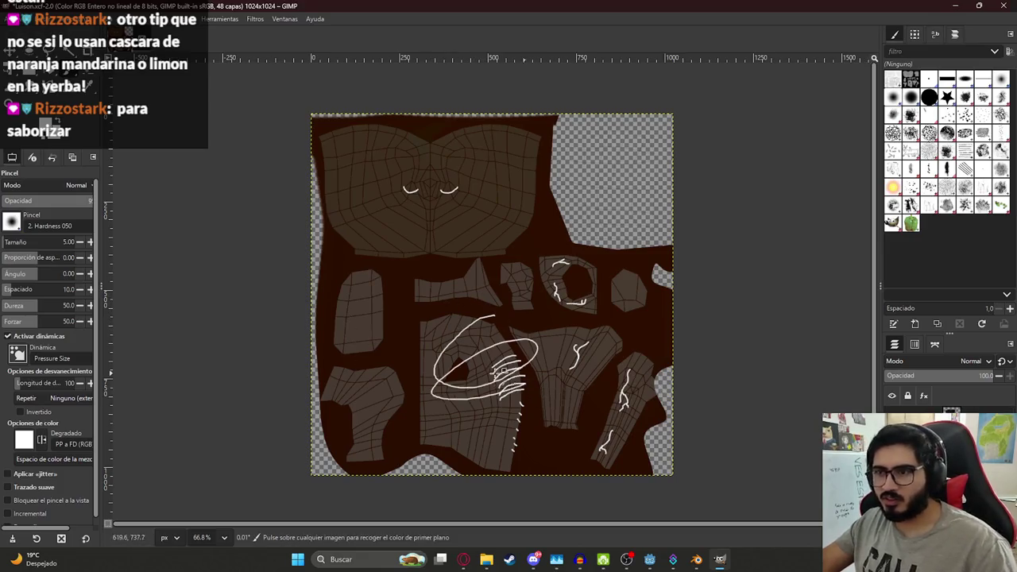
pyautogui.hotkey('ctrl', 'z')
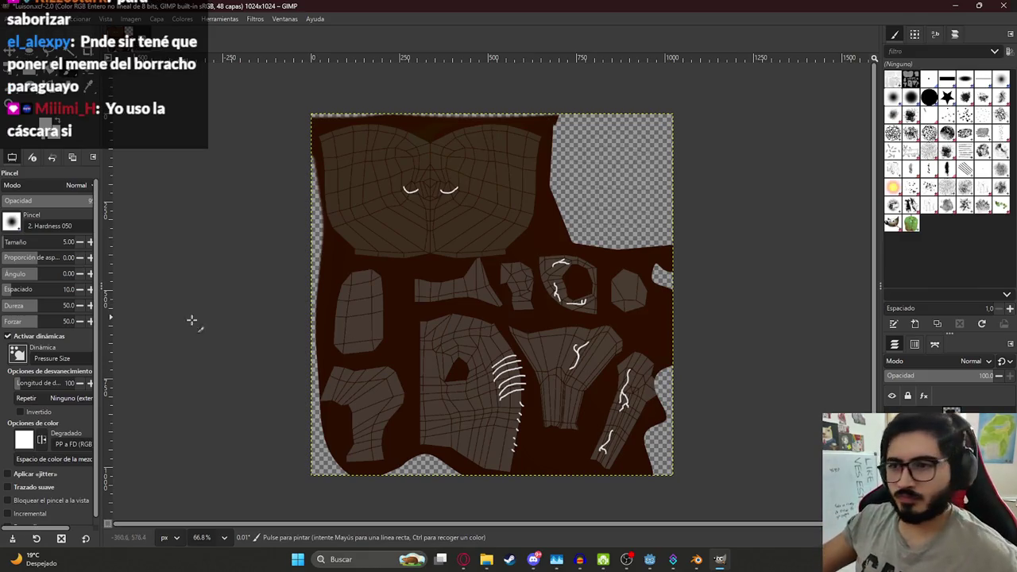
pyautogui.keyDown('ctrl'); pyautogui.scroll(2, 436, 388); pyautogui.keyUp('ctrl')
pyautogui.keyDown('ctrl'); pyautogui.scroll(1, 437, 388); pyautogui.keyUp('ctrl')
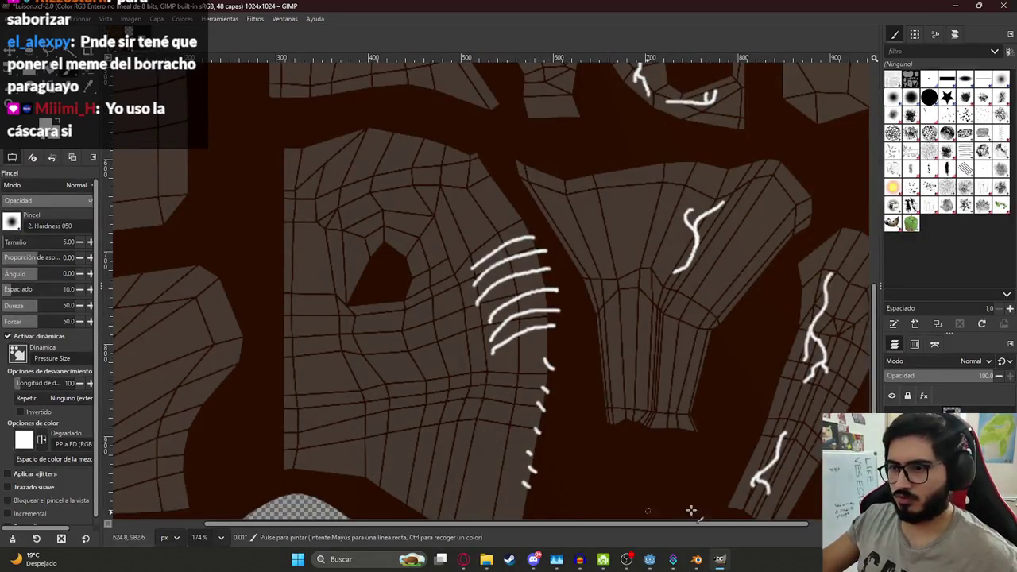
pyautogui.click(696, 559)
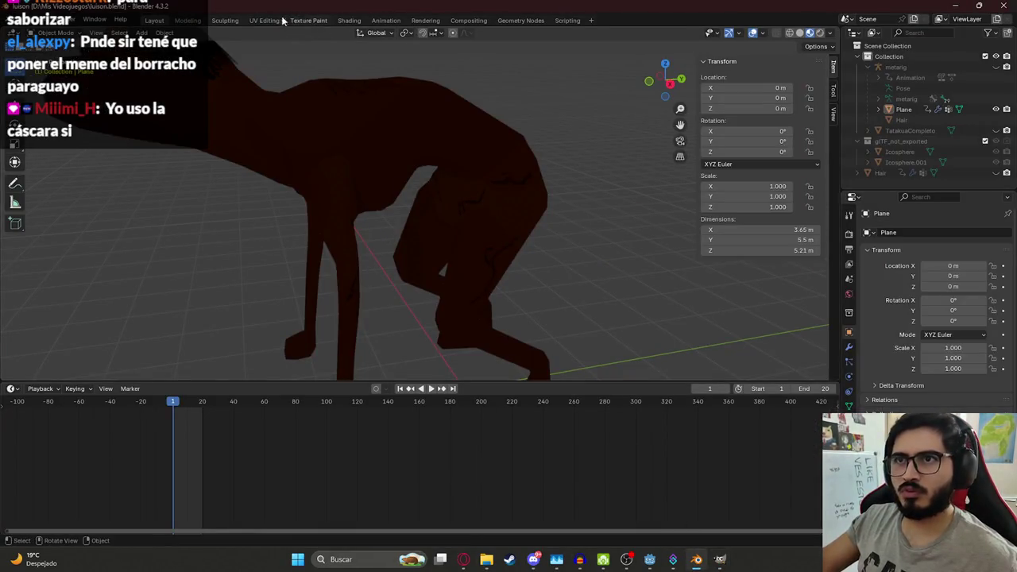
# Step: In UV Editing, view the model from below and select the connected chest island with L
pyautogui.click(263, 20)
pyautogui.moveTo(623, 266); pyautogui.dragTo(543, 221, button='middle')
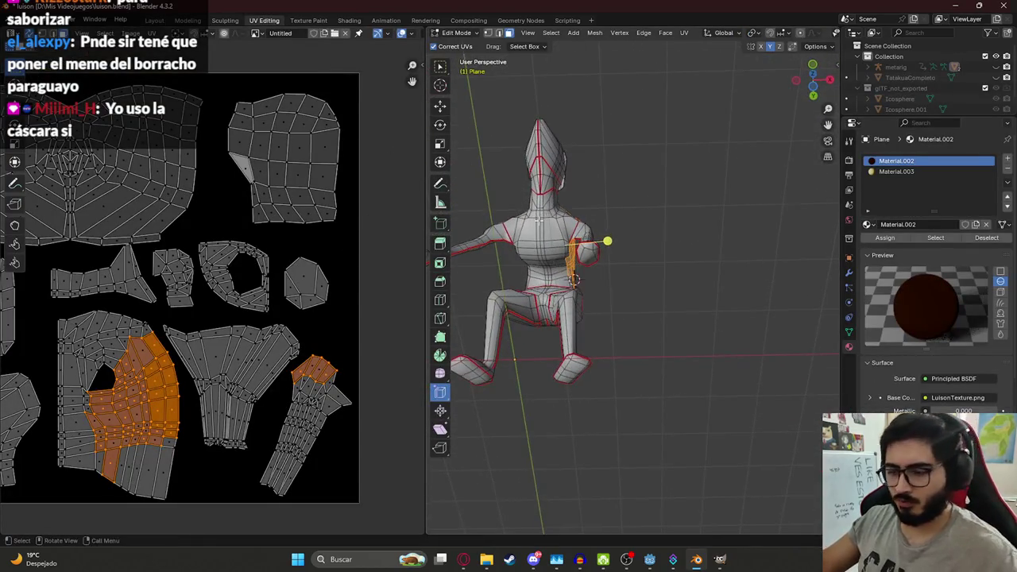
pyautogui.moveTo(543, 221); pyautogui.dragTo(531, 219, button='middle')
pyautogui.scroll(2, 530, 219)
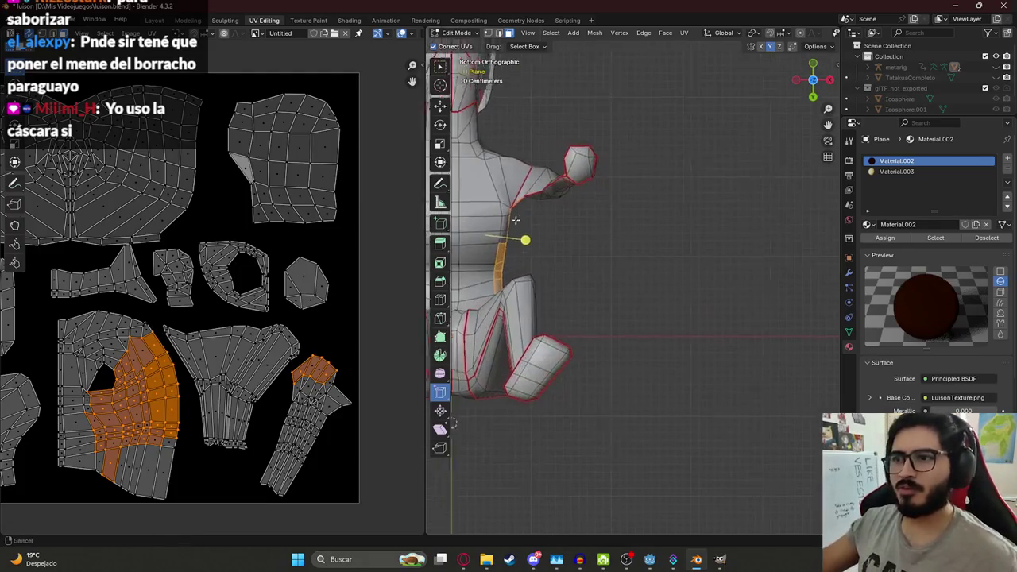
pyautogui.scroll(2, 531, 219)
pyautogui.press('l')
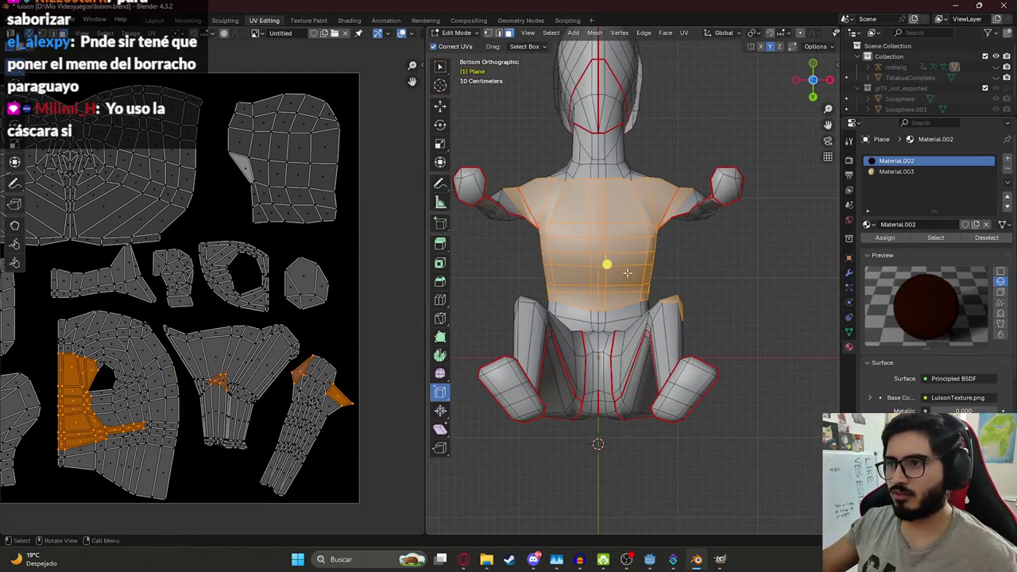
# Step: Box-select the torso faces, adjust the selection over the chest, then paint a white stroke in GIMP
pyautogui.moveTo(632, 271); pyautogui.dragTo(572, 127, button='middle')
pyautogui.moveTo(571, 122); pyautogui.dragTo(639, 239)
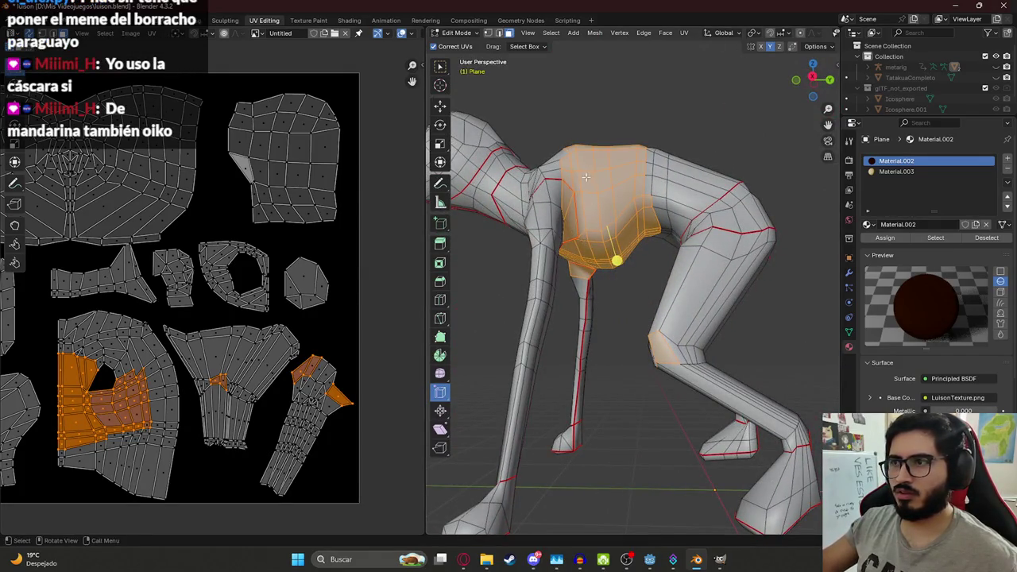
pyautogui.hotkey('ctrl', 'z')
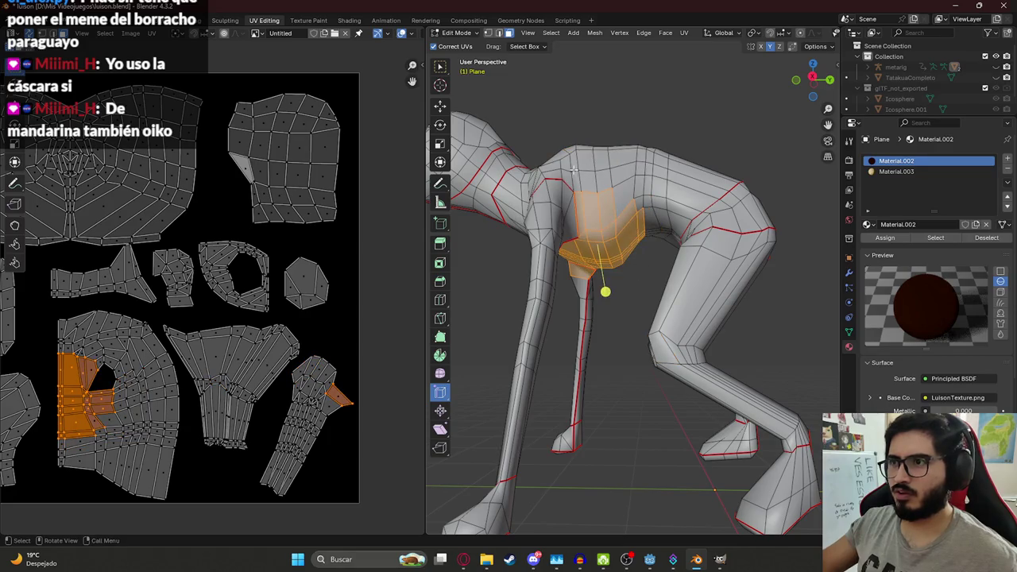
pyautogui.hotkey('ctrl', 'shift', 'z')
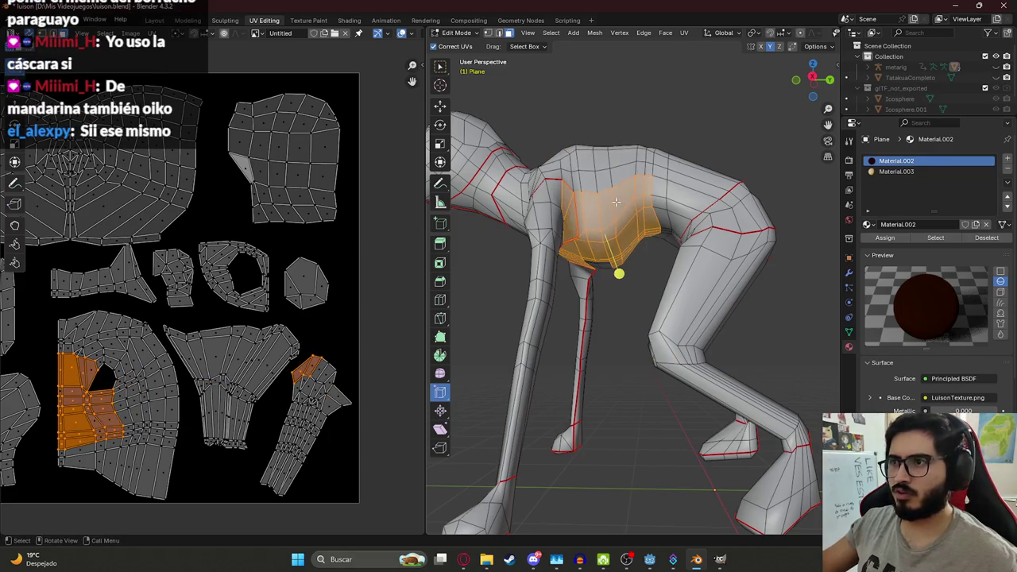
pyautogui.hotkey('ctrl', 'shift', 'z')
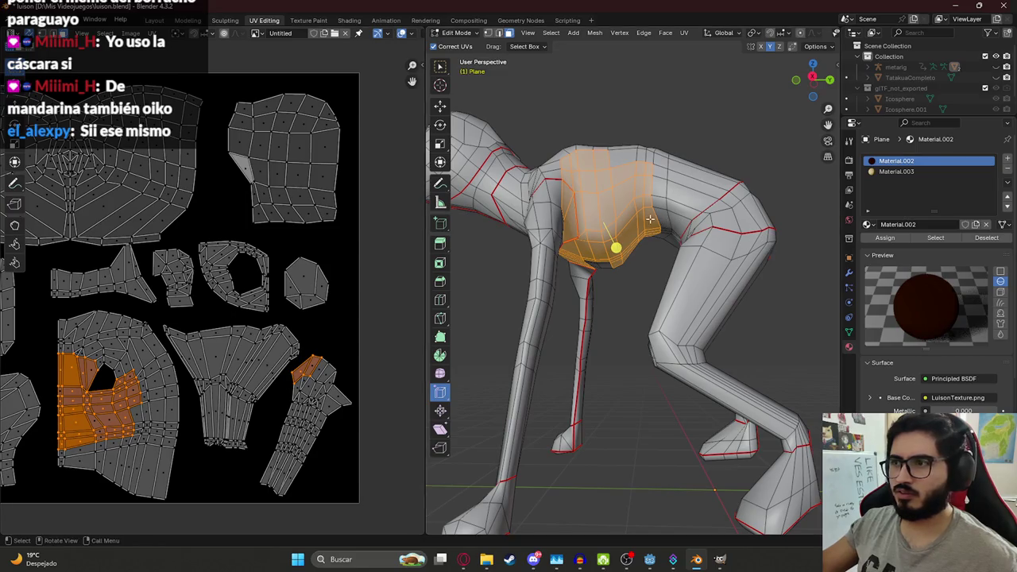
pyautogui.click(720, 559)
pyautogui.moveTo(274, 314); pyautogui.dragTo(354, 324)
# Step: Paint about seven horizontal white rib lines across the chest island, undoing misplaced strokes
pyautogui.hotkey('ctrl', 'z')
pyautogui.moveTo(280, 299); pyautogui.dragTo(354, 318)
pyautogui.hotkey('ctrl', 'z')
pyautogui.moveTo(282, 316); pyautogui.dragTo(368, 324)
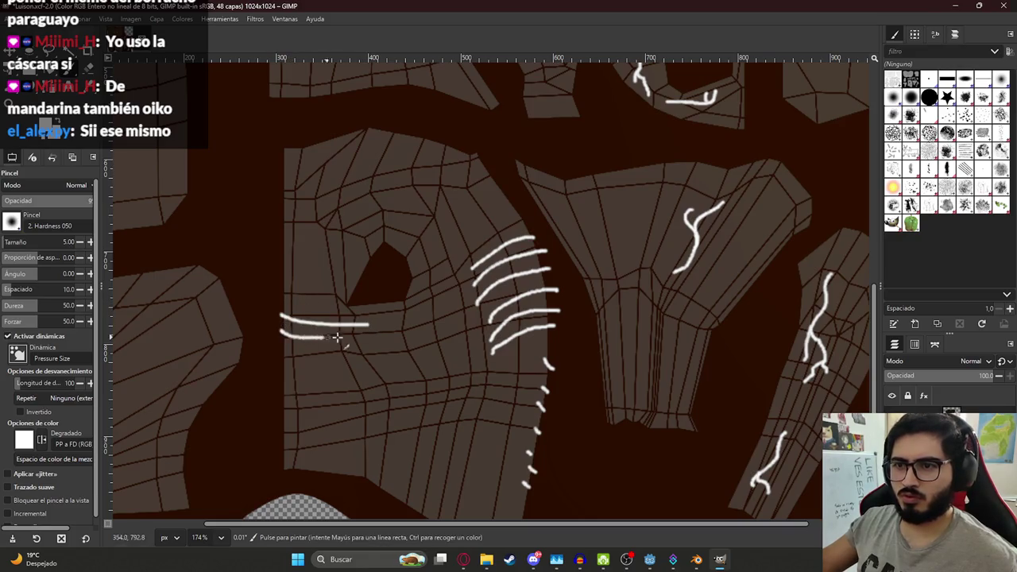
pyautogui.moveTo(280, 346); pyautogui.dragTo(350, 357)
pyautogui.moveTo(276, 370); pyautogui.dragTo(369, 370)
pyautogui.hotkey('ctrl', 'z')
pyautogui.moveTo(278, 367); pyautogui.dragTo(387, 381)
pyautogui.hotkey('ctrl', 'z')
pyautogui.moveTo(280, 371); pyautogui.dragTo(343, 372)
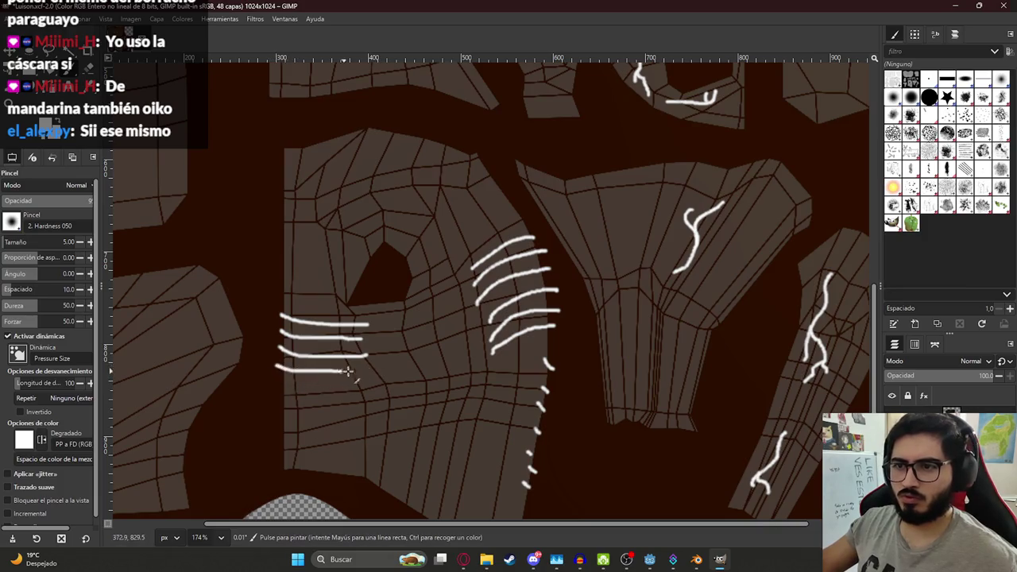
pyautogui.moveTo(279, 385); pyautogui.dragTo(381, 383)
pyautogui.moveTo(280, 405); pyautogui.dragTo(353, 398)
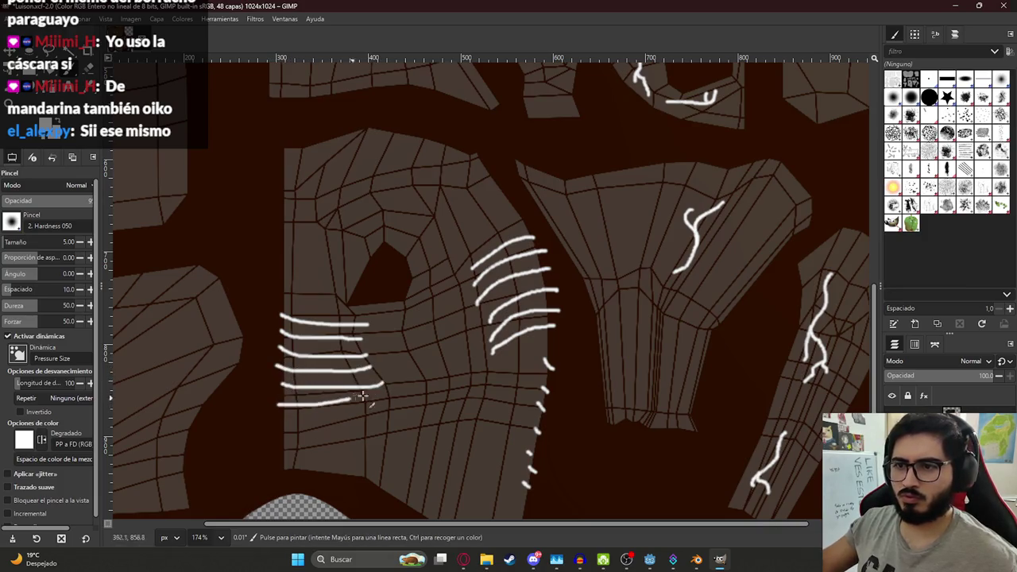
pyautogui.moveTo(280, 423); pyautogui.dragTo(355, 419)
# Step: Add curved white ribs to the right-hand group, erasing stray dots beneath it
pyautogui.moveTo(548, 362); pyautogui.dragTo(511, 349)
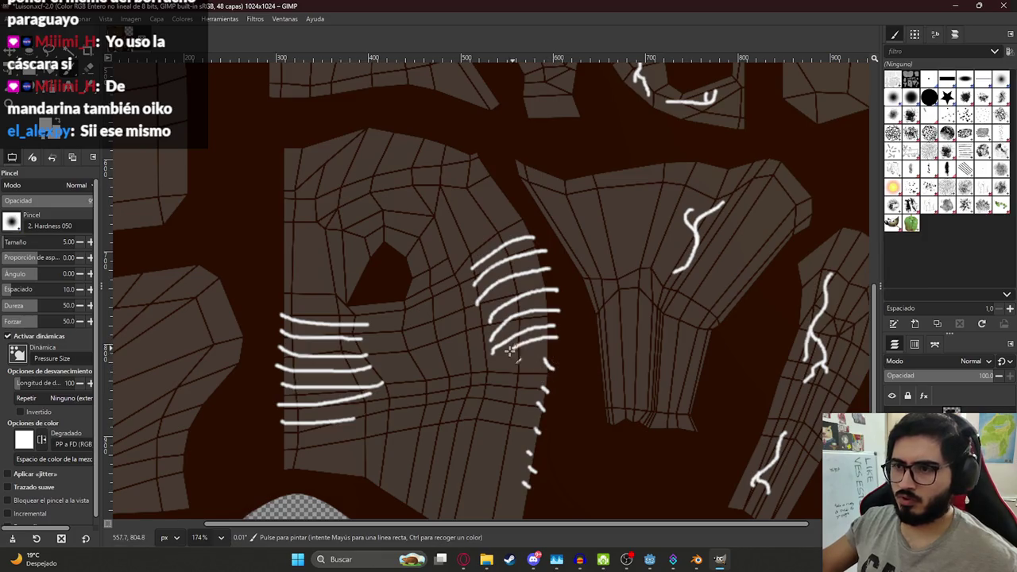
pyautogui.hotkey('ctrl', 'z')
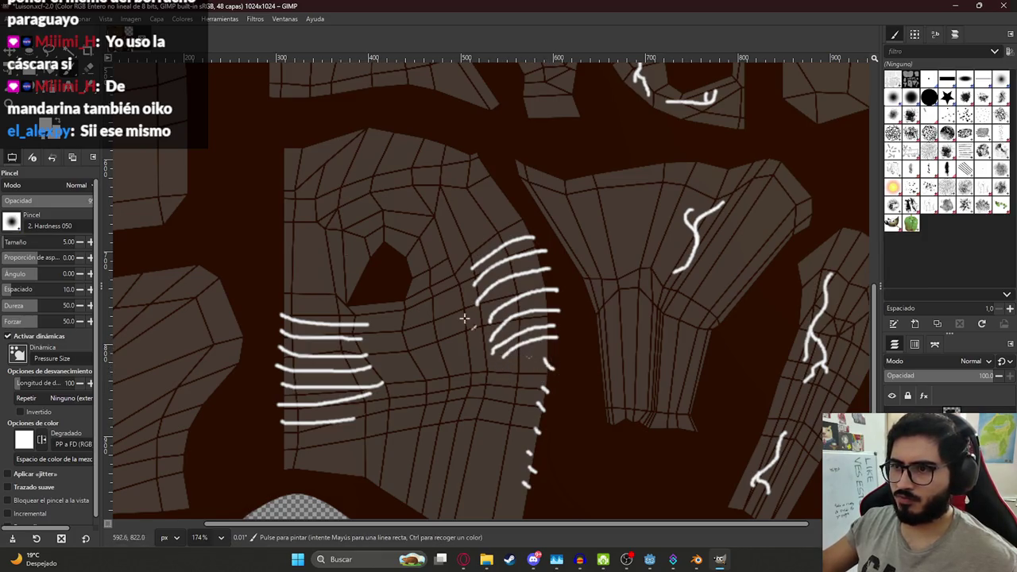
pyautogui.hotkey('shift', 'e')
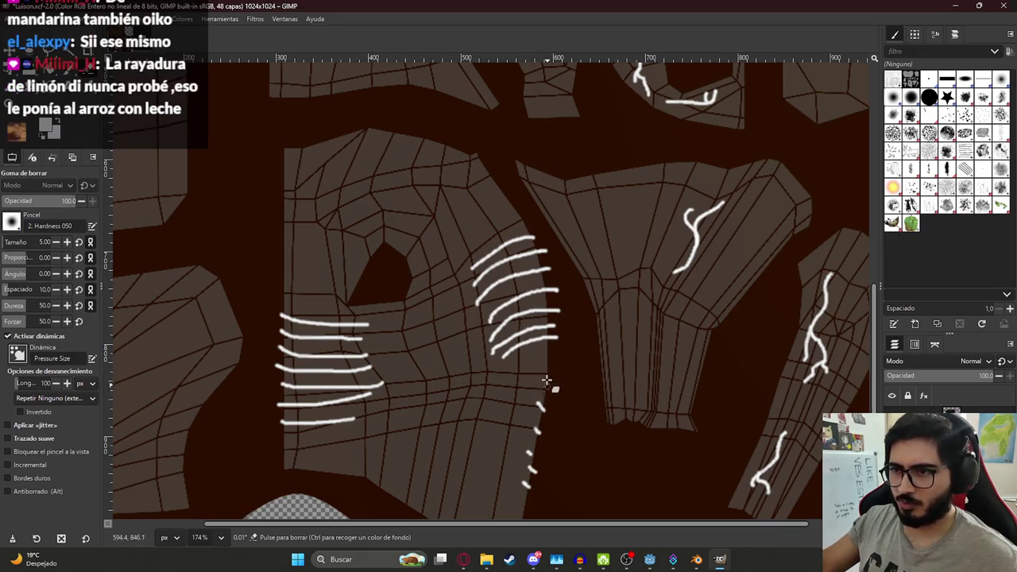
pyautogui.moveTo(548, 414); pyautogui.dragTo(540, 408)
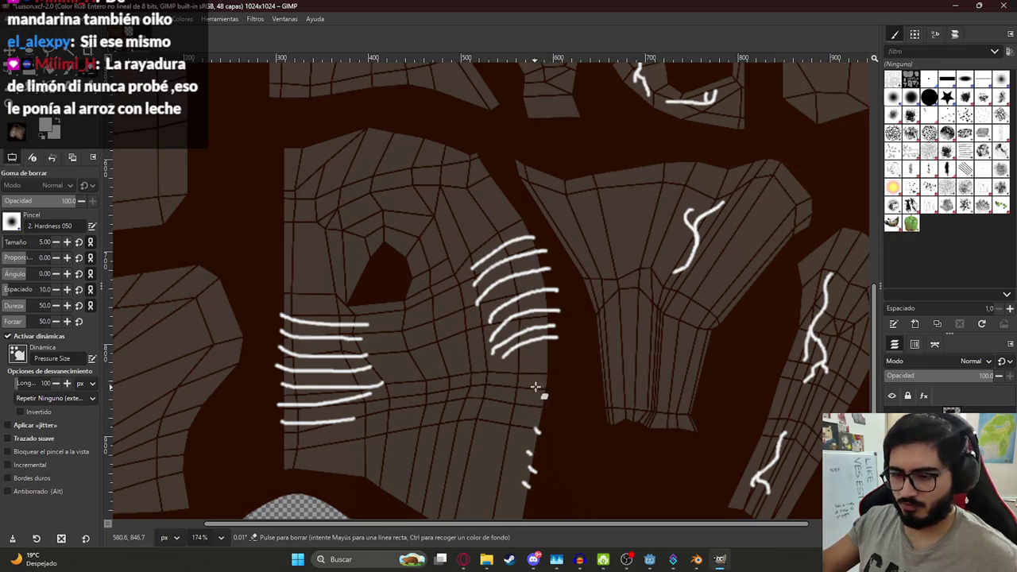
pyautogui.press('p')
pyautogui.moveTo(494, 364); pyautogui.dragTo(559, 350)
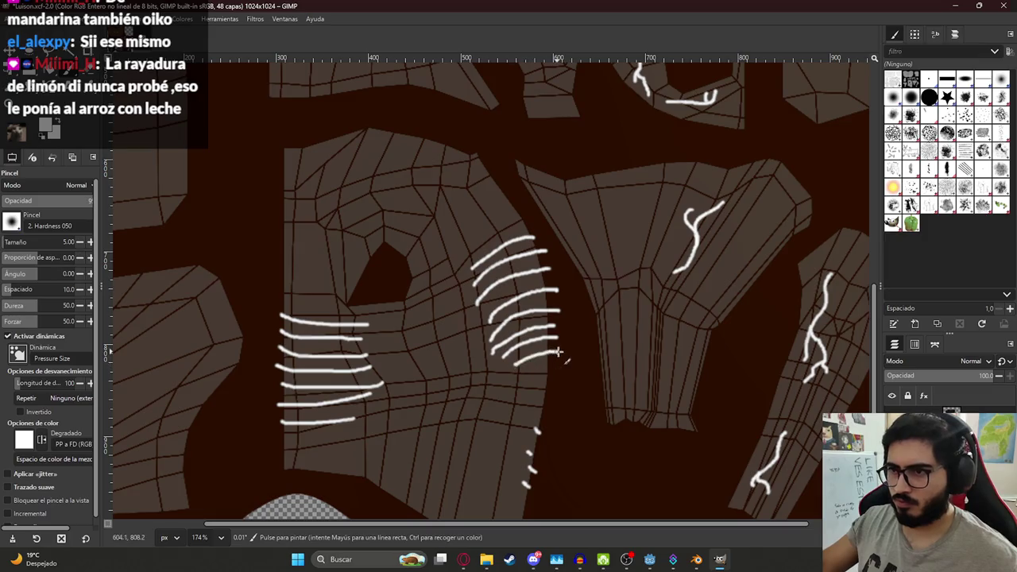
pyautogui.moveTo(518, 380); pyautogui.dragTo(560, 371)
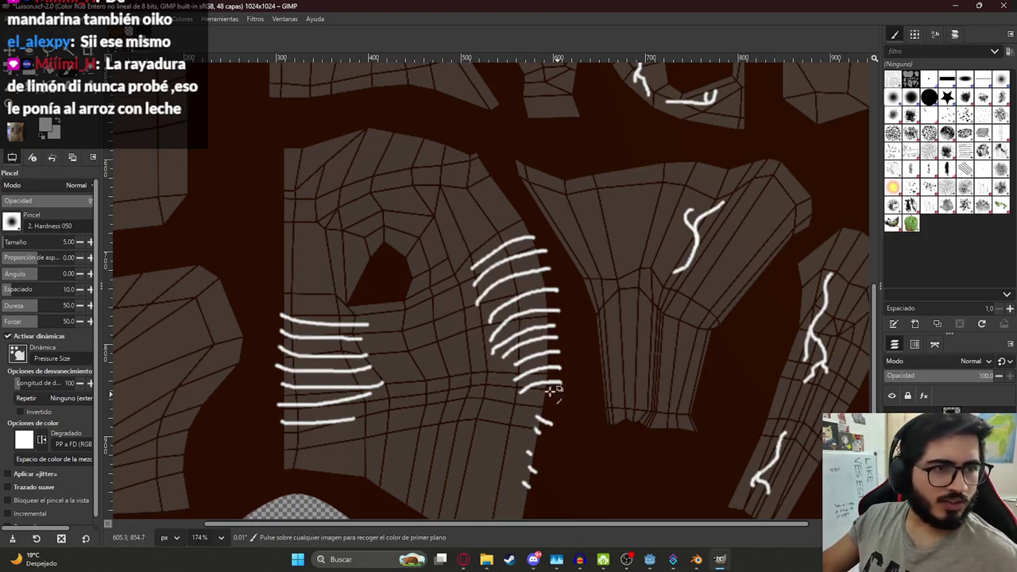
# Step: Save the texture, then try two more short strokes and undo both
pyautogui.hotkey('ctrl', 's')
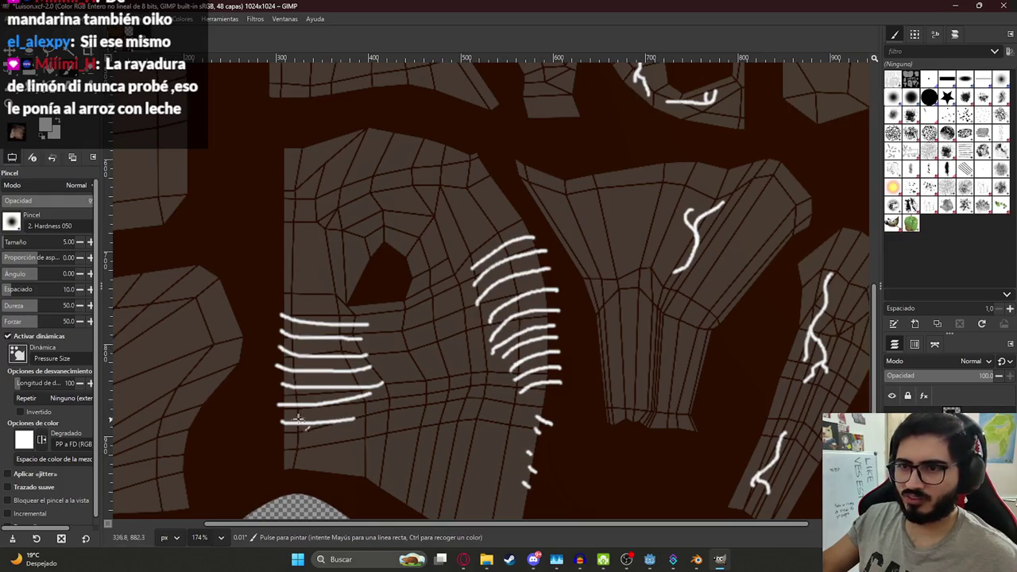
pyautogui.moveTo(278, 411); pyautogui.dragTo(368, 409)
pyautogui.hotkey('ctrl', 'z')
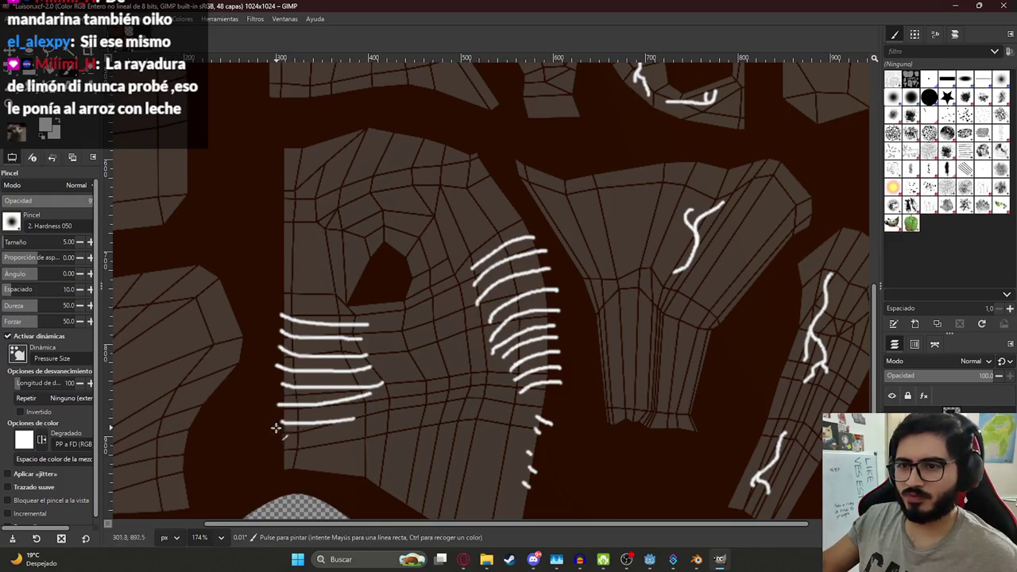
pyautogui.moveTo(278, 413); pyautogui.dragTo(383, 412)
pyautogui.hotkey('ctrl', 'z')
pyautogui.keyDown('ctrl'); pyautogui.scroll(-3, 375, 322); pyautogui.keyUp('ctrl')
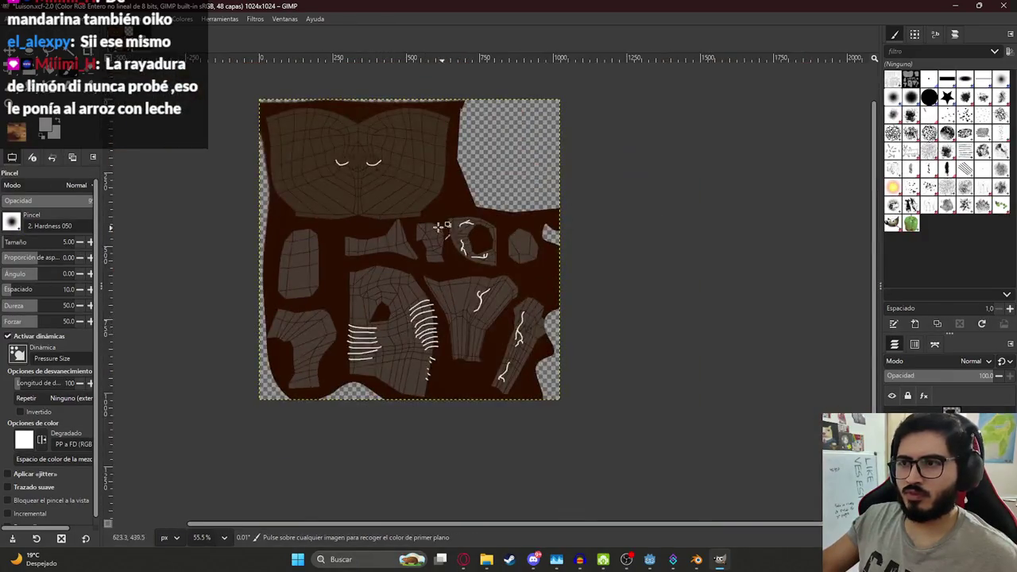
# Step: Save the texture again and hide the UV wireframe layer
pyautogui.keyDown('ctrl'); pyautogui.scroll(1, 419, 237); pyautogui.keyUp('ctrl')
pyautogui.hotkey('ctrl', 's')
pyautogui.keyDown('ctrl'); pyautogui.scroll(-2, 302, 258); pyautogui.keyUp('ctrl')
pyautogui.keyDown('ctrl'); pyautogui.scroll(3, 314, 239); pyautogui.keyUp('ctrl')
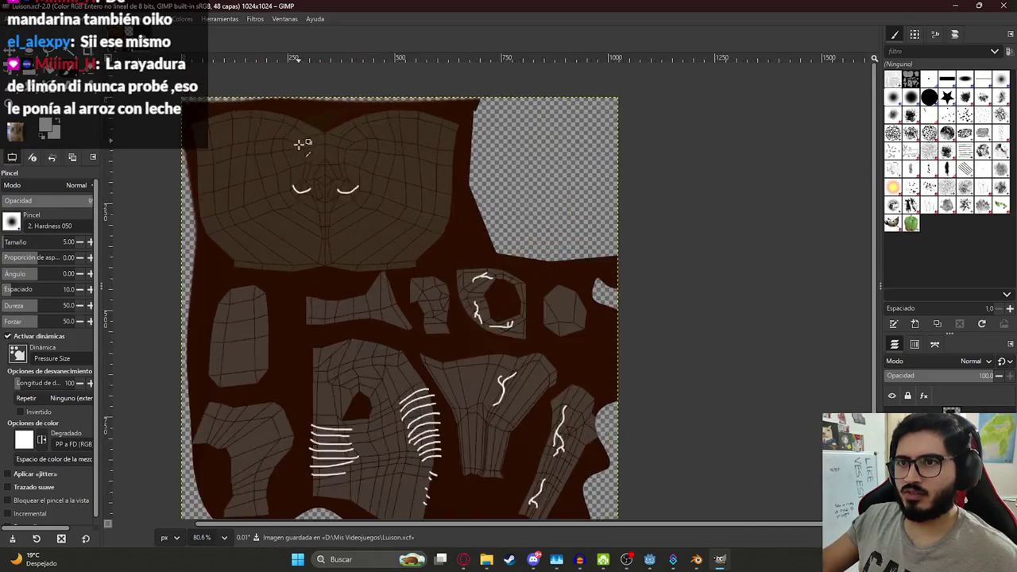
pyautogui.keyDown('ctrl'); pyautogui.scroll(1, 321, 216); pyautogui.keyUp('ctrl')
pyautogui.keyDown('ctrl'); pyautogui.scroll(-5, 340, 238); pyautogui.keyUp('ctrl')
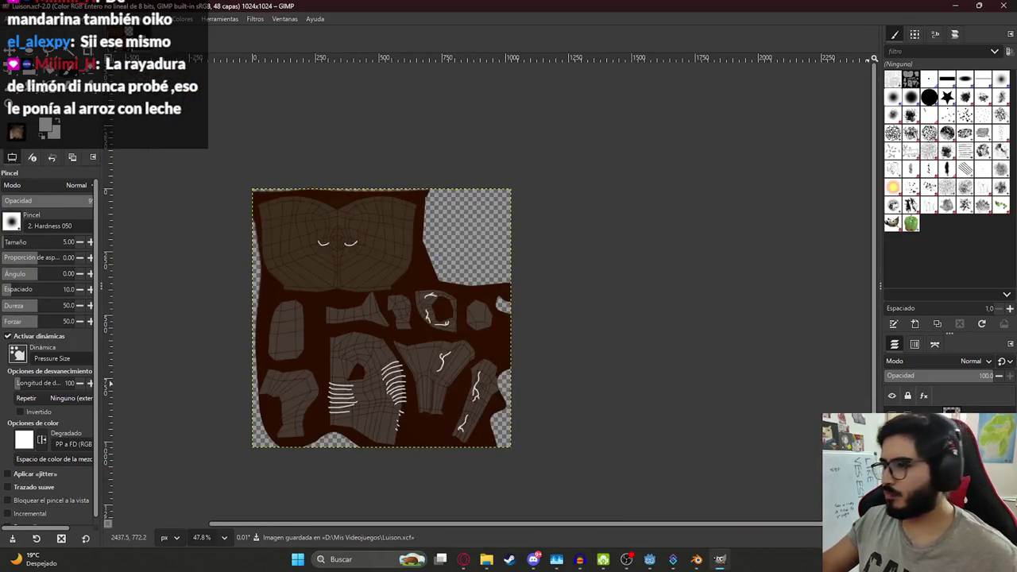
pyautogui.click(891, 421)
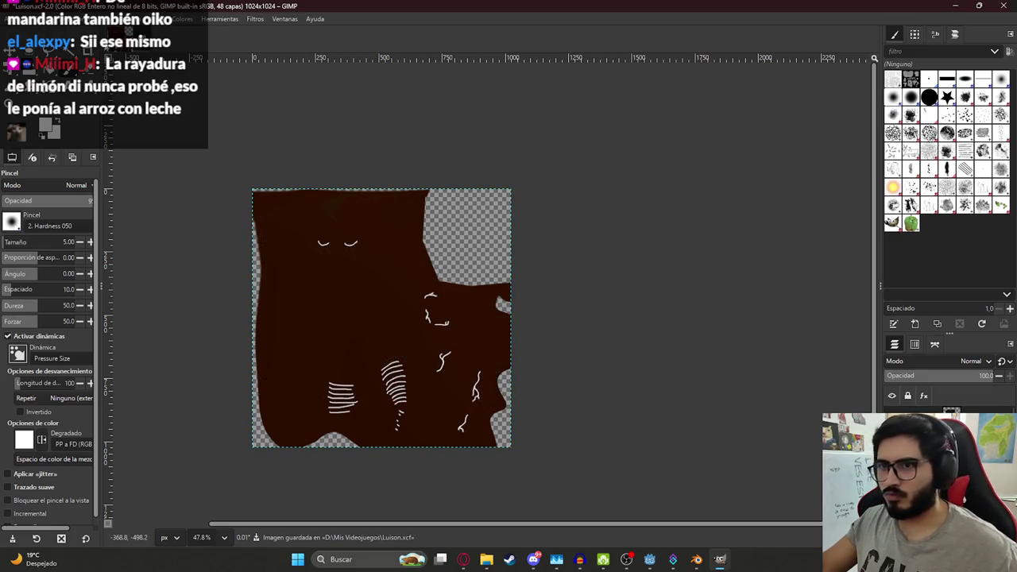
# Step: Export the image as LuisonNormal.png and start an upload on the normal-map website
pyautogui.hotkey('alt', 'a')
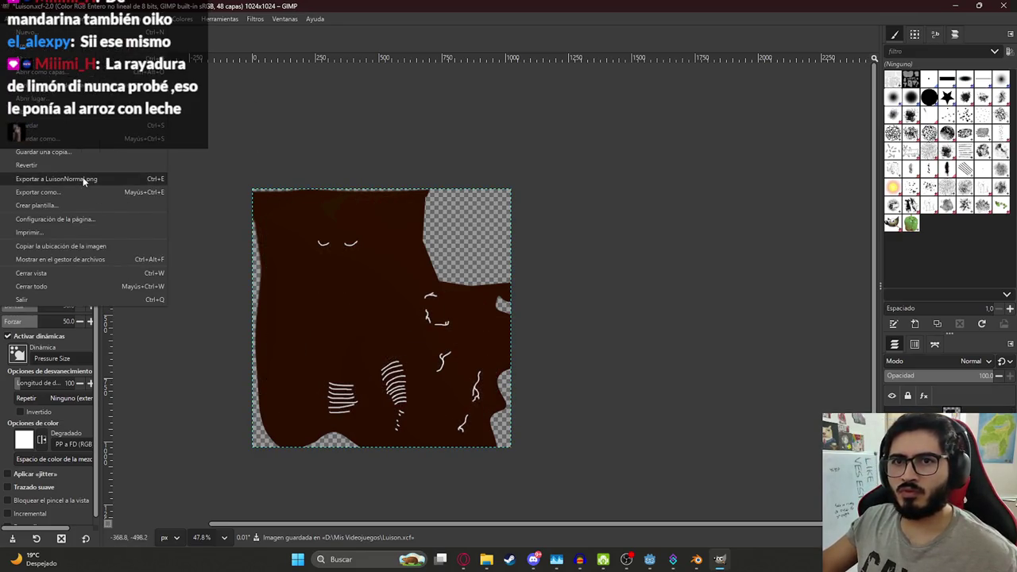
pyautogui.click(56, 179)
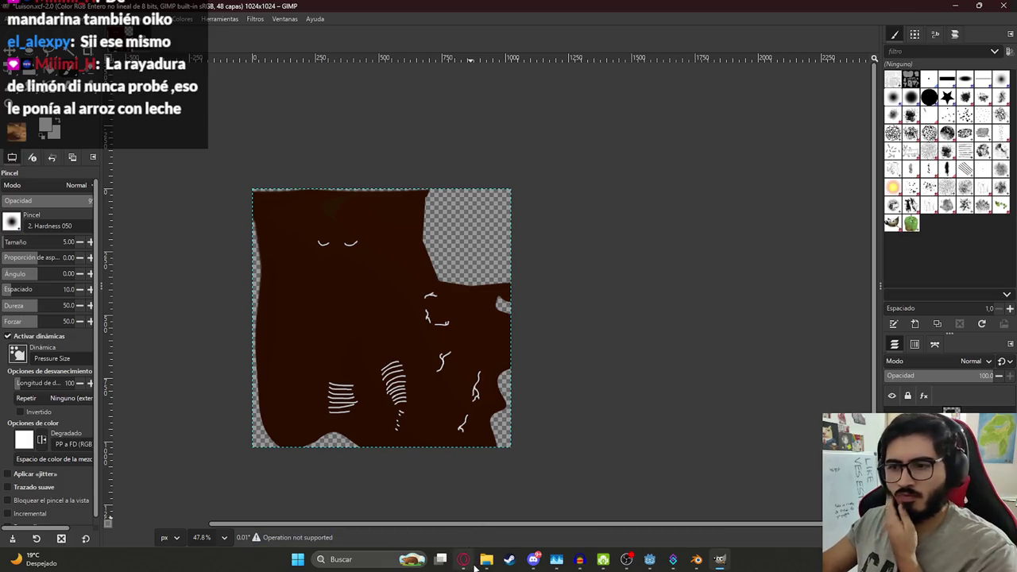
pyautogui.click(463, 559)
pyautogui.click(354, 191)
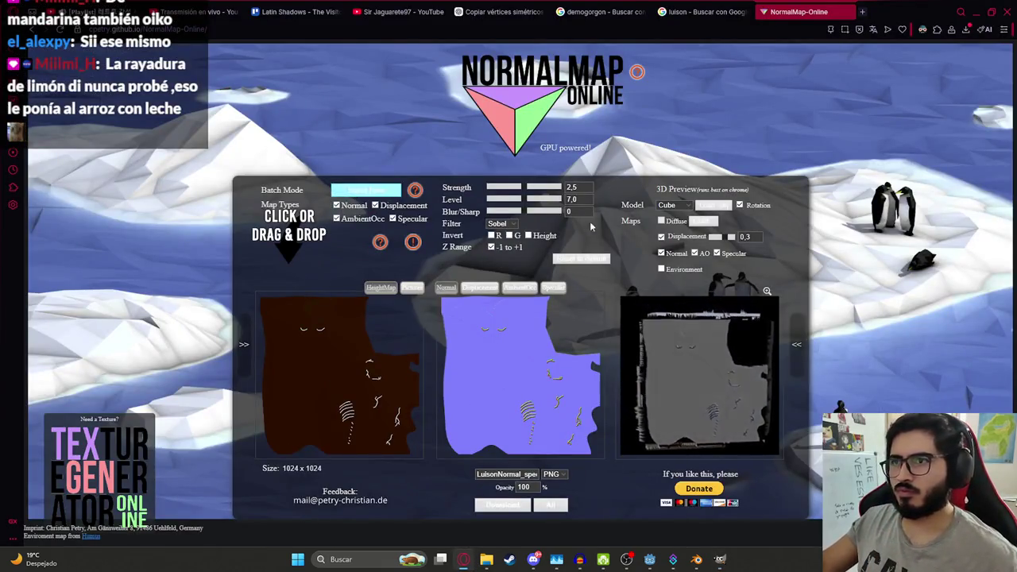
# Step: Reload NormalMap Online and load LuisonNormal.png into the map generator
pyautogui.click(351, 95)
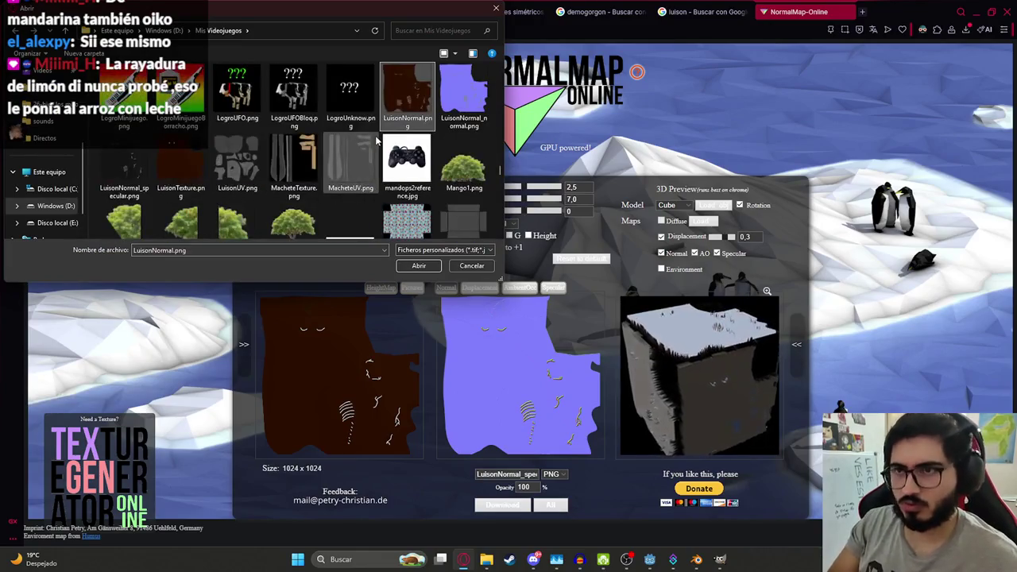
pyautogui.press('Return')
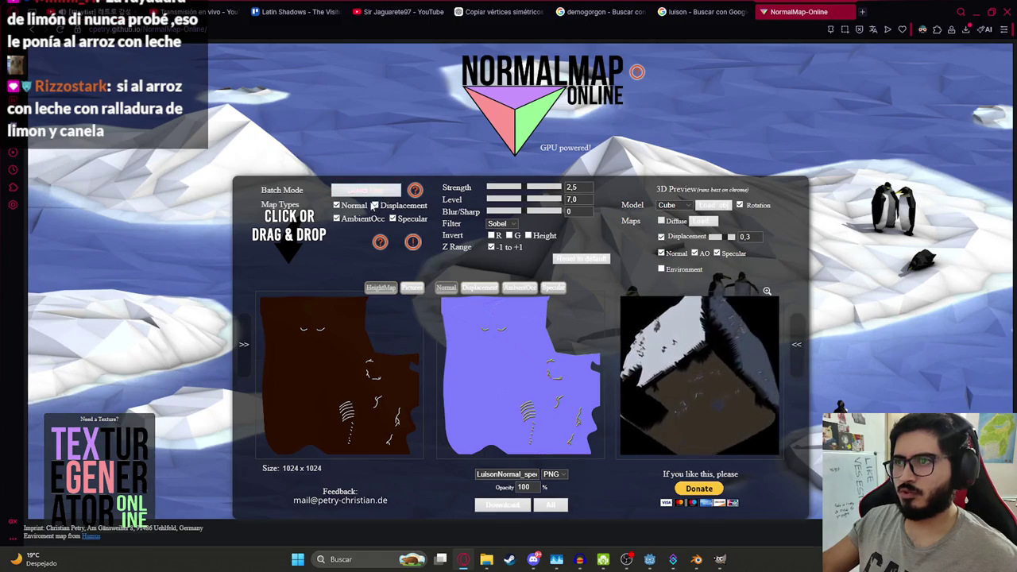
pyautogui.press('F5')
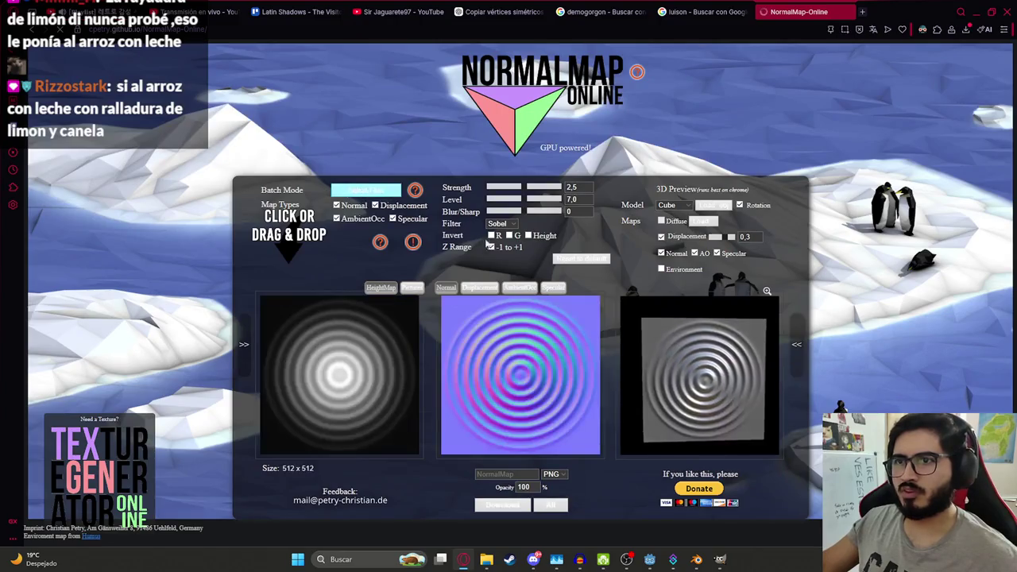
pyautogui.click(333, 191)
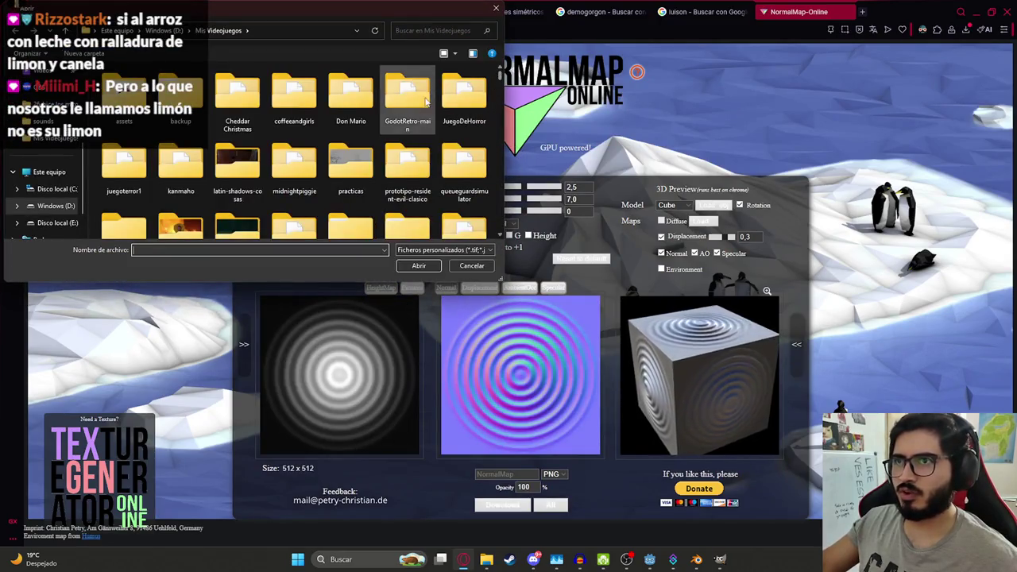
pyautogui.doubleClick(418, 94)
pyautogui.click(423, 100)
pyautogui.doubleClick(424, 99)
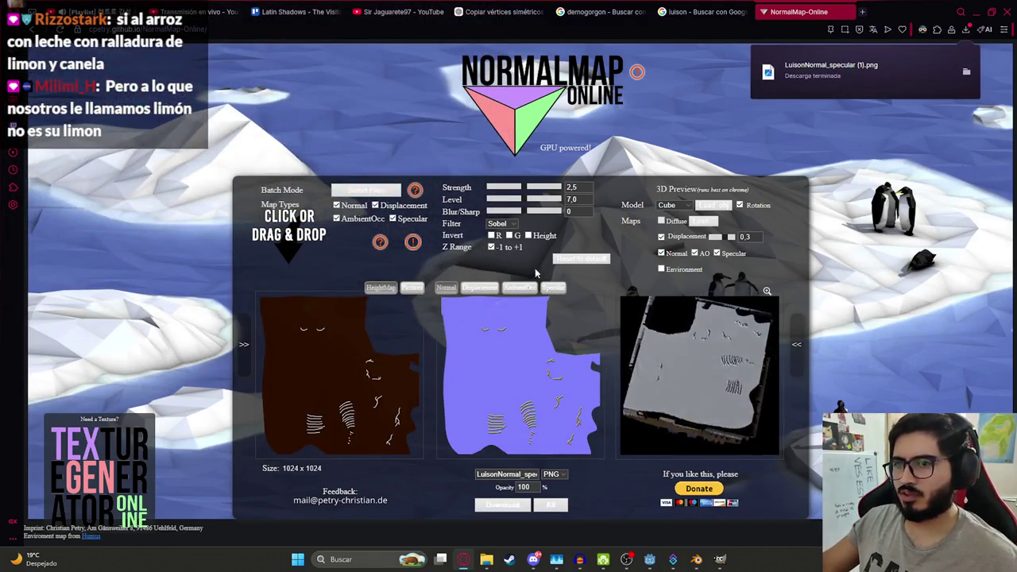
# Step: Delete the older LuisonNormal map downloads and their (1) duplicates from the downloads folder
pyautogui.click(966, 71)
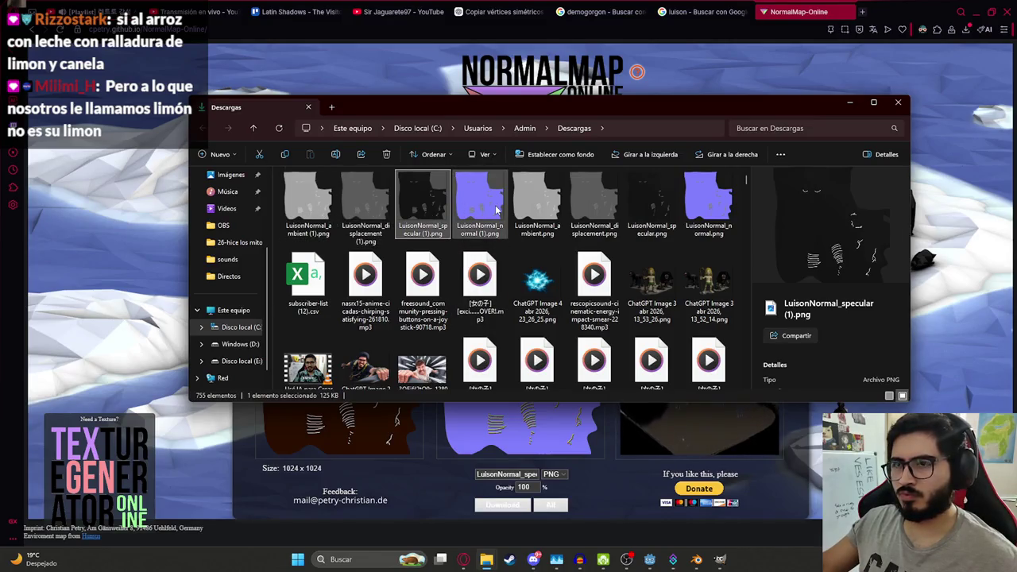
pyautogui.click(708, 202)
pyautogui.keyDown('shift'); pyautogui.click(537, 203); pyautogui.keyUp('shift')
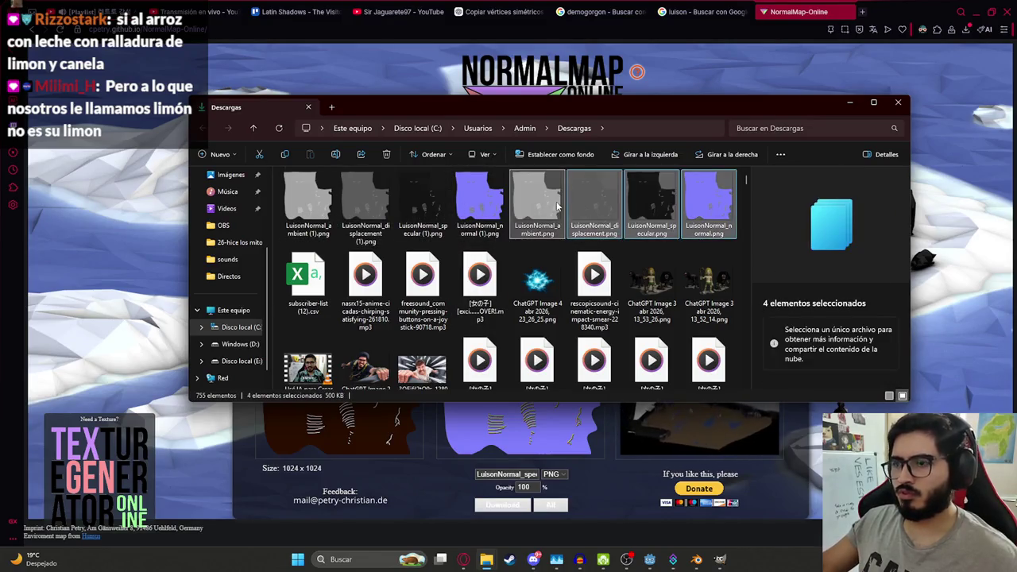
pyautogui.press('Delete')
pyautogui.keyDown('shift'); pyautogui.click(471, 205); pyautogui.keyUp('shift')
pyautogui.press('Delete')
# Step: Download the new specular map as PNG and paste it into Mis Videojuegos, replacing the old one
pyautogui.click(459, 469)
pyautogui.click(515, 506)
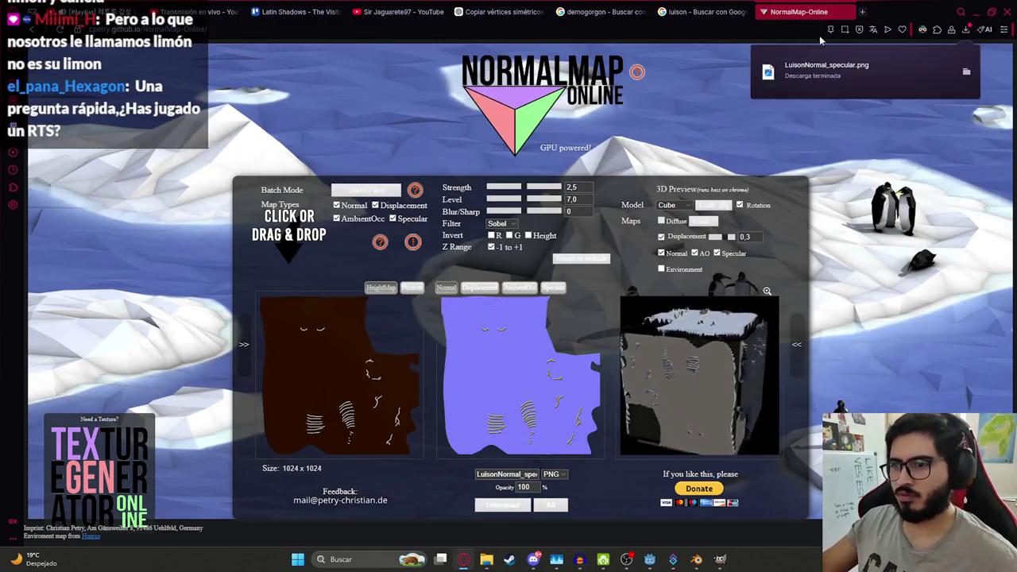
pyautogui.click(926, 83)
pyautogui.click(542, 367)
pyautogui.click(480, 354)
pyautogui.hotkey('alt', 'Tab')
pyautogui.hotkey('ctrl', 'v')
pyautogui.click(238, 201)
pyautogui.hotkey('alt', 'Tab')
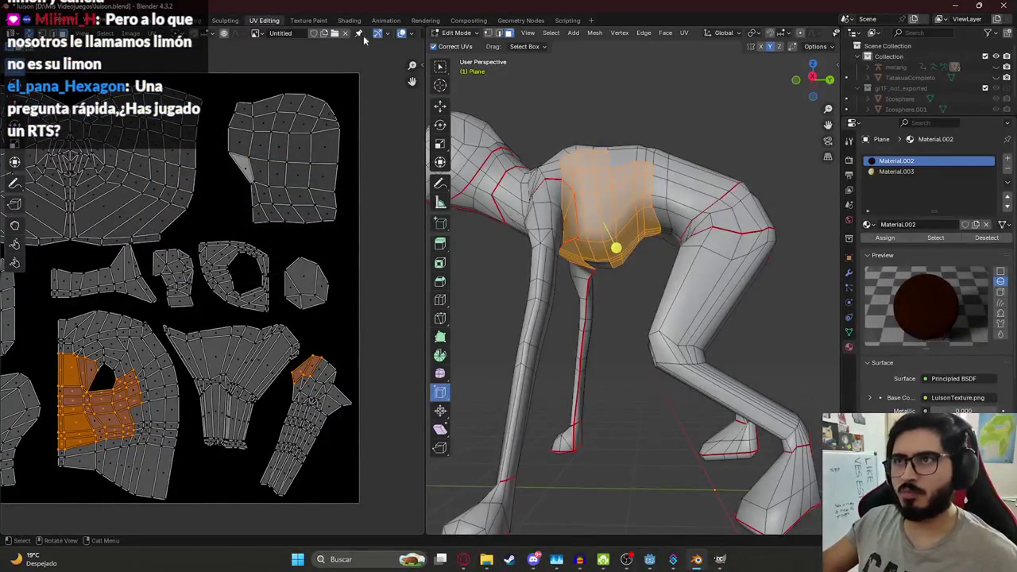
# Step: In the Shading workspace, unlink the specular image from its node, then undo it
pyautogui.click(348, 20)
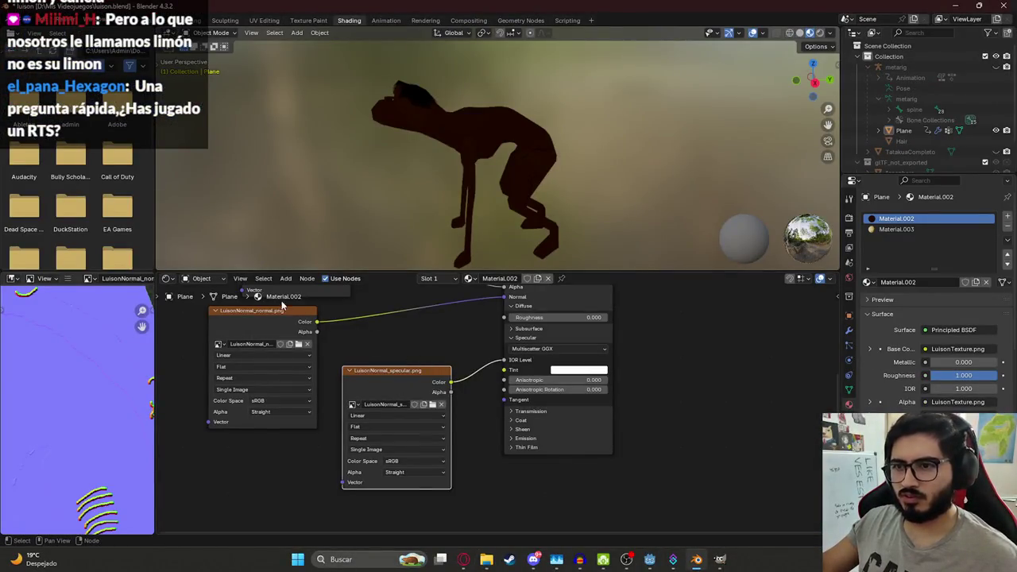
pyautogui.click(441, 405)
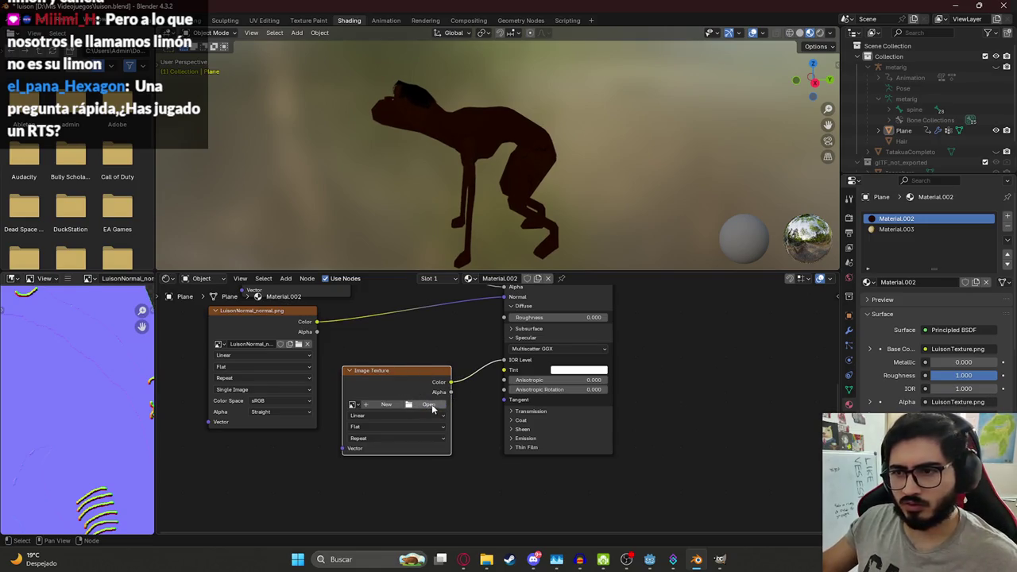
pyautogui.hotkey('ctrl', 'z')
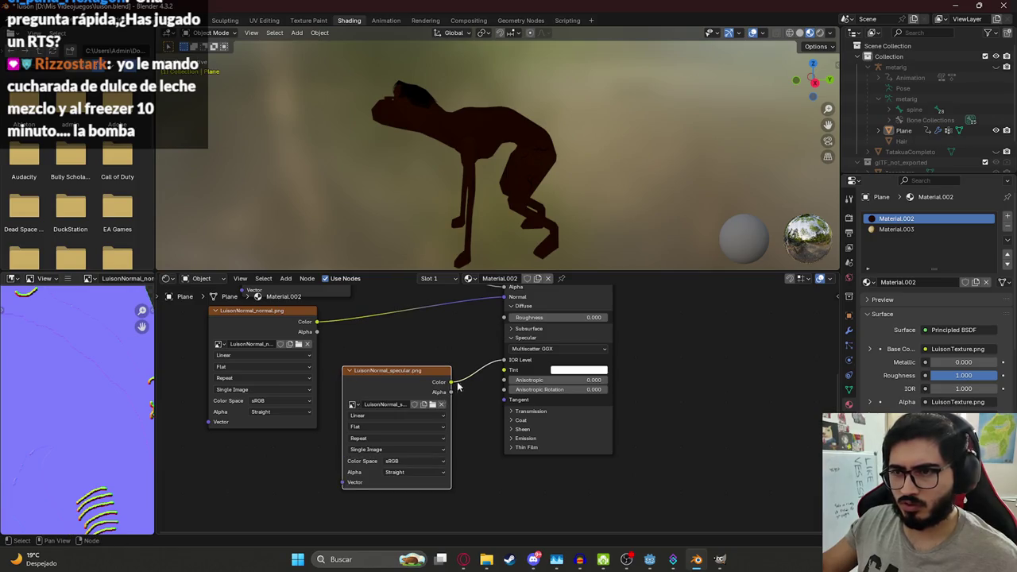
pyautogui.hotkey('ctrl', 'z')
# Step: Browse the file list and load LuisonNormal_normal.png into the image texture node
pyautogui.click(322, 370)
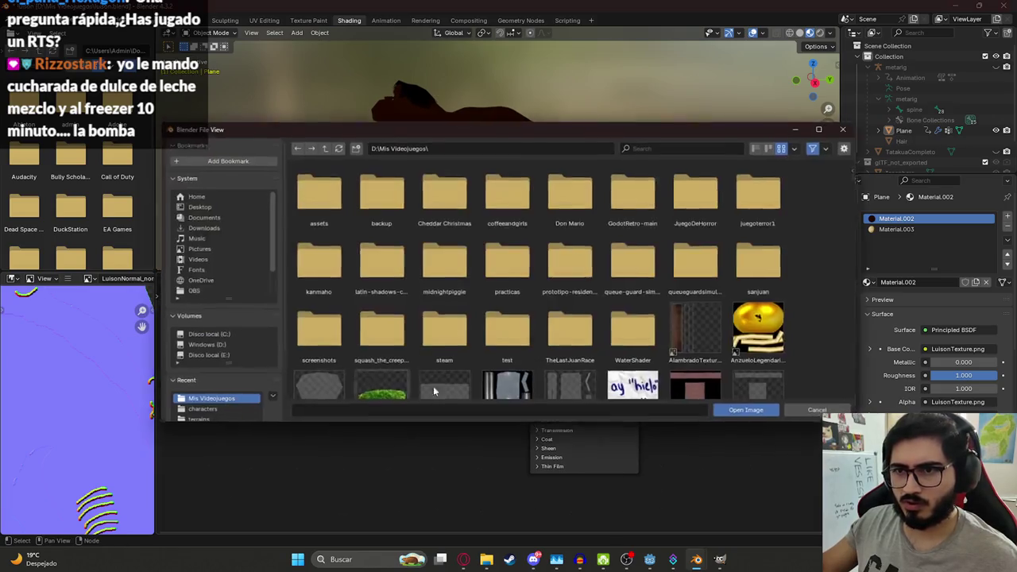
pyautogui.scroll(-5, 433, 389)
pyautogui.scroll(-5, 433, 390)
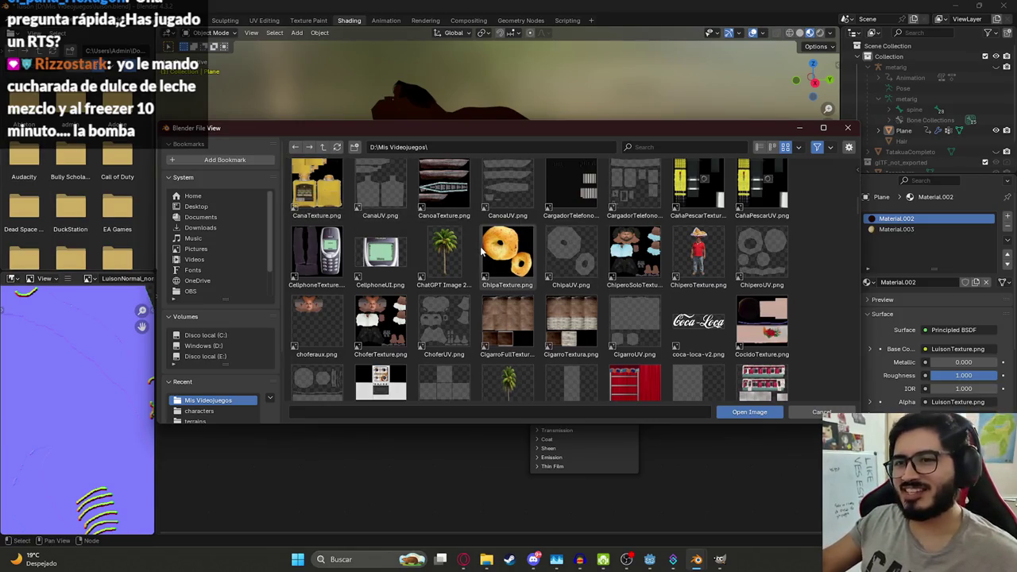
pyautogui.scroll(-3, 541, 268)
pyautogui.scroll(-5, 541, 268)
pyautogui.scroll(-5, 541, 269)
pyautogui.moveTo(555, 133)
pyautogui.mouseDown()
pyautogui.moveTo(501, 421)
pyautogui.moveTo(564, 115)
pyautogui.mouseUp()
pyautogui.scroll(-5, 634, 248)
pyautogui.scroll(-5, 634, 248)
pyautogui.scroll(-5, 676, 272)
pyautogui.scroll(3, 676, 273)
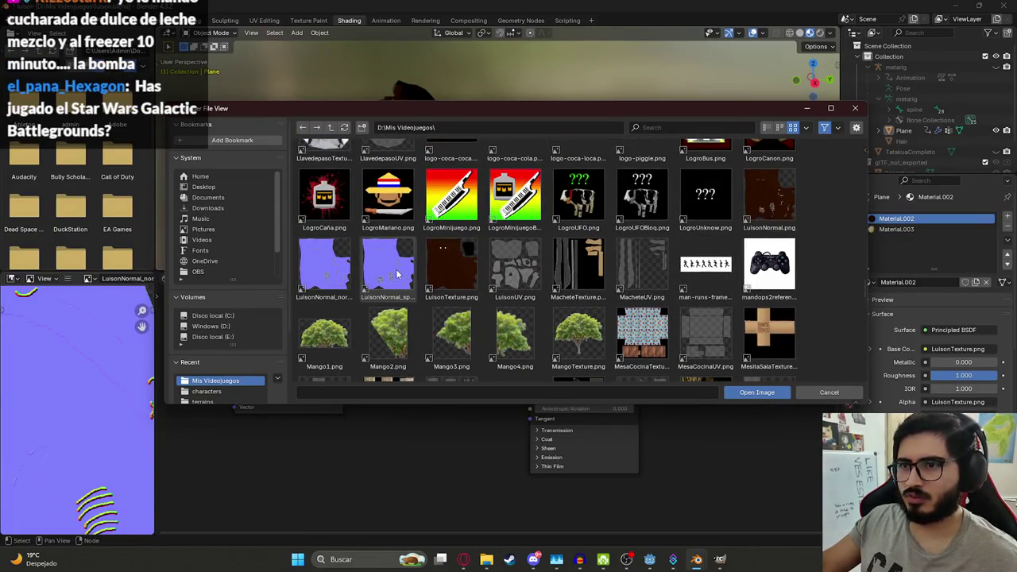
pyautogui.doubleClick(336, 280)
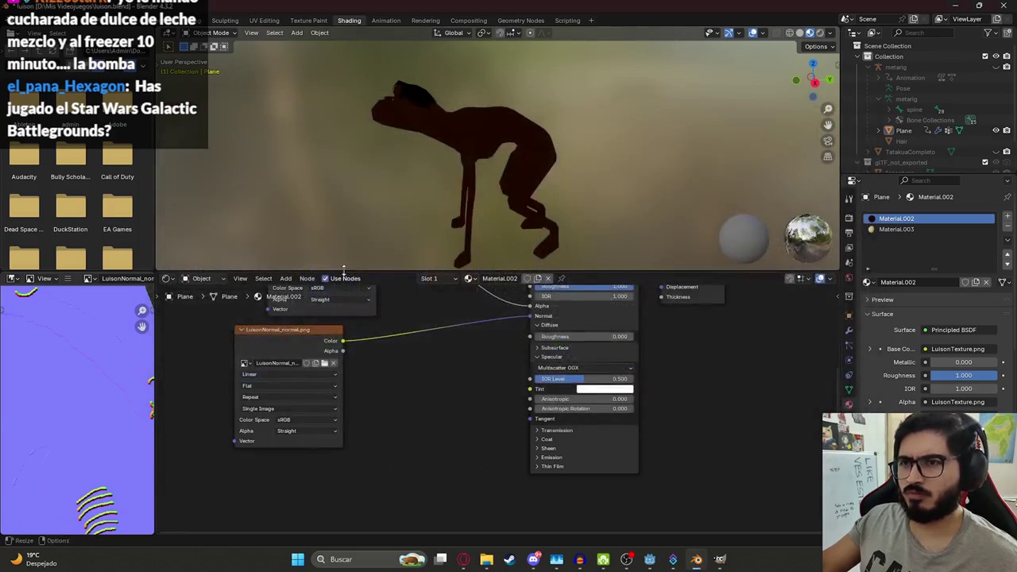
# Step: Clear the image from the texture node so it is left empty
pyautogui.scroll(5, 459, 128)
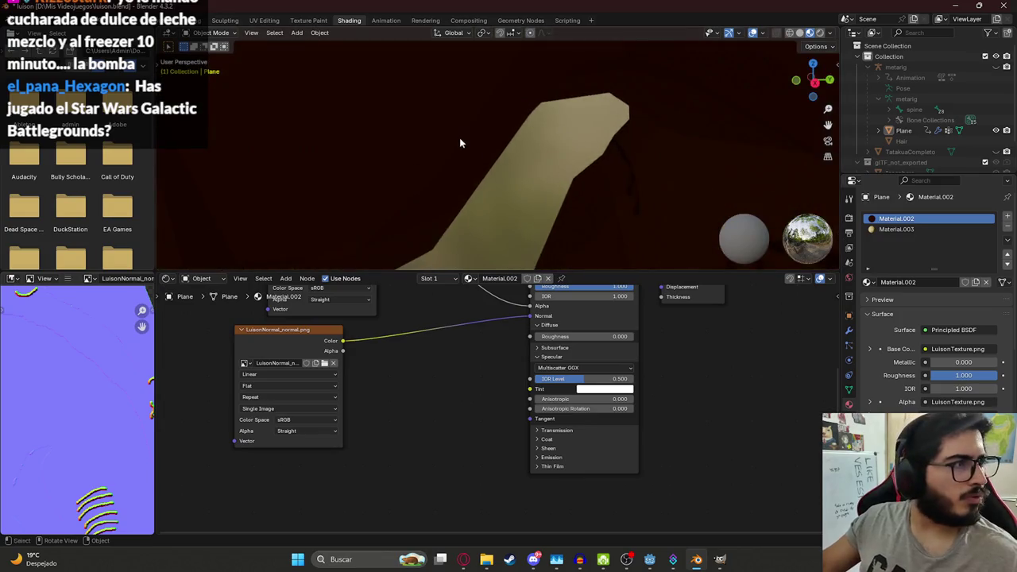
pyautogui.moveTo(445, 114); pyautogui.dragTo(496, 258, button='middle')
pyautogui.click(333, 363)
pyautogui.moveTo(486, 560)
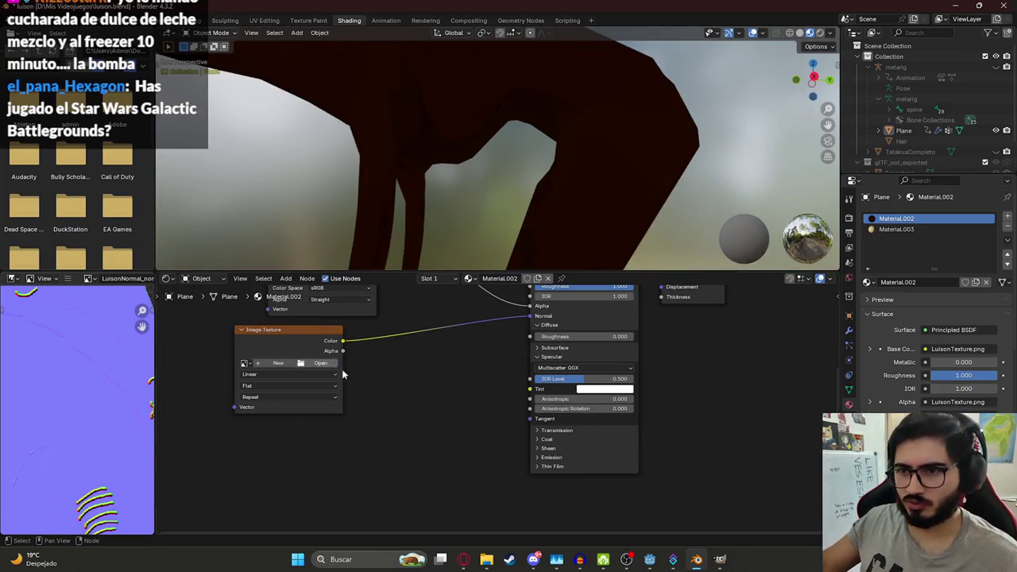
# Step: Delete LuisonNormal_normal.png from the Mis Videojuegos folder
pyautogui.click(479, 511)
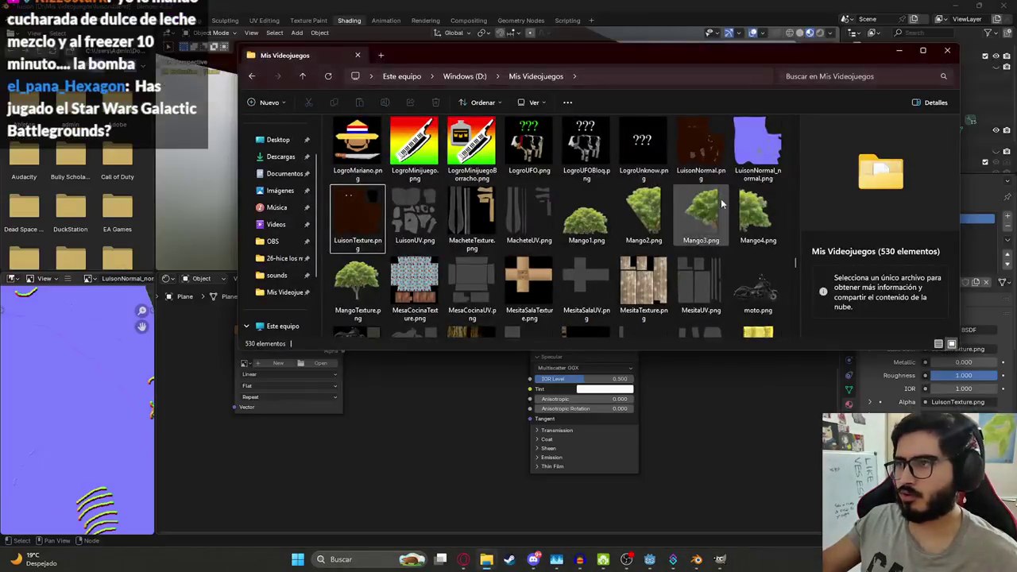
pyautogui.click(758, 149)
pyautogui.scroll(2, 751, 207)
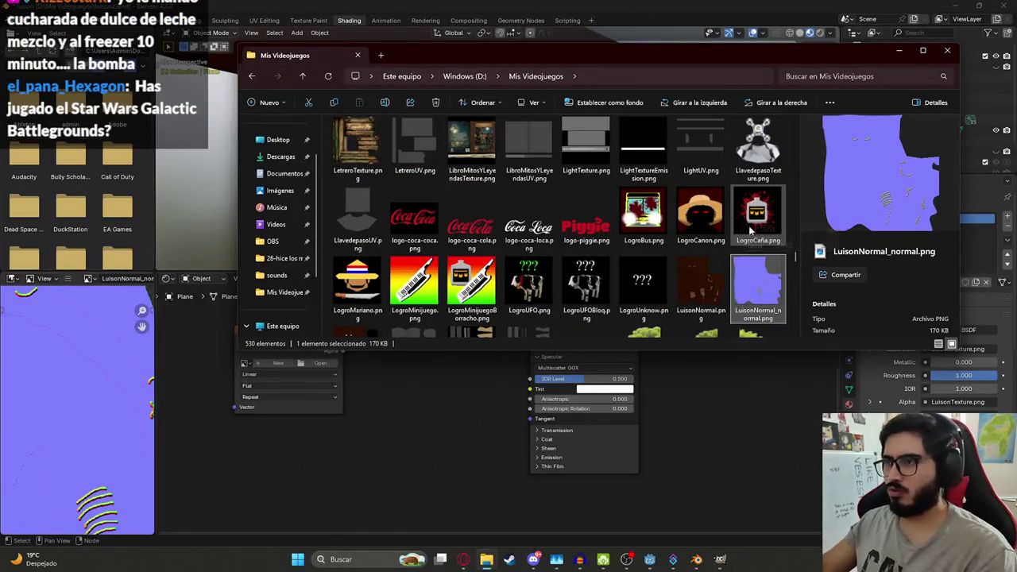
pyautogui.press('Delete')
pyautogui.scroll(-10, 724, 294)
pyautogui.scroll(-5, 724, 294)
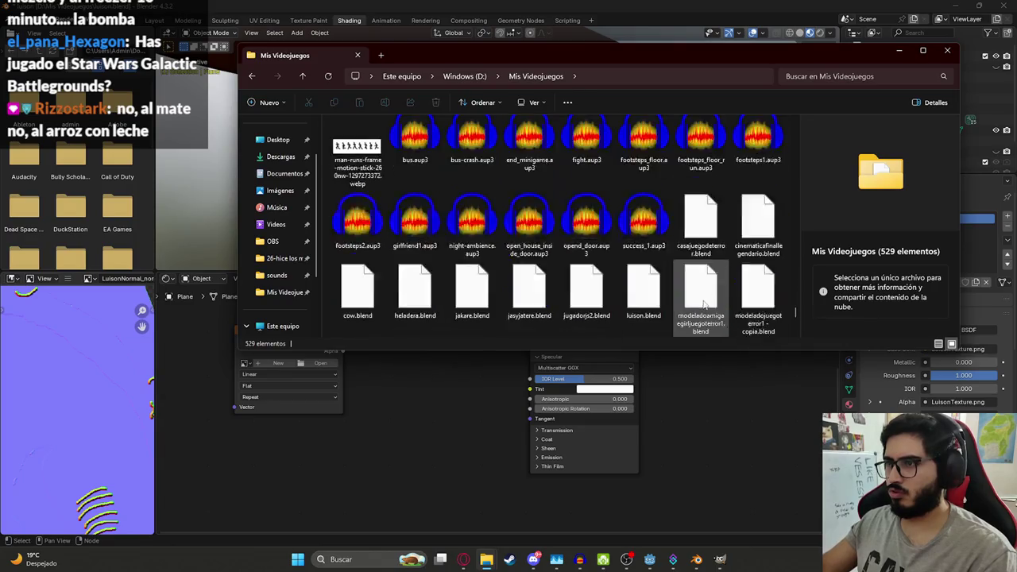
pyautogui.scroll(-5, 641, 314)
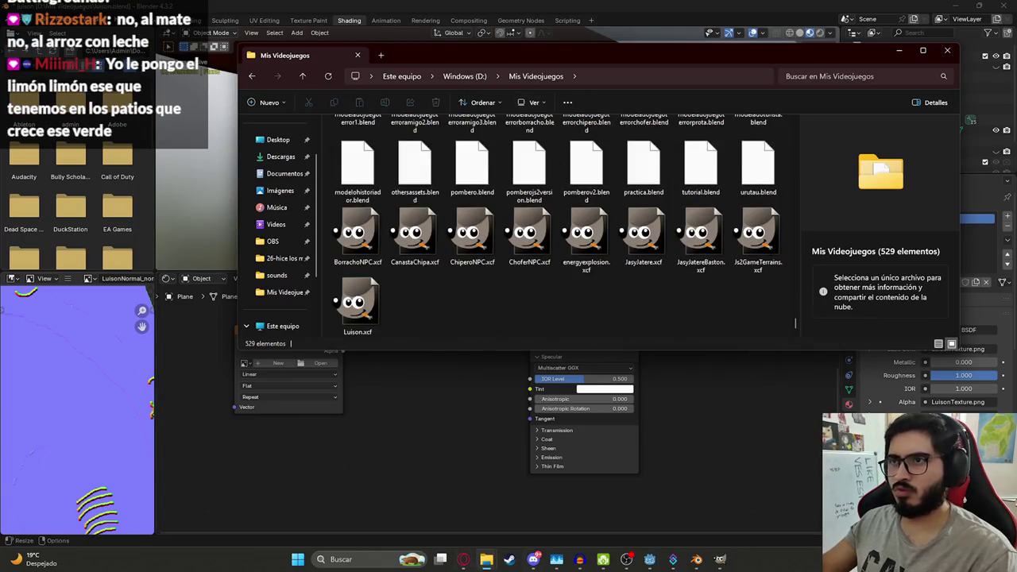
# Step: Drag LuisonNormal_specular.png from Descargas into Mis Videojuegos, replacing the existing copy
pyautogui.middleClick(486, 559)
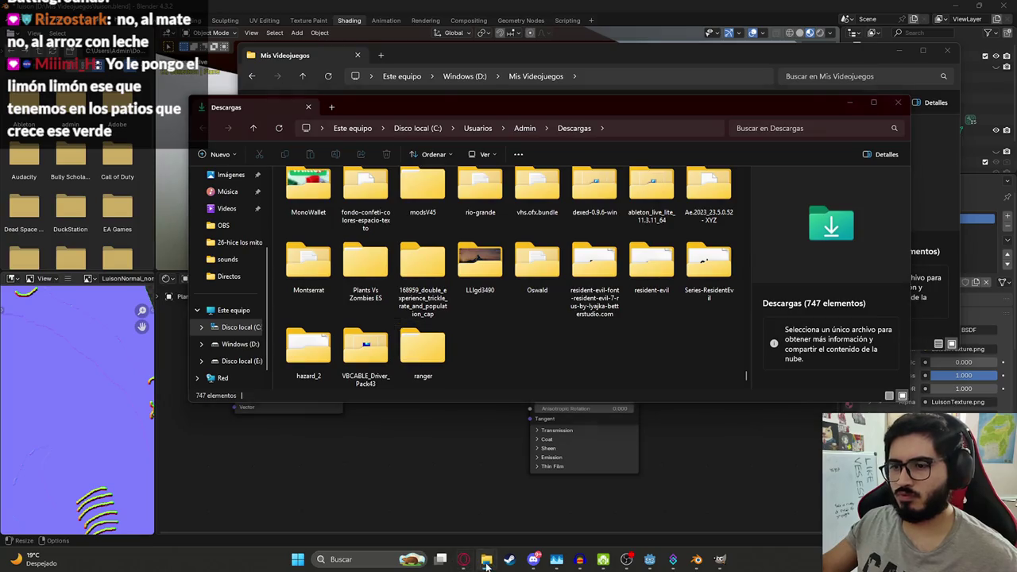
pyautogui.click(498, 510)
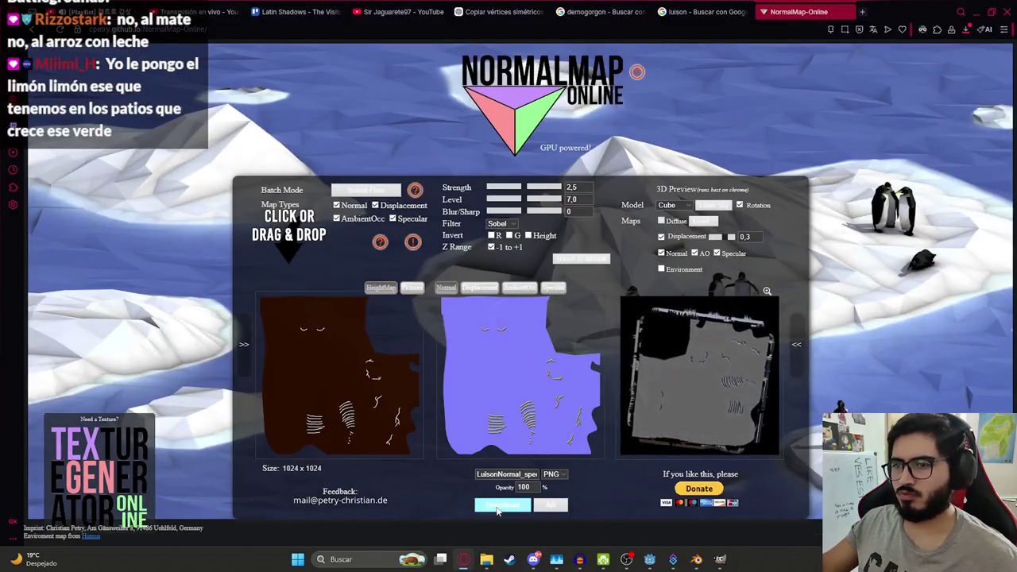
pyautogui.click(486, 559)
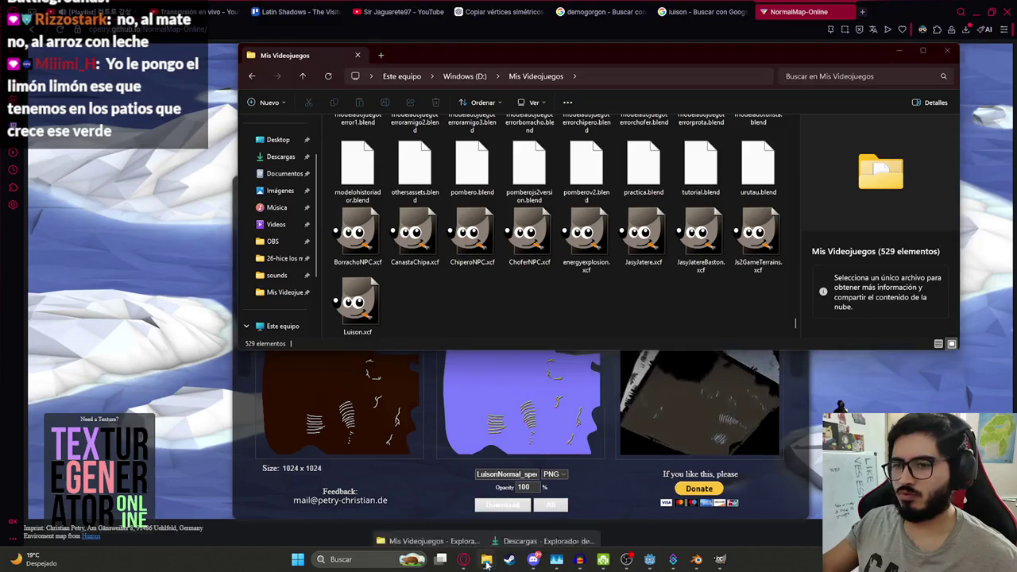
pyautogui.click(544, 541)
pyautogui.click(480, 350)
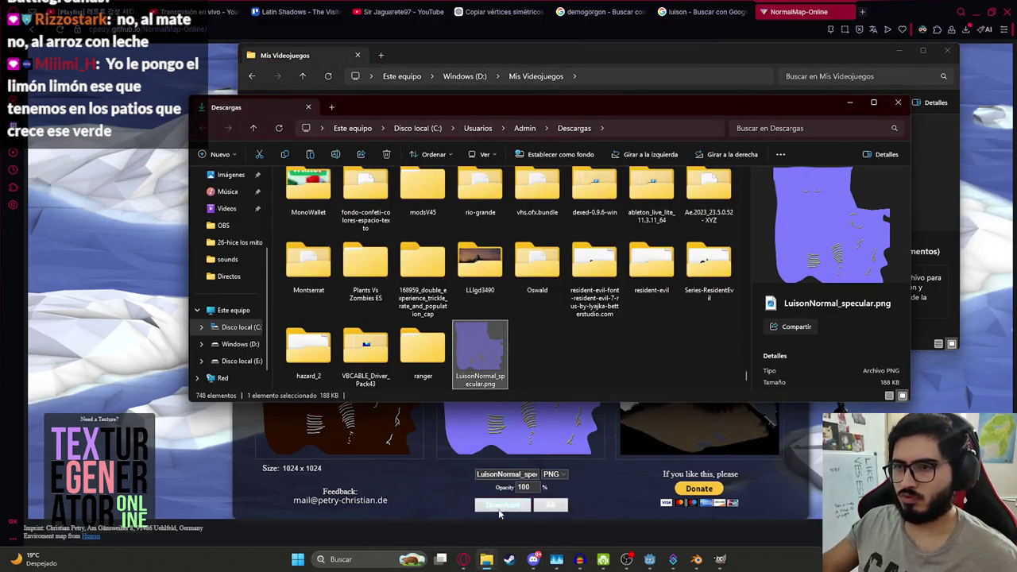
pyautogui.moveTo(487, 560)
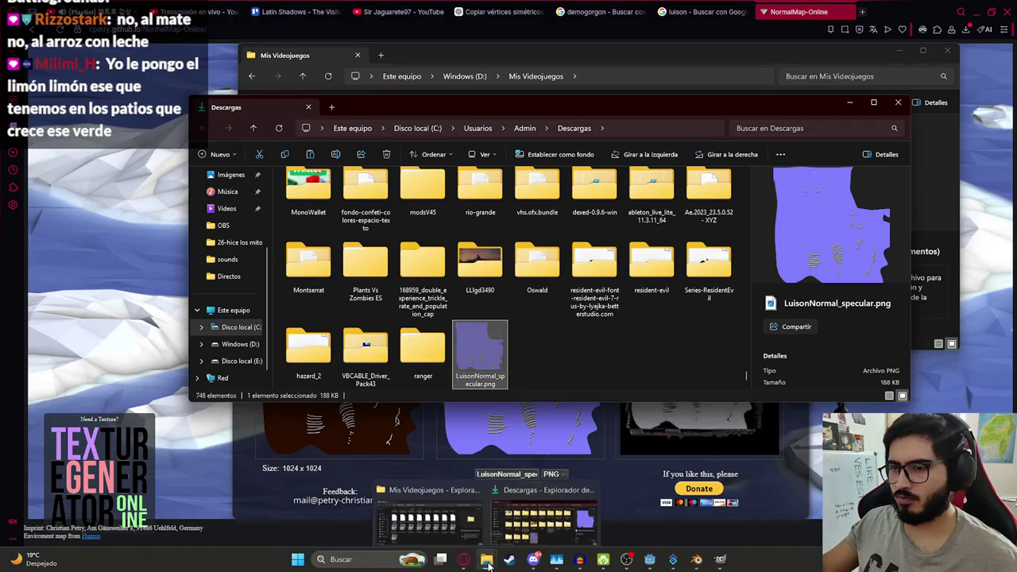
pyautogui.moveTo(488, 563); pyautogui.dragTo(469, 350)
pyautogui.click(509, 203)
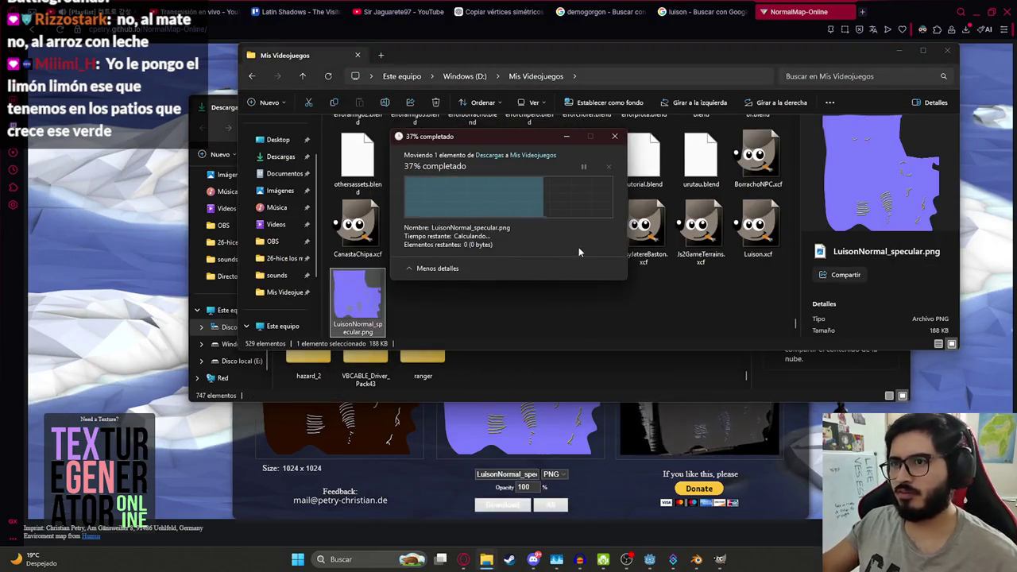
pyautogui.moveTo(797, 325)
pyautogui.mouseDown()
pyautogui.moveTo(796, 150)
pyautogui.moveTo(797, 206)
pyautogui.mouseUp()
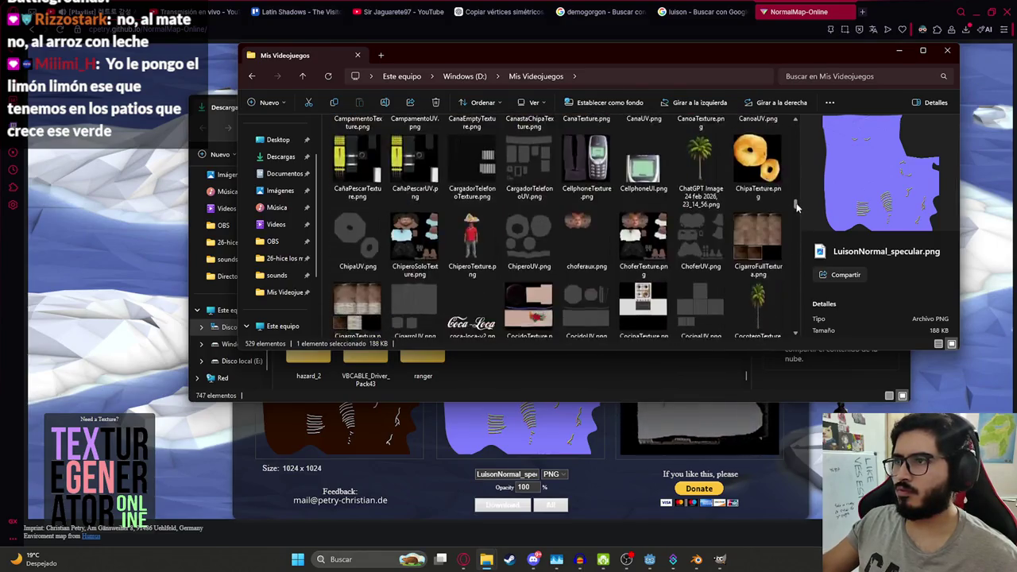
pyautogui.click(696, 560)
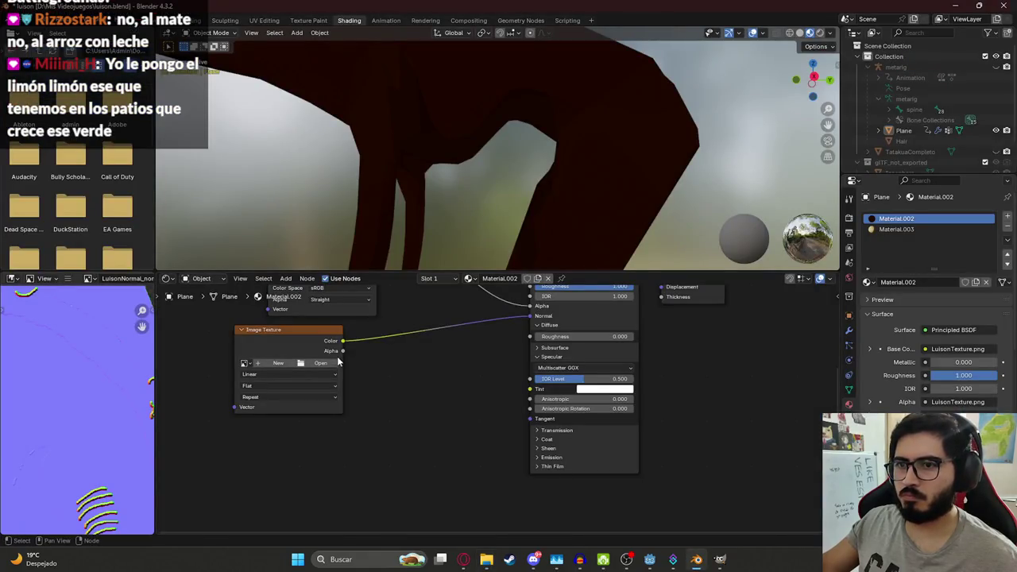
# Step: Load LuisonNormal_specular.png into the character material's empty Image Texture node
pyautogui.click(315, 365)
pyautogui.scroll(-5, 434, 315)
pyautogui.scroll(-3, 541, 313)
pyautogui.scroll(-2, 636, 311)
pyautogui.scroll(-3, 588, 312)
pyautogui.scroll(-3, 541, 313)
pyautogui.scroll(-2, 492, 314)
pyautogui.scroll(-1, 446, 314)
pyautogui.doubleClick(317, 266)
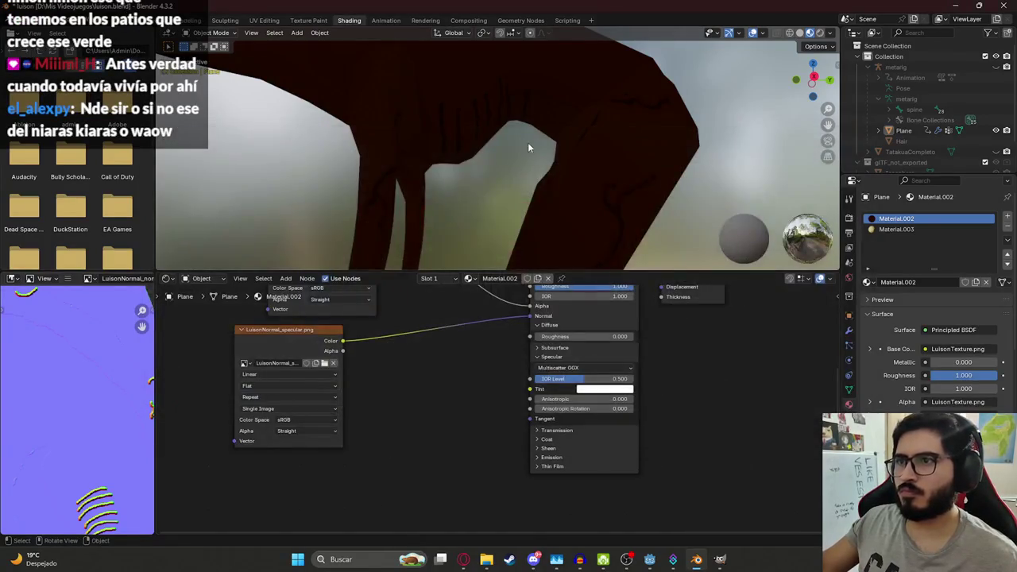
pyautogui.moveTo(489, 166)
pyautogui.mouseDown(button='middle')
pyautogui.moveTo(523, 151)
pyautogui.moveTo(518, 129)
pyautogui.moveTo(443, 135)
pyautogui.moveTo(498, 165)
pyautogui.moveTo(524, 124)
pyautogui.moveTo(506, 121)
pyautogui.moveTo(503, 135)
pyautogui.moveTo(530, 188)
pyautogui.moveTo(590, 193)
pyautogui.moveTo(482, 158)
pyautogui.moveTo(570, 166)
pyautogui.moveTo(547, 160)
pyautogui.moveTo(614, 157)
pyautogui.moveTo(653, 131)
pyautogui.moveTo(638, 149)
pyautogui.moveTo(410, 154)
pyautogui.moveTo(499, 201)
pyautogui.mouseUp(button='middle')
# Step: Save luison.blend, select the character mesh and enter Edit Mode
pyautogui.hotkey('ctrl', 's')
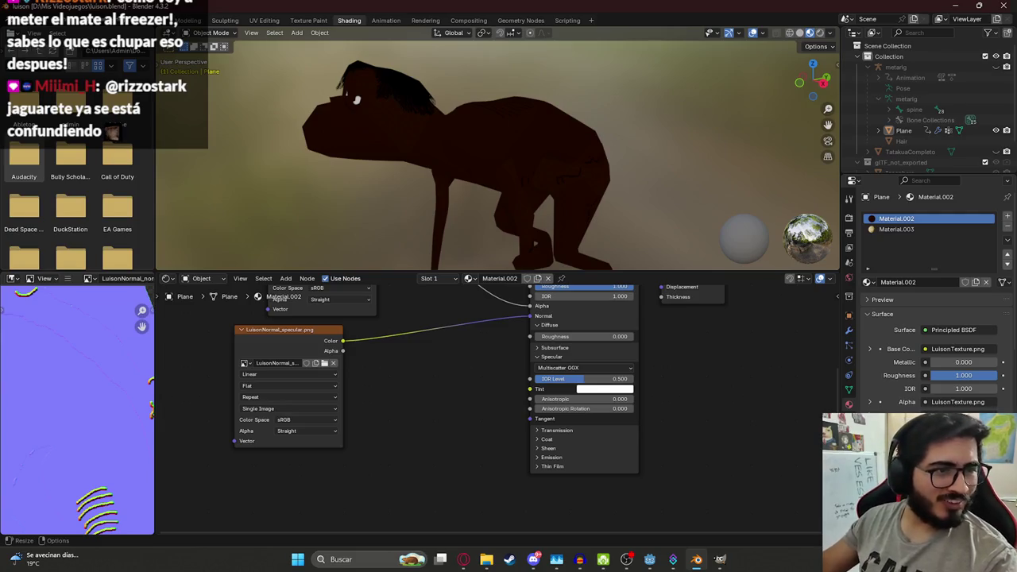
pyautogui.moveTo(387, 187)
pyautogui.mouseDown(button='middle')
pyautogui.moveTo(443, 204)
pyautogui.moveTo(551, 154)
pyautogui.mouseUp(button='middle')
pyautogui.click(552, 154)
pyautogui.hotkey('ctrl', 's')
pyautogui.press('Tab')
pyautogui.scroll(4, 479, 139)
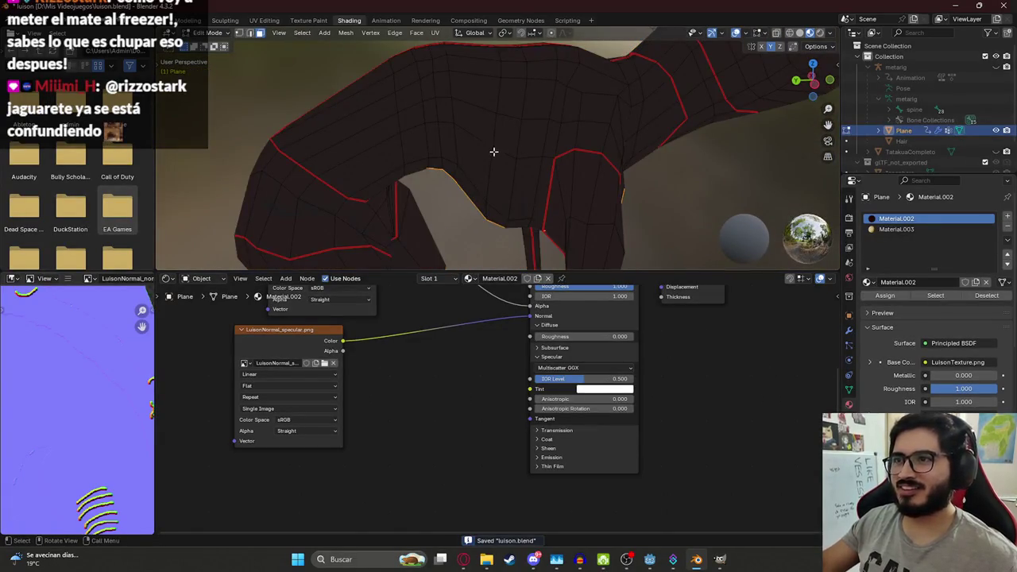
pyautogui.scroll(-4, 481, 154)
pyautogui.moveTo(361, 153)
pyautogui.mouseDown(button='middle')
pyautogui.moveTo(459, 168)
pyautogui.moveTo(354, 144)
pyautogui.mouseUp(button='middle')
pyautogui.press('Tab')
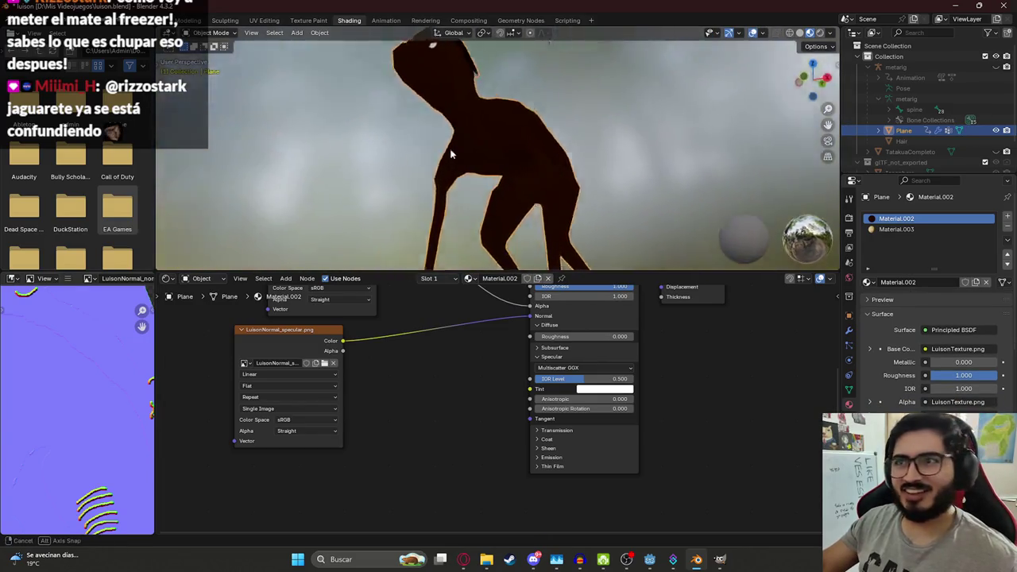
pyautogui.press('Tab')
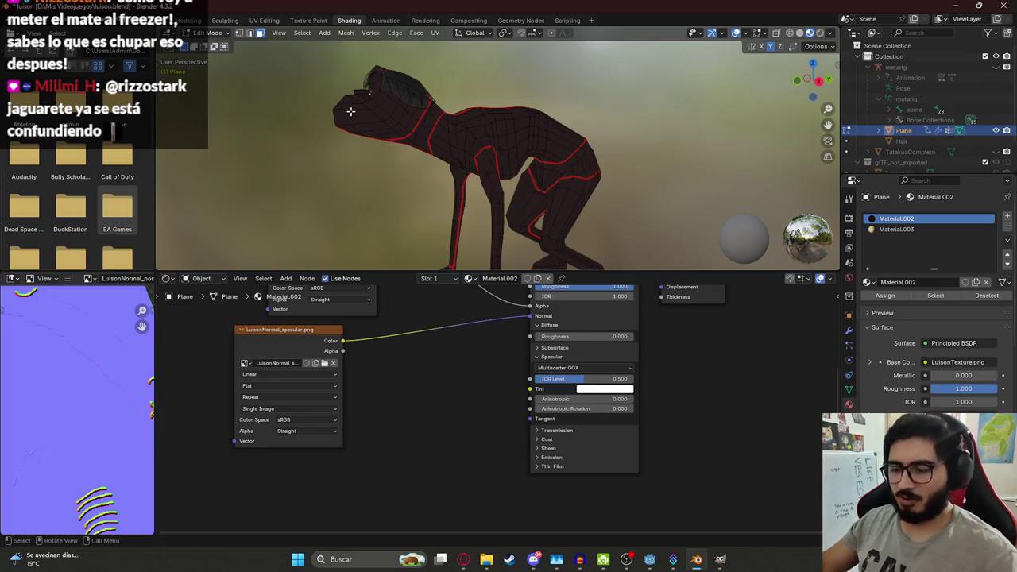
# Step: From the right side view, select the single face closing the mouth
pyautogui.press('KP_3')
pyautogui.scroll(2, 404, 95)
pyautogui.scroll(2, 504, 167)
pyautogui.scroll(2, 411, 141)
pyautogui.moveTo(316, 133); pyautogui.dragTo(457, 195)
pyautogui.click(365, 149)
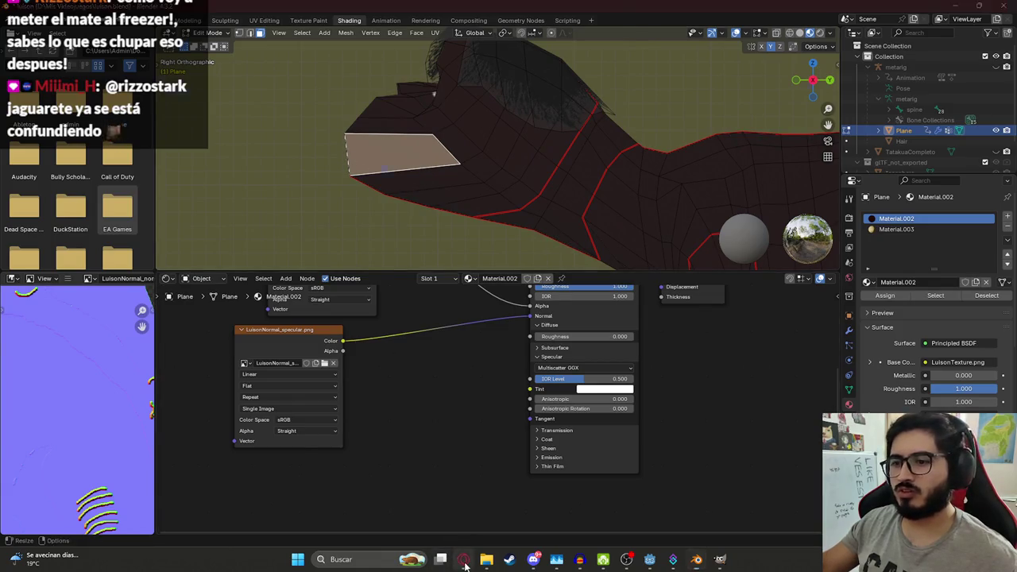
# Step: Check the Luisón reference images in the browser, then return to a full 3D view workspace
pyautogui.click(463, 559)
pyautogui.click(699, 11)
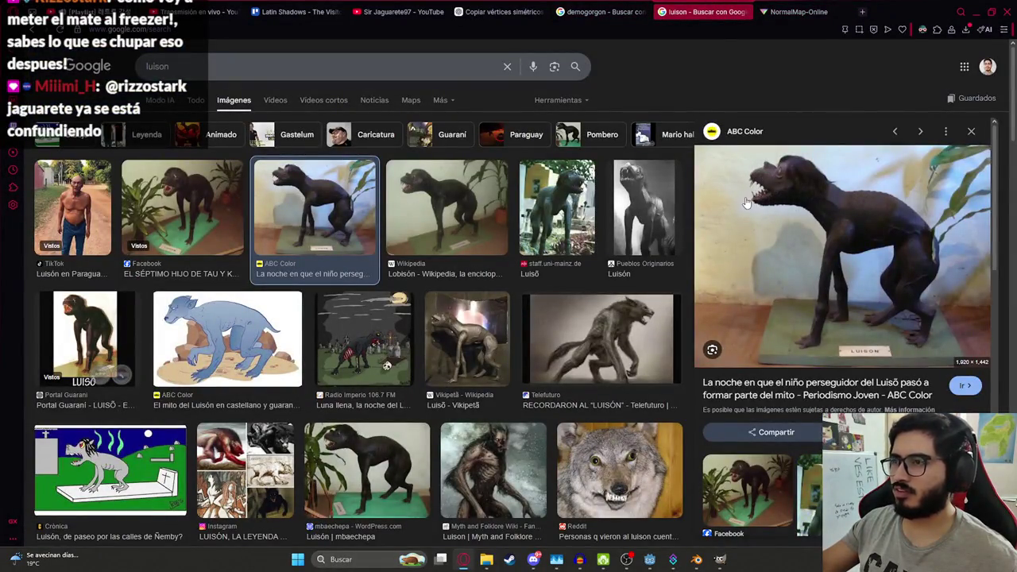
pyautogui.hotkey('alt', 'Tab')
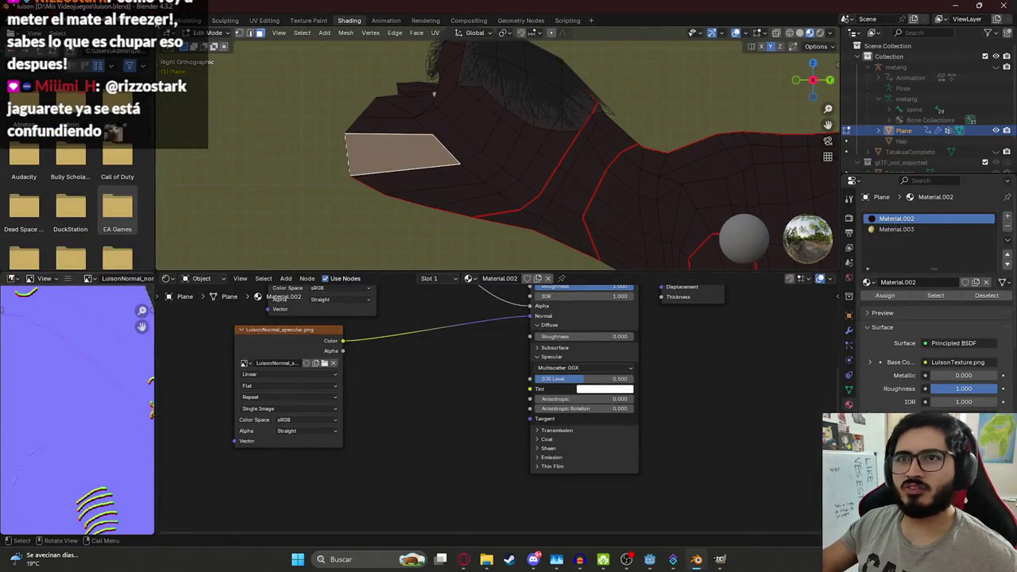
pyautogui.click(167, 20)
pyautogui.scroll(-3, 376, 170)
pyautogui.scroll(4, 477, 231)
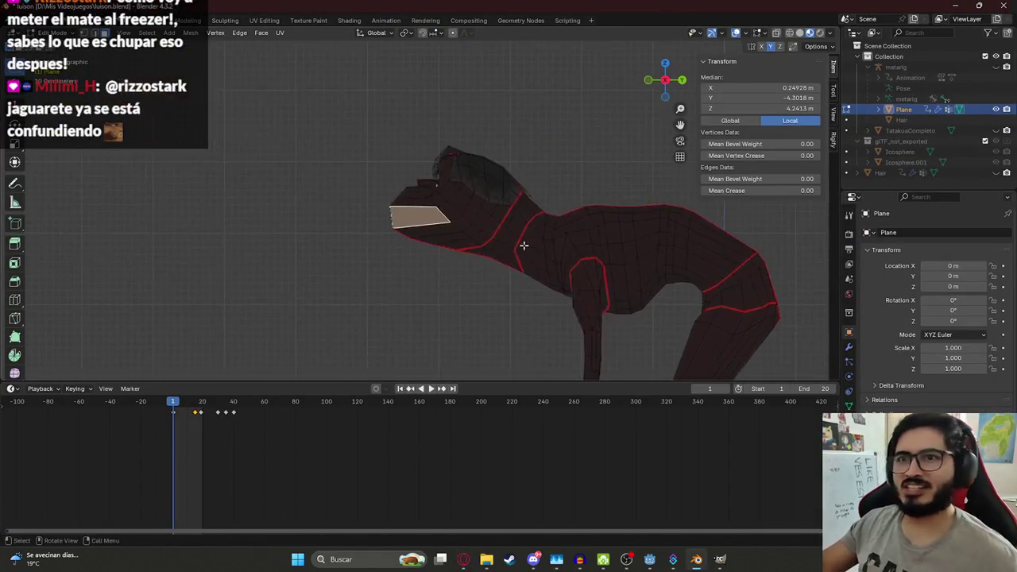
# Step: Try deleting the face closing the mouth, then undo the deletion
pyautogui.scroll(3, 461, 159)
pyautogui.press('x')
pyautogui.click(389, 208)
pyautogui.hotkey('ctrl', 'z')
pyautogui.press('x')
pyautogui.click(381, 210)
pyautogui.hotkey('ctrl', 'z')
pyautogui.hotkey('ctrl', 'shift', 'z')
pyautogui.hotkey('ctrl', 'z')
# Step: Select the neighbouring mouth faces and delete them to reopen the mouth
pyautogui.moveTo(344, 215)
pyautogui.mouseDown(button='middle')
pyautogui.moveTo(431, 232)
pyautogui.moveTo(522, 231)
pyautogui.mouseUp(button='middle')
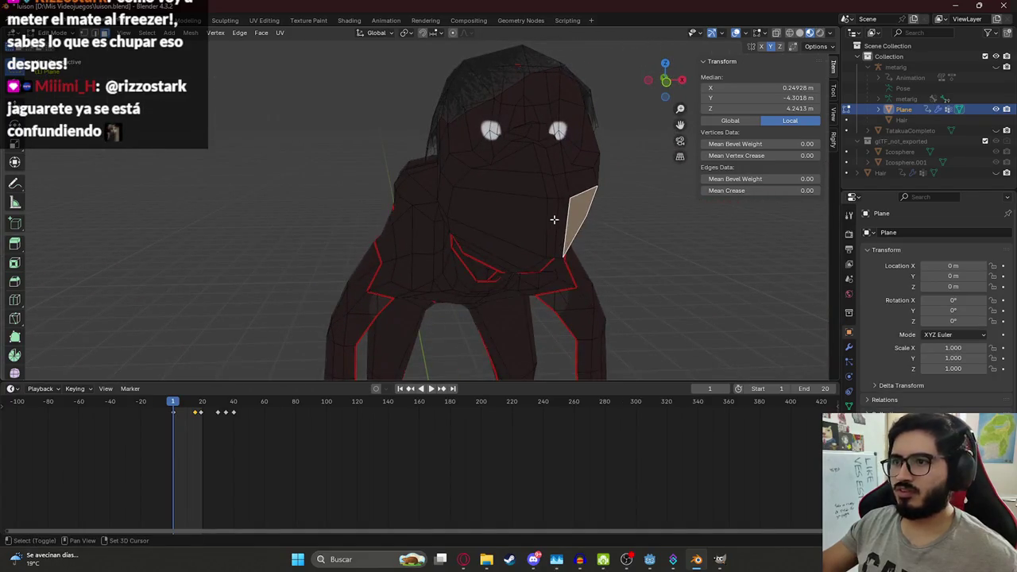
pyautogui.keyDown('shift'); pyautogui.click(554, 219); pyautogui.keyUp('shift')
pyautogui.press('x')
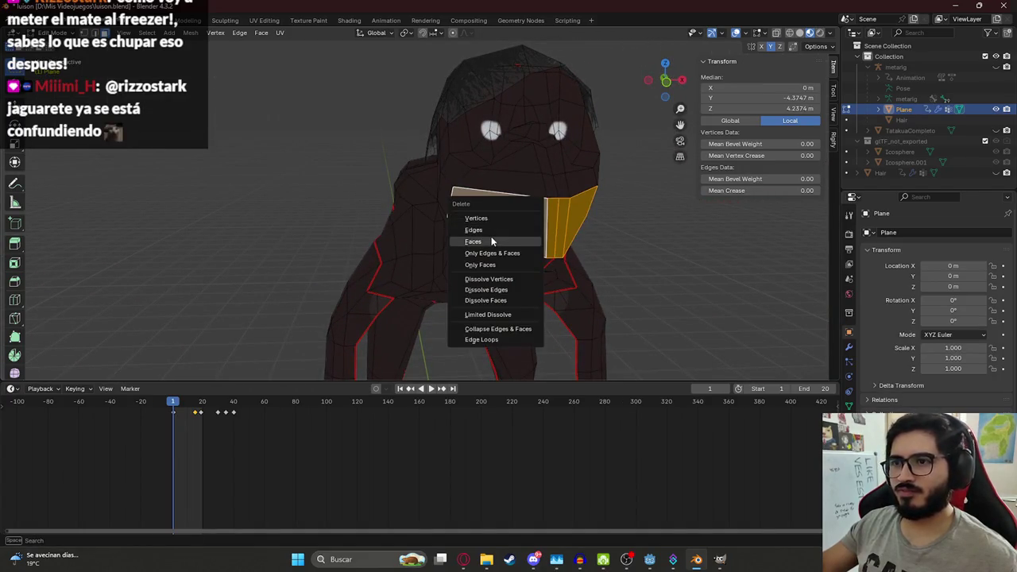
pyautogui.click(491, 241)
pyautogui.moveTo(487, 220); pyautogui.dragTo(426, 211, button='middle')
pyautogui.press('z')
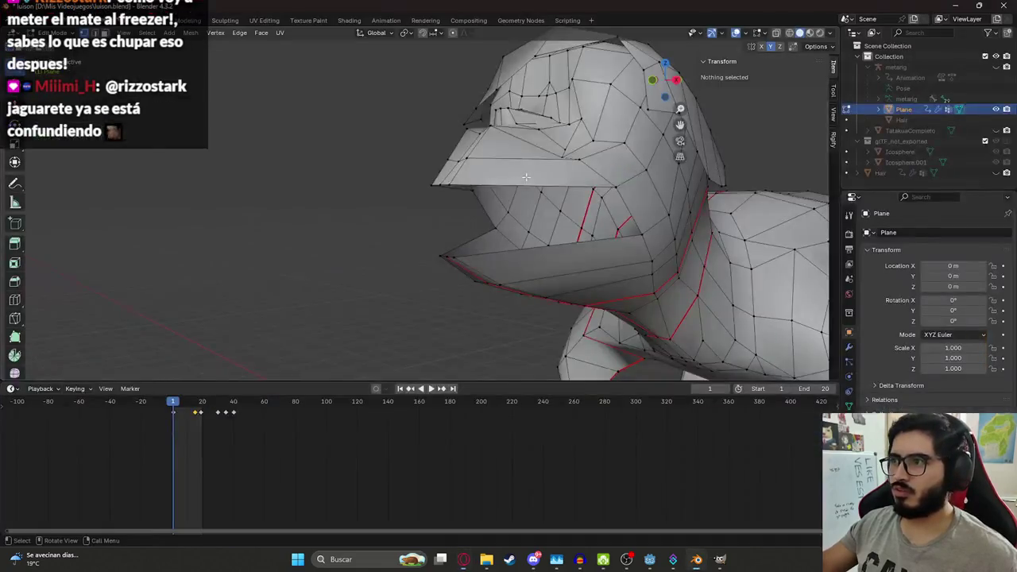
# Step: Reposition the lower and upper jaw-tip vertices, switching to wireframe view
pyautogui.moveTo(477, 159); pyautogui.dragTo(550, 155, button='middle')
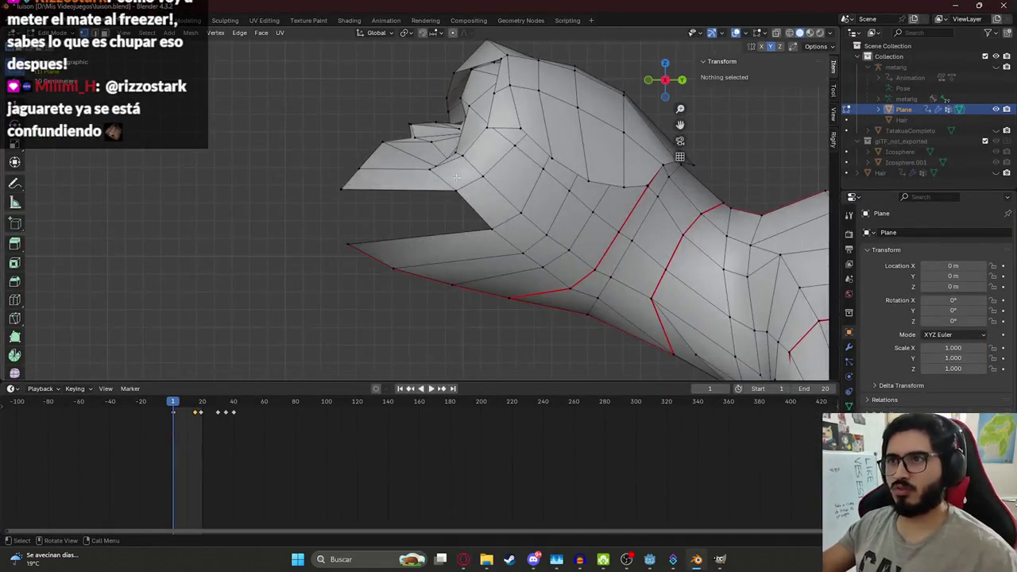
pyautogui.click(341, 176)
pyautogui.press('g')
pyautogui.click(362, 181)
pyautogui.press('z')
pyautogui.click(274, 177)
pyautogui.moveTo(324, 163); pyautogui.dragTo(386, 216)
pyautogui.press('g')
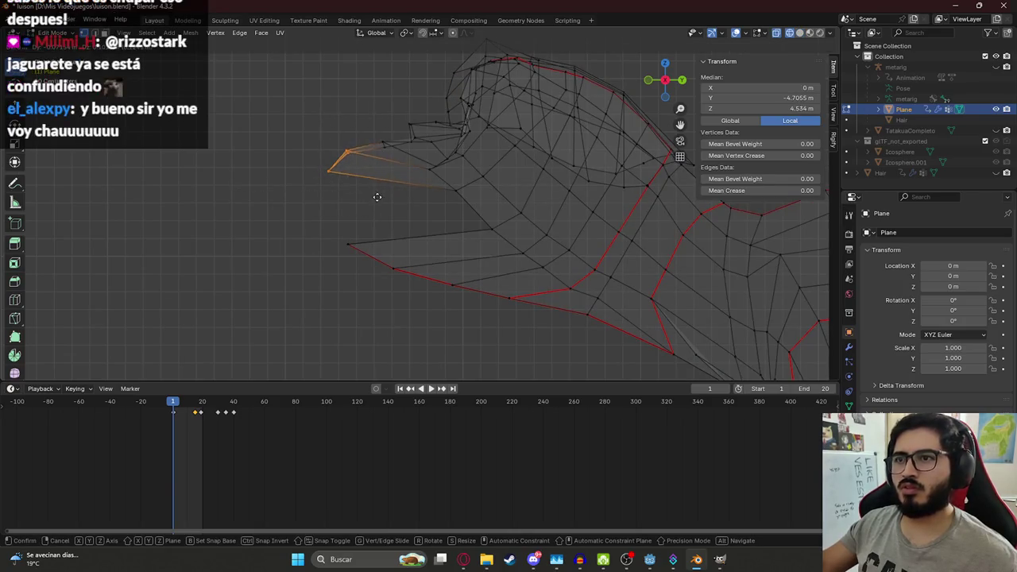
pyautogui.click(377, 201)
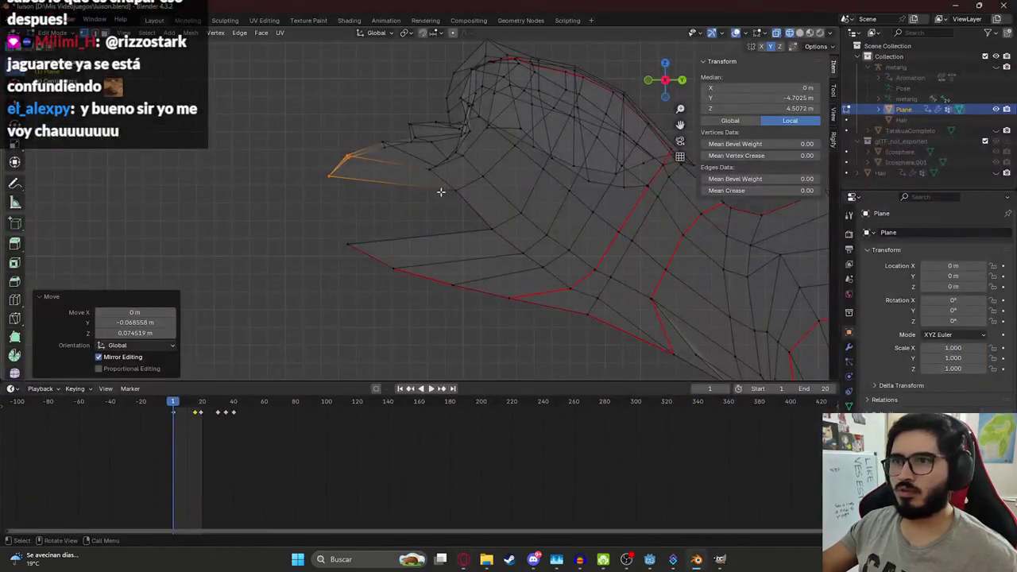
# Step: Move a vertex inside the mouth and the lower jaw vertex into place
pyautogui.click(472, 203)
pyautogui.press('g')
pyautogui.click(463, 213)
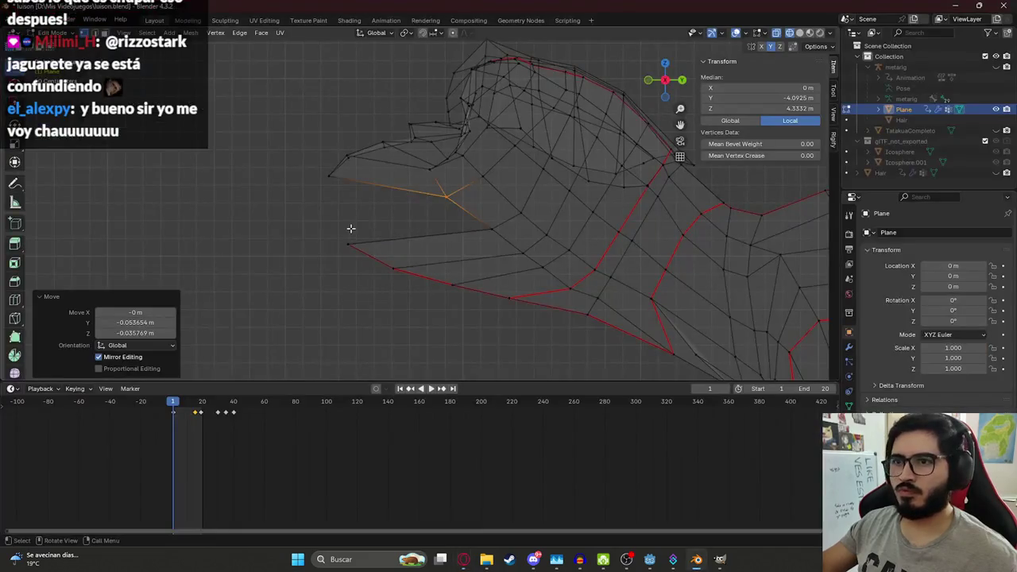
pyautogui.press('g')
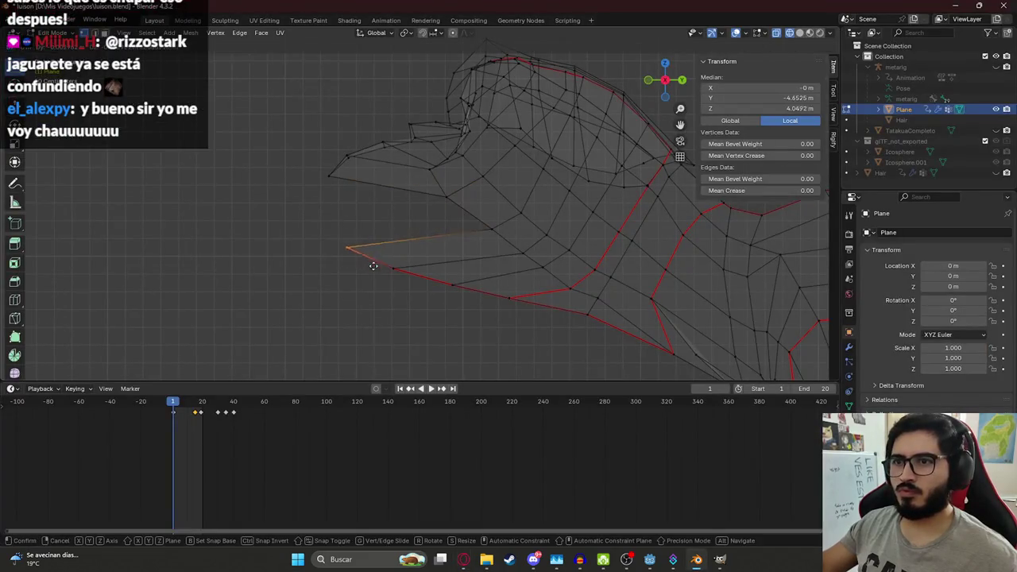
pyautogui.click(393, 272)
pyautogui.press('g')
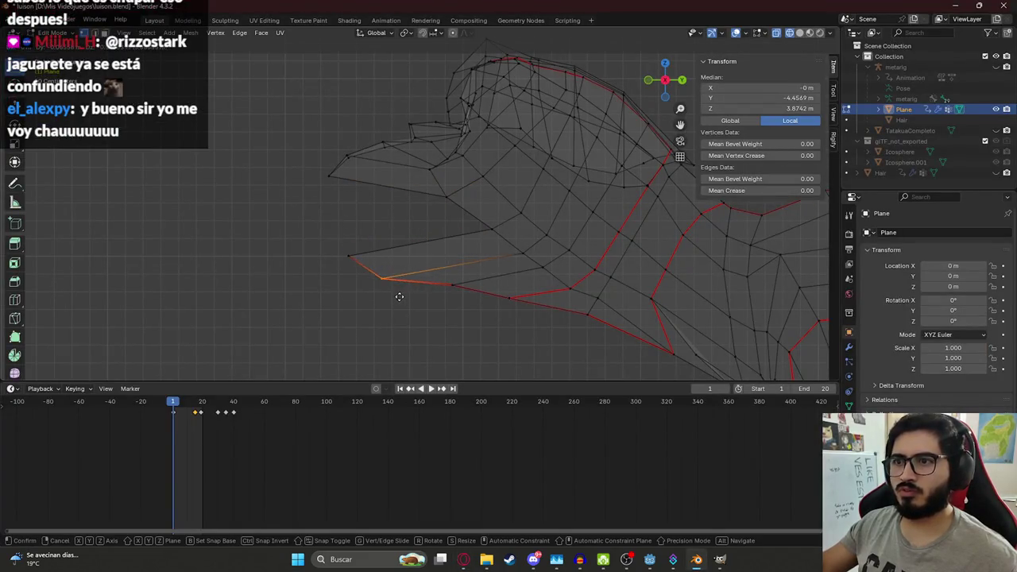
pyautogui.click(398, 294)
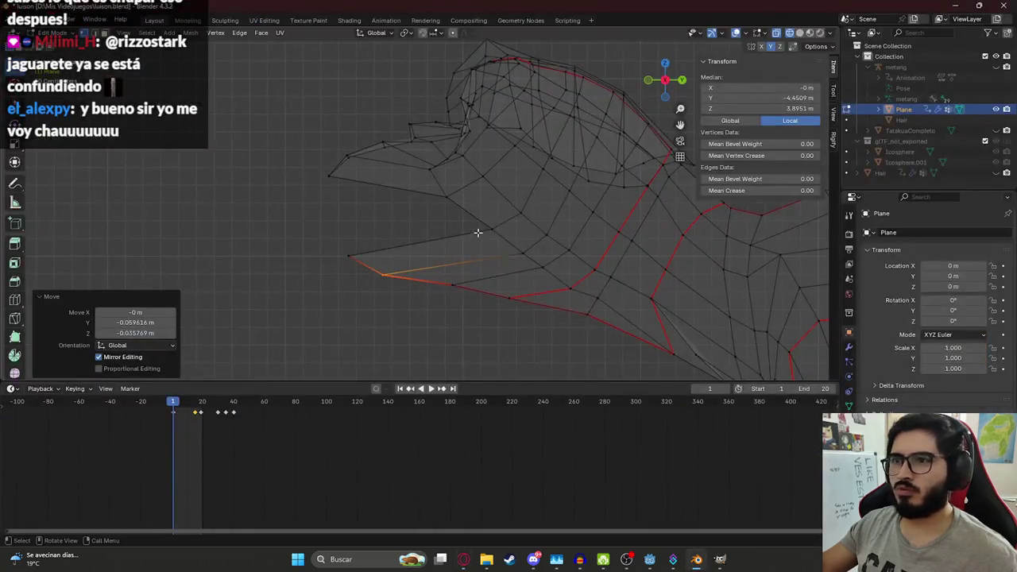
# Step: Nudge the mouth-corner vertex down and back into its final position, mirrored
pyautogui.press('g')
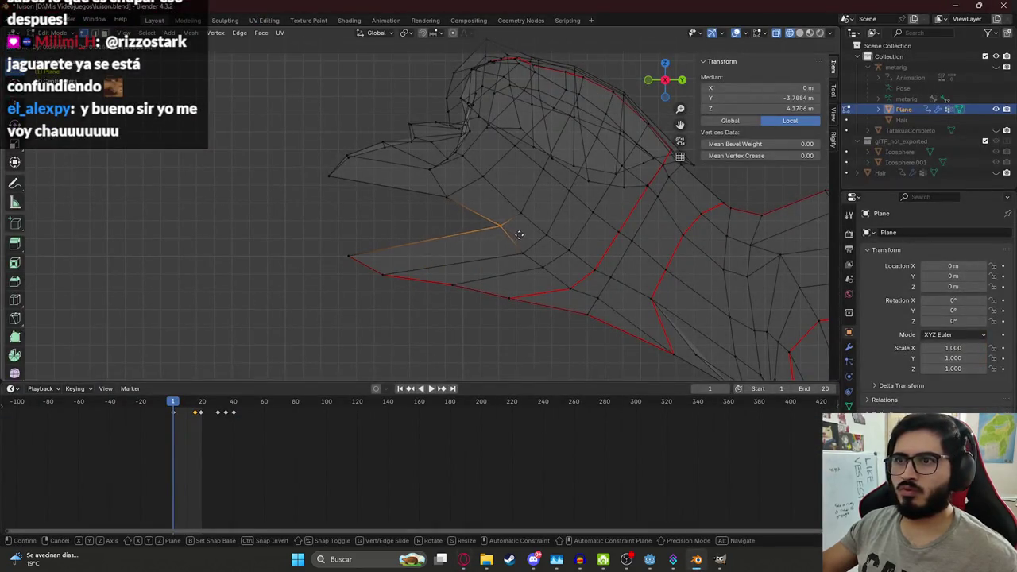
pyautogui.click(468, 209)
pyautogui.press('g')
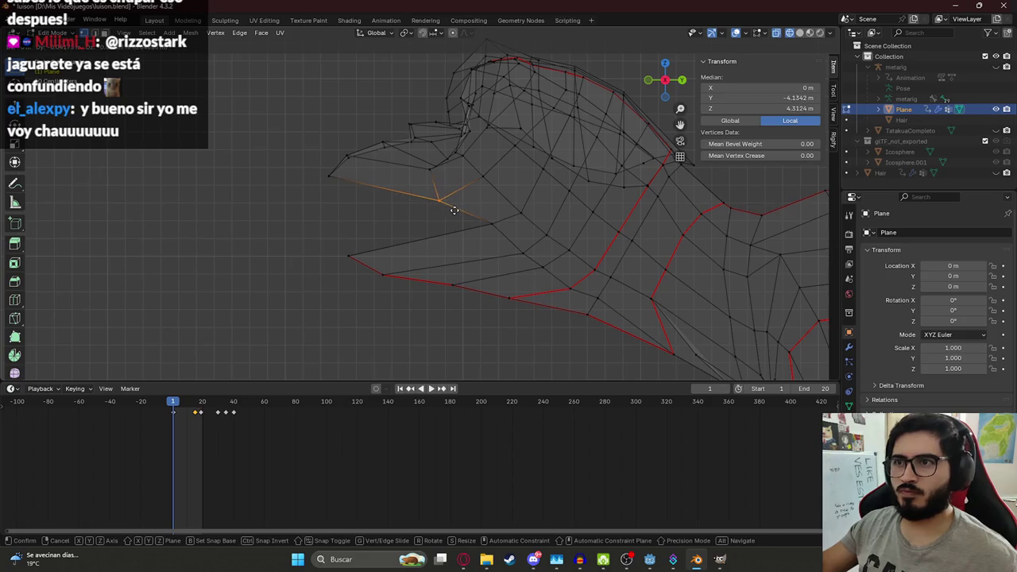
pyautogui.click(475, 189)
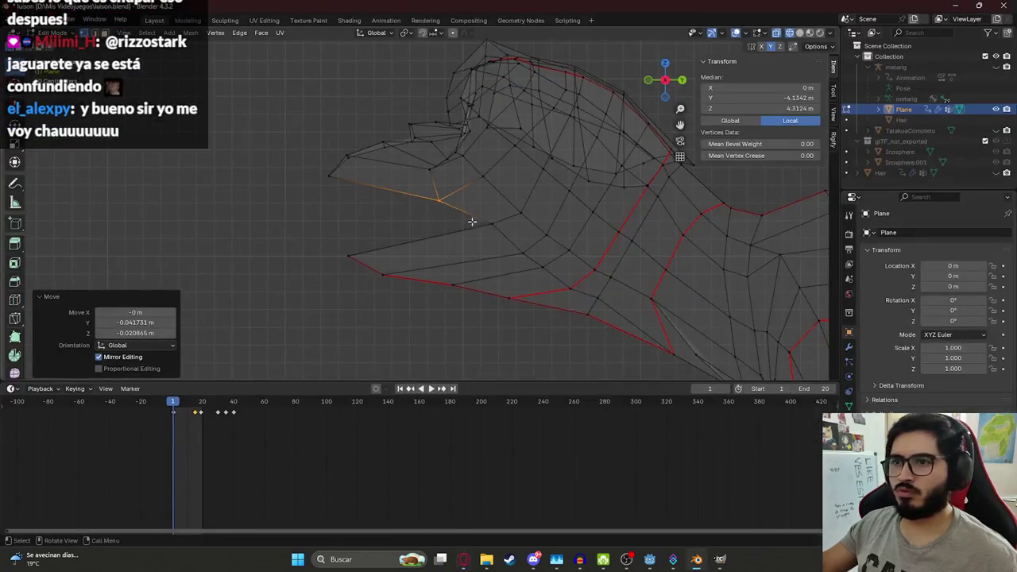
pyautogui.press('g')
pyautogui.click(503, 239)
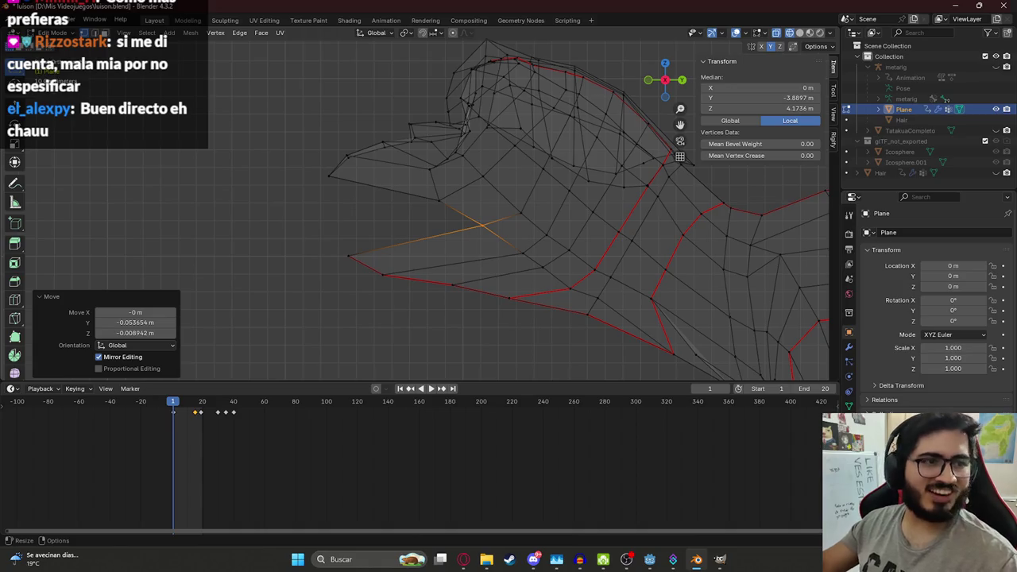
# Step: Switch the viewport to Solid shading from the Z pie menu
pyautogui.moveTo(405, 197)
pyautogui.mouseDown(button='middle')
pyautogui.moveTo(337, 228)
pyautogui.moveTo(386, 204)
pyautogui.moveTo(469, 189)
pyautogui.mouseUp(button='middle')
pyautogui.press('z')
pyautogui.click(594, 189)
pyautogui.moveTo(593, 189)
pyautogui.mouseDown(button='middle')
pyautogui.moveTo(456, 201)
pyautogui.moveTo(477, 217)
pyautogui.moveTo(549, 208)
pyautogui.mouseUp(button='middle')
# Step: Select the vertices along the mouth edge up to the mouth corner
pyautogui.keyDown('shift'); pyautogui.click(484, 221); pyautogui.keyUp('shift')
pyautogui.keyDown('shift'); pyautogui.click(557, 210); pyautogui.keyUp('shift')
pyautogui.keyDown('shift'); pyautogui.click(546, 197); pyautogui.keyUp('shift')
pyautogui.keyDown('shift'); pyautogui.click(454, 200); pyautogui.keyUp('shift')
pyautogui.moveTo(454, 199)
pyautogui.mouseDown(button='middle')
pyautogui.moveTo(508, 195)
pyautogui.moveTo(604, 212)
pyautogui.mouseUp(button='middle')
pyautogui.keyDown('shift'); pyautogui.click(624, 214); pyautogui.keyUp('shift')
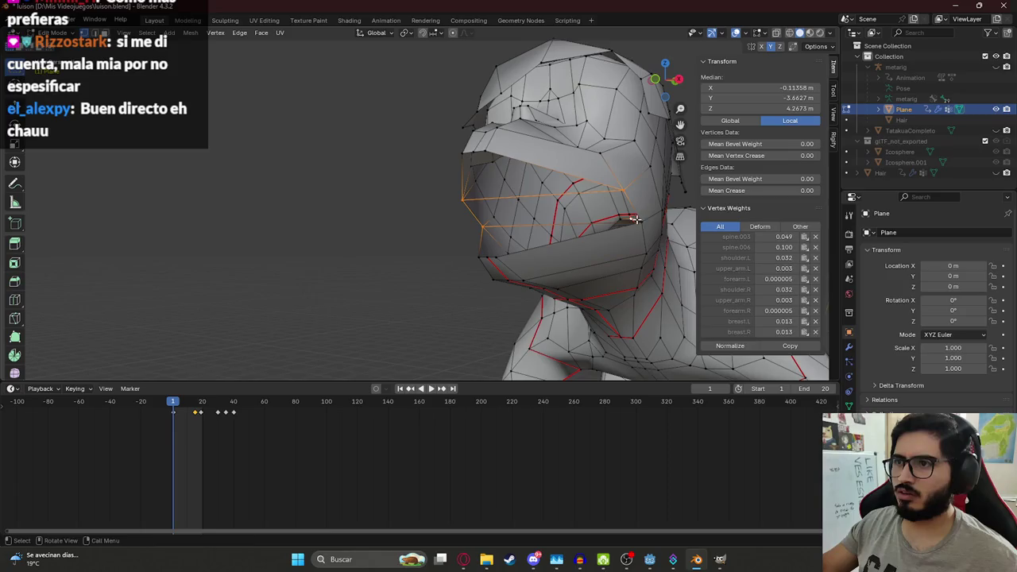
pyautogui.keyDown('shift'); pyautogui.click(641, 217); pyautogui.keyUp('shift')
pyautogui.moveTo(595, 209)
pyautogui.mouseDown(button='middle')
pyautogui.moveTo(494, 231)
pyautogui.moveTo(501, 247)
pyautogui.moveTo(457, 299)
pyautogui.moveTo(628, 226)
pyautogui.mouseUp(button='middle')
# Step: Snap the middle mouth vertex onto the centre line at X=0
pyautogui.click(494, 230)
pyautogui.keyDown('alt'); pyautogui.click(628, 226); pyautogui.keyUp('alt')
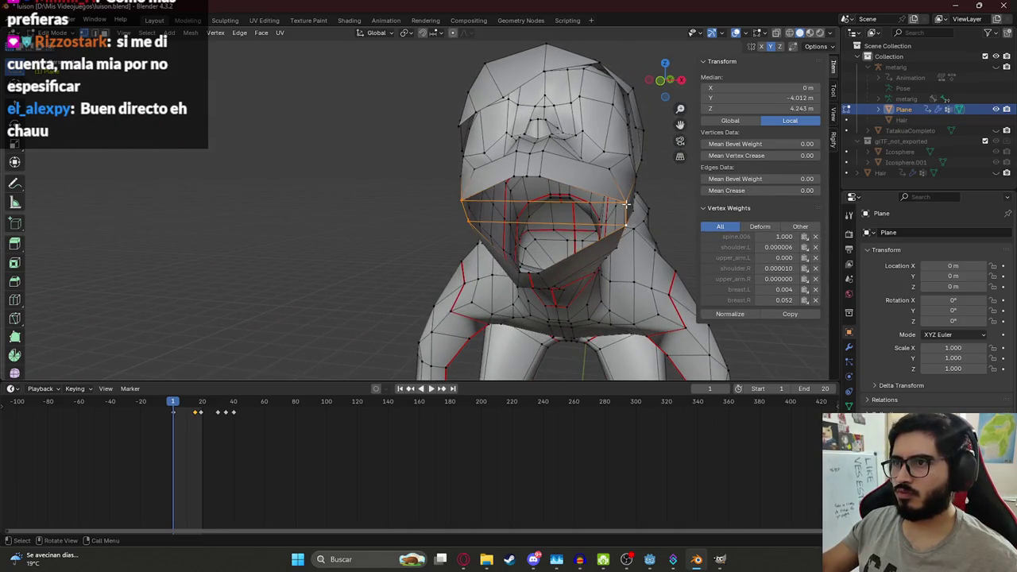
pyautogui.click(469, 224)
pyautogui.keyDown('shift'); pyautogui.click(540, 202); pyautogui.keyUp('shift')
pyautogui.rightClick(545, 208)
pyautogui.click(588, 420)
# Step: Select vertices inside the mouth and along the flap
pyautogui.keyDown('shift'); pyautogui.click(545, 222); pyautogui.keyUp('shift')
pyautogui.moveTo(545, 222); pyautogui.dragTo(509, 230, button='middle')
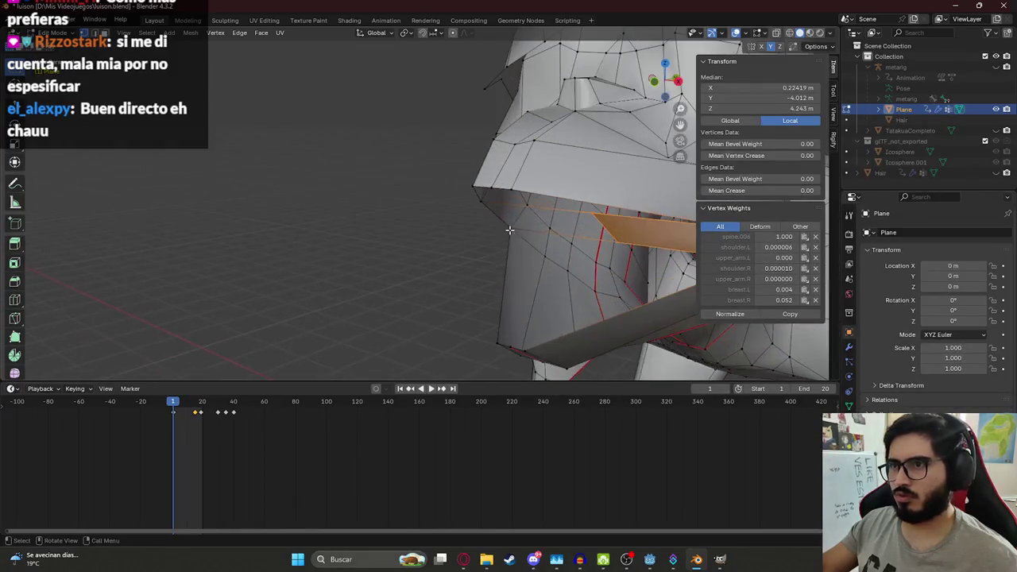
pyautogui.click(509, 230)
pyautogui.scroll(5, 509, 229)
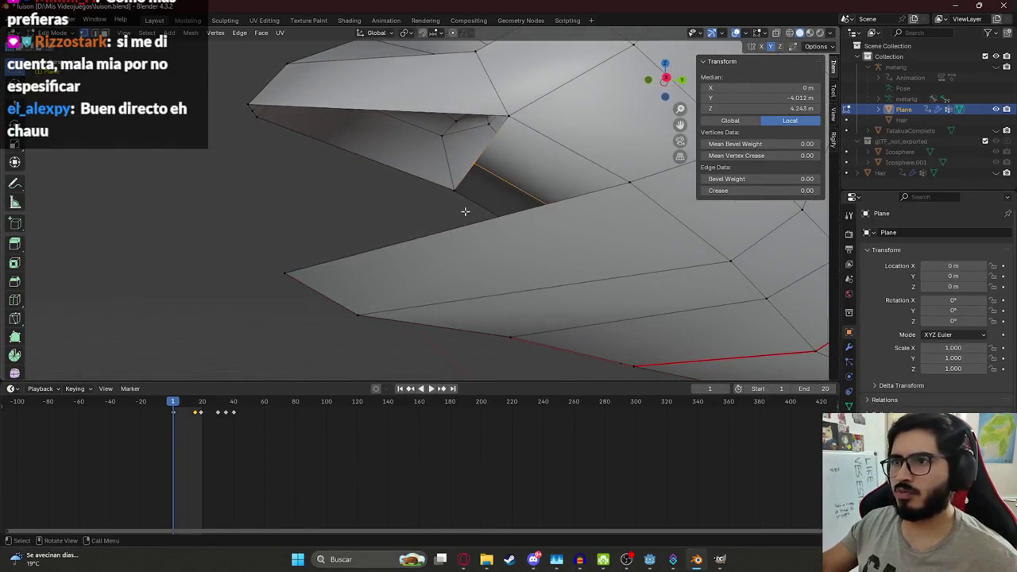
pyautogui.click(466, 205)
pyautogui.moveTo(471, 119); pyautogui.dragTo(468, 140, button='middle')
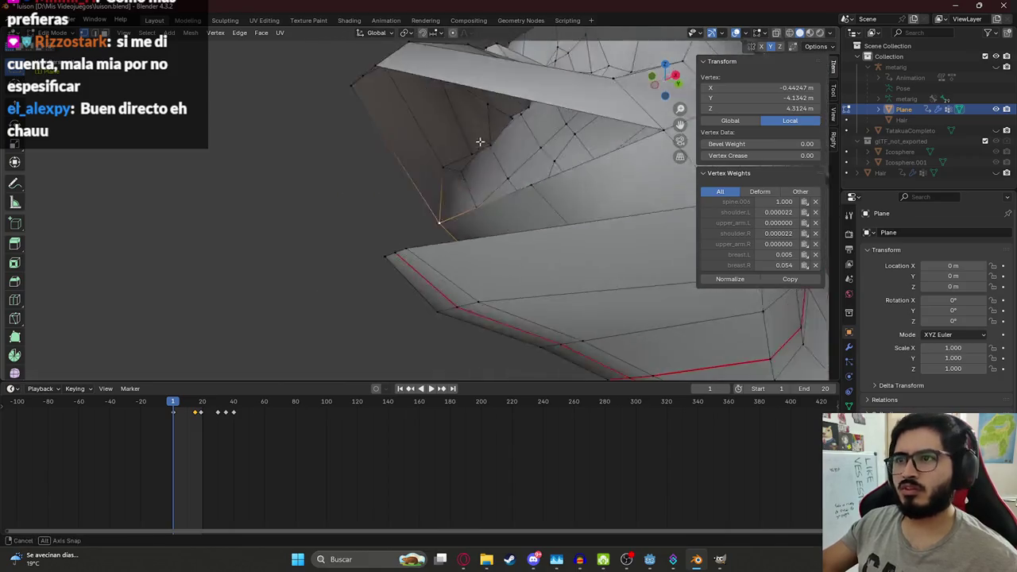
pyautogui.keyDown('shift'); pyautogui.click(406, 66); pyautogui.keyUp('shift')
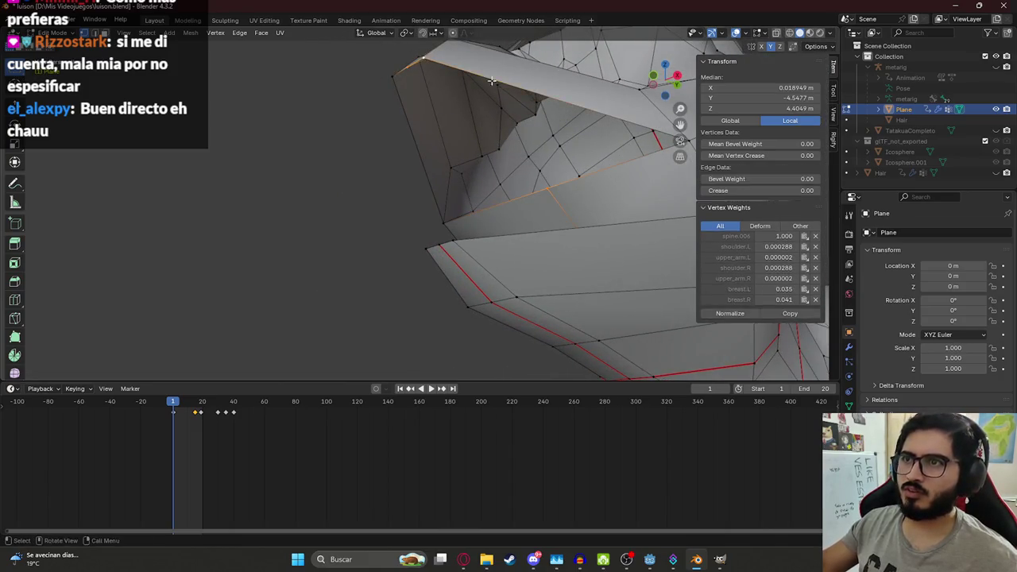
# Step: Select the lower jaw edge rows and a vertex completing a triangle face
pyautogui.moveTo(407, 66); pyautogui.dragTo(598, 153, button='middle')
pyautogui.moveTo(436, 139); pyautogui.dragTo(413, 220, button='middle')
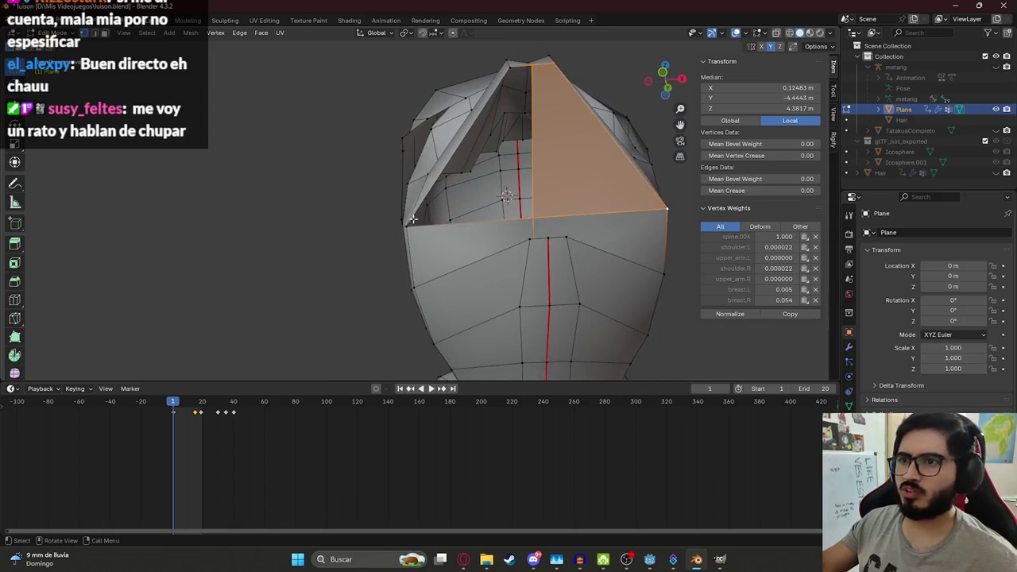
pyautogui.click(521, 221)
pyautogui.moveTo(521, 220)
pyautogui.mouseDown(button='middle')
pyautogui.moveTo(552, 116)
pyautogui.moveTo(481, 215)
pyautogui.moveTo(529, 216)
pyautogui.moveTo(528, 238)
pyautogui.mouseUp(button='middle')
pyautogui.keyDown('shift'); pyautogui.click(570, 102); pyautogui.keyUp('shift')
pyautogui.click(528, 214)
pyautogui.keyDown('shift'); pyautogui.click(528, 320); pyautogui.keyUp('shift')
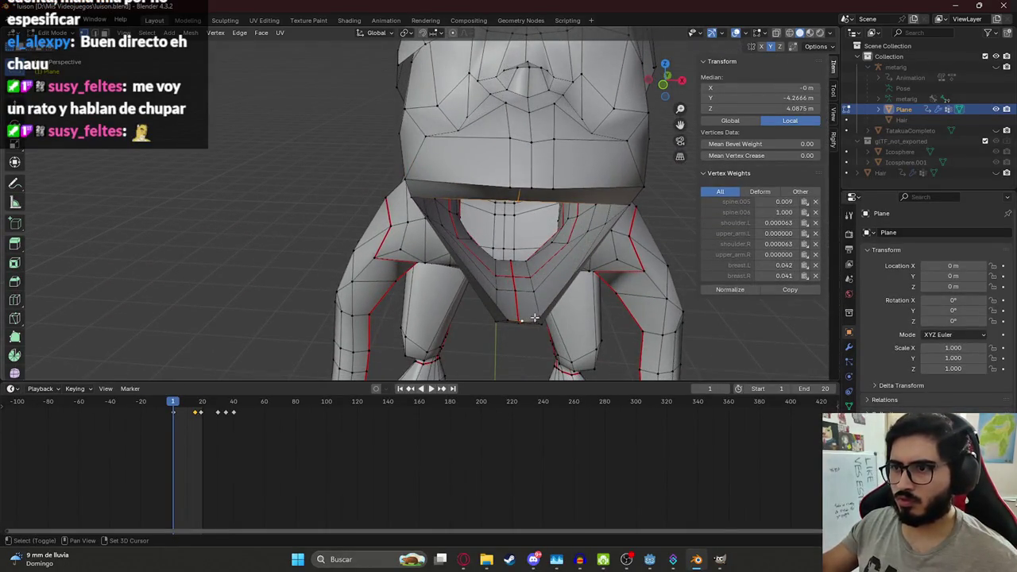
pyautogui.keyDown('shift'); pyautogui.click(624, 203); pyautogui.keyUp('shift')
pyautogui.keyDown('shift'); pyautogui.click(624, 203); pyautogui.keyUp('shift')
pyautogui.keyDown('shift'); pyautogui.click(416, 199); pyautogui.keyUp('shift')
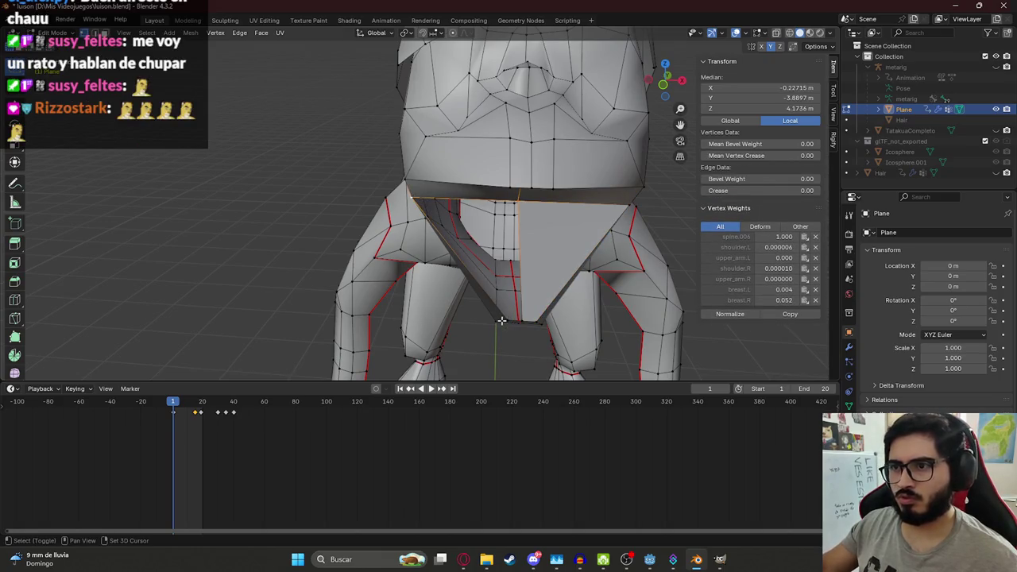
# Step: Orbit to a side view of the head and return to Object Mode
pyautogui.moveTo(522, 320)
pyautogui.mouseDown(button='middle')
pyautogui.moveTo(585, 243)
pyautogui.moveTo(467, 247)
pyautogui.moveTo(435, 228)
pyautogui.moveTo(415, 141)
pyautogui.mouseUp(button='middle')
pyautogui.press('Tab')
pyautogui.scroll(3, 388, 184)
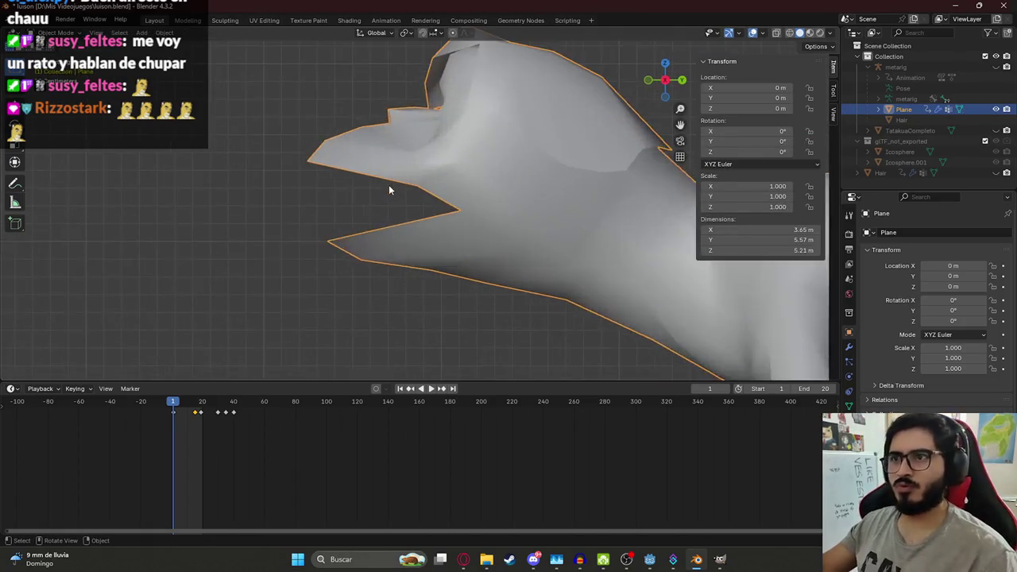
# Step: In Edit Mode, duplicate and extrude trial vertices from a mouth vertex
pyautogui.press('Tab')
pyautogui.moveTo(375, 188)
pyautogui.mouseDown(button='middle')
pyautogui.moveTo(371, 164)
pyautogui.moveTo(509, 177)
pyautogui.moveTo(552, 155)
pyautogui.mouseUp(button='middle')
pyautogui.click(450, 151)
pyautogui.hotkey('shift', 'd')
pyautogui.click(581, 157)
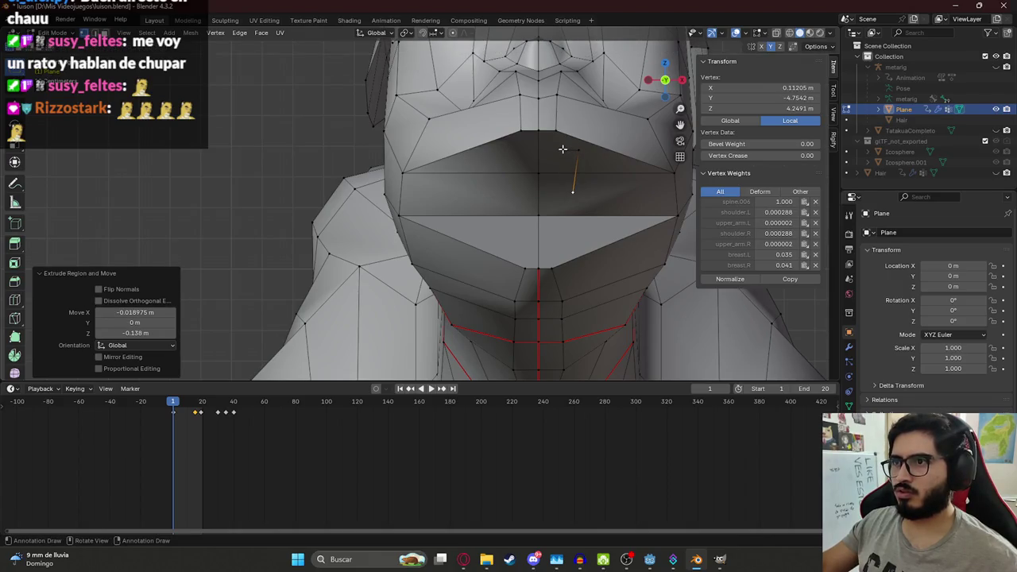
pyautogui.press('e')
pyautogui.click(576, 192)
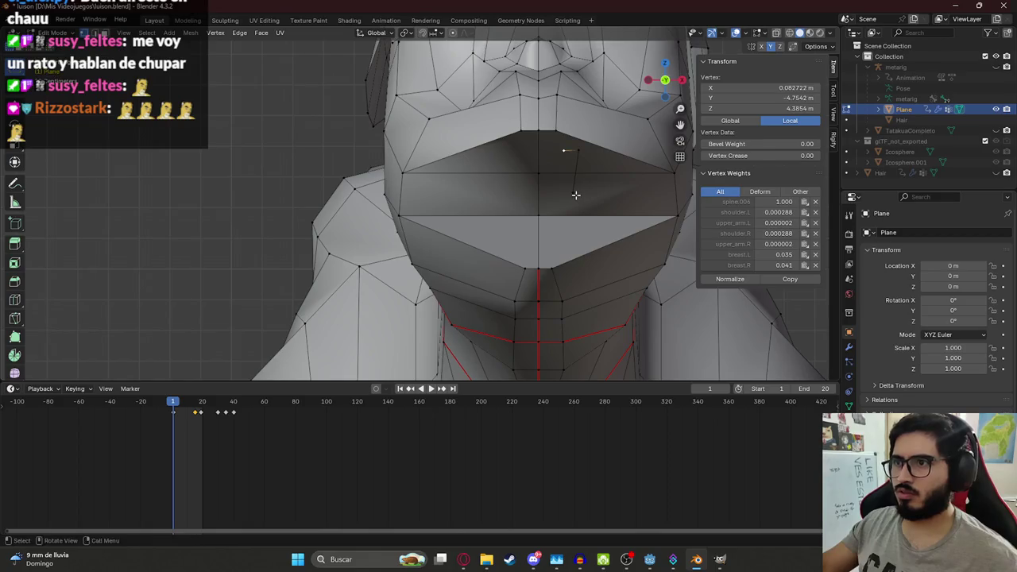
# Step: Delete the extra trial vertices and bring up the Add Mesh menu
pyautogui.keyDown('shift'); pyautogui.click(574, 151); pyautogui.keyUp('shift')
pyautogui.press('x')
pyautogui.press('Escape')
pyautogui.press('x')
pyautogui.click(548, 136)
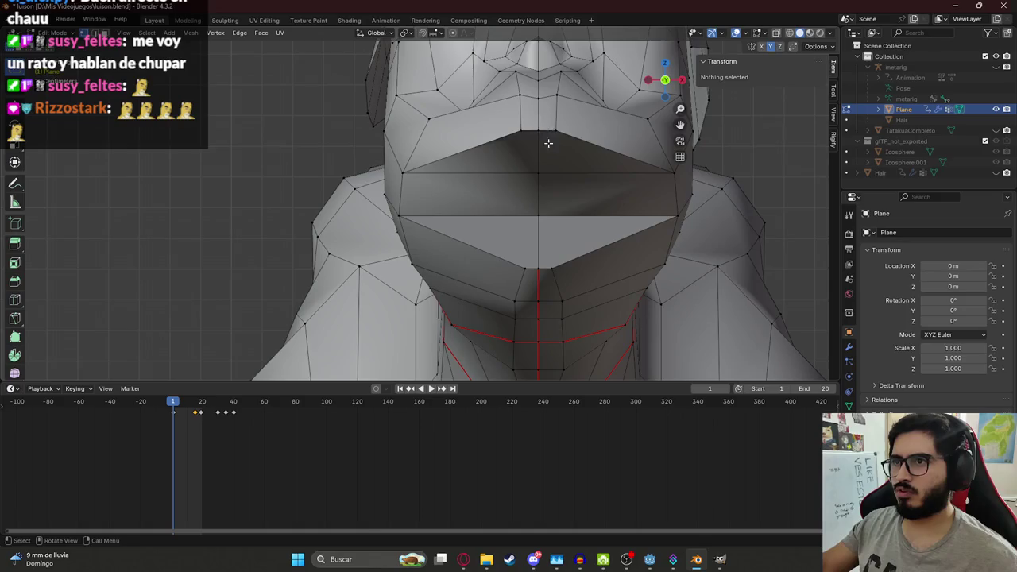
pyautogui.hotkey('shift', 'a')
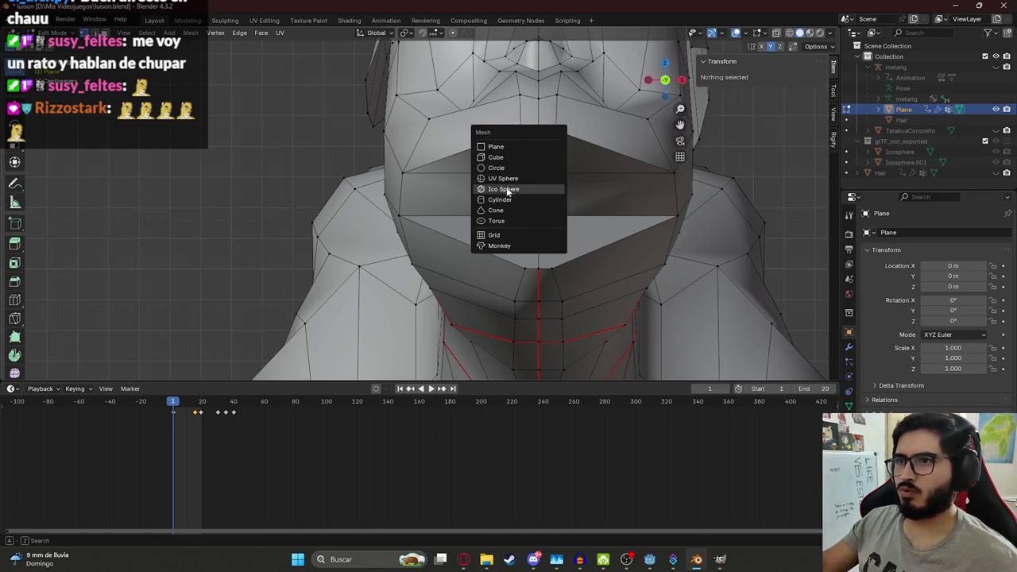
# Step: Add a cone mesh and reduce it to 3 vertices
pyautogui.click(504, 213)
pyautogui.press('Home')
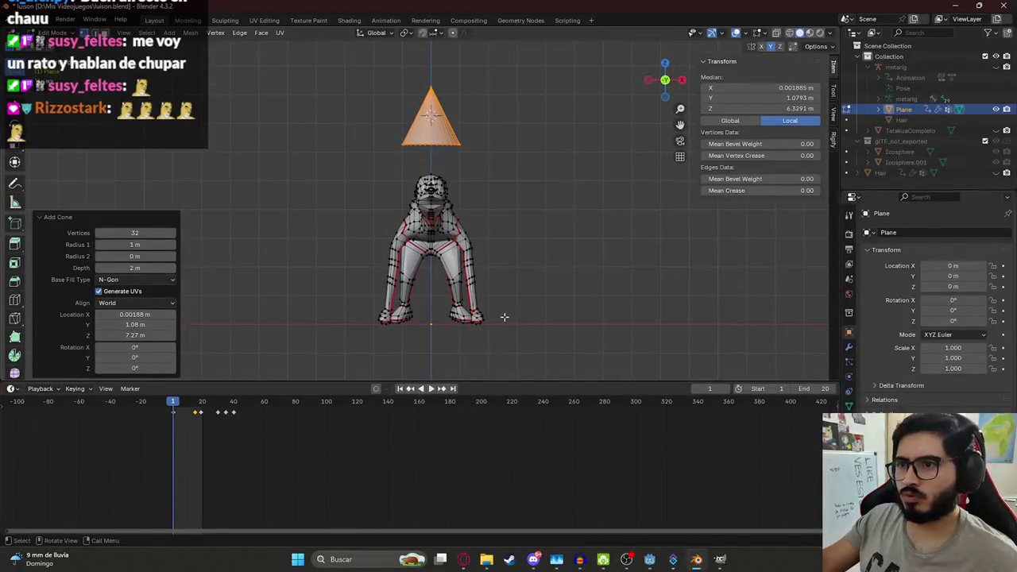
pyautogui.scroll(8, 439, 90)
pyautogui.scroll(-5, 447, 80)
pyautogui.scroll(5, 266, 204)
pyautogui.scroll(-4, 227, 221)
pyautogui.moveTo(155, 233); pyautogui.dragTo(99, 233)
# Step: In front view, shrink the whole three-sided cone to about a fifth of its size
pyautogui.moveTo(357, 210); pyautogui.dragTo(483, 196, button='middle')
pyautogui.press('Home')
pyautogui.scroll(5, 477, 214)
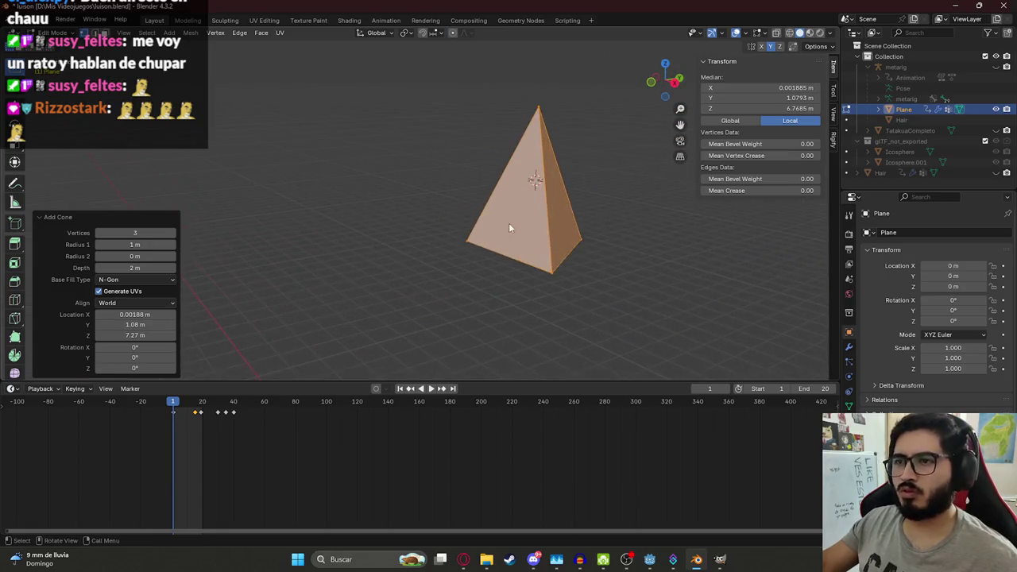
pyautogui.hotkey('alt', 'a')
pyautogui.press('a')
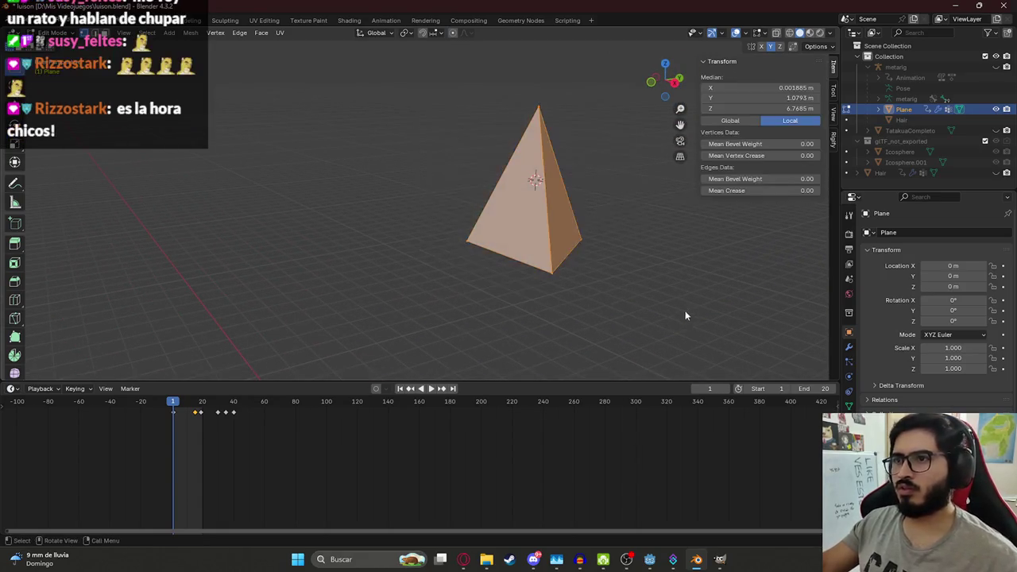
pyautogui.moveTo(630, 216)
pyautogui.mouseDown(button='middle')
pyautogui.moveTo(438, 226)
pyautogui.moveTo(448, 273)
pyautogui.mouseUp(button='middle')
pyautogui.press('KP_1')
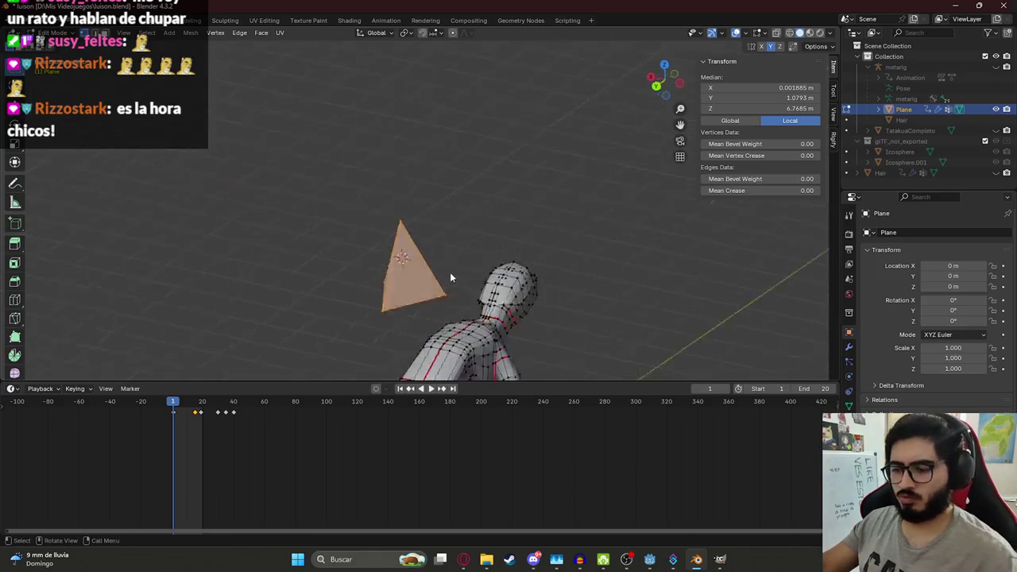
pyautogui.keyDown('shift'); pyautogui.moveTo(497, 213); pyautogui.dragTo(497, 133, button='middle'); pyautogui.keyUp('shift')
pyautogui.scroll(2, 476, 198)
pyautogui.press('s')
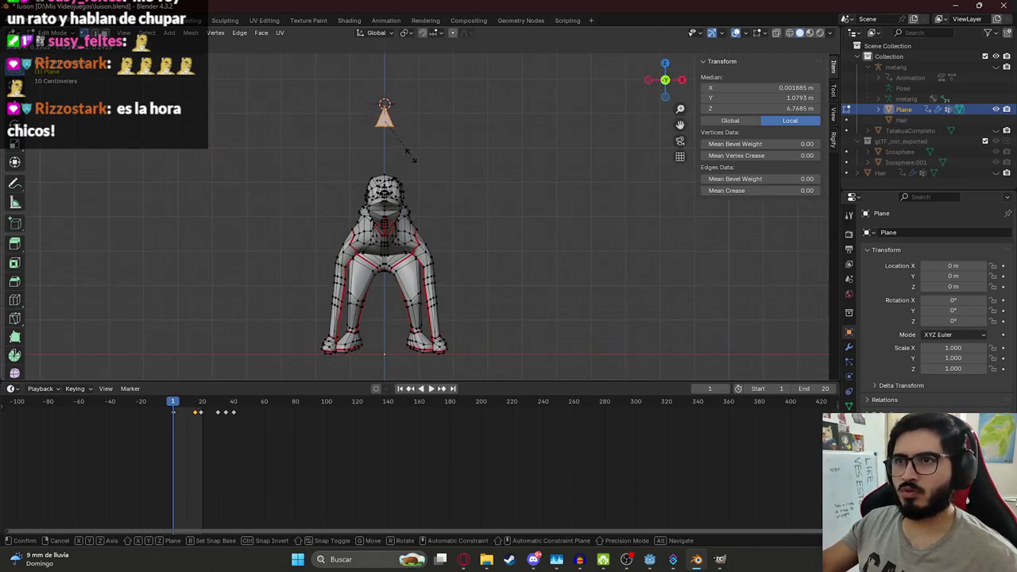
pyautogui.click(420, 167)
# Step: Stretch the cone taller along Z and narrow it along X
pyautogui.press('s')
pyautogui.press('z')
pyautogui.click(449, 219)
pyautogui.press('s')
pyautogui.press('x')
pyautogui.click(458, 210)
# Step: Rotate the cone 180° around Y so it points downward
pyautogui.press('r')
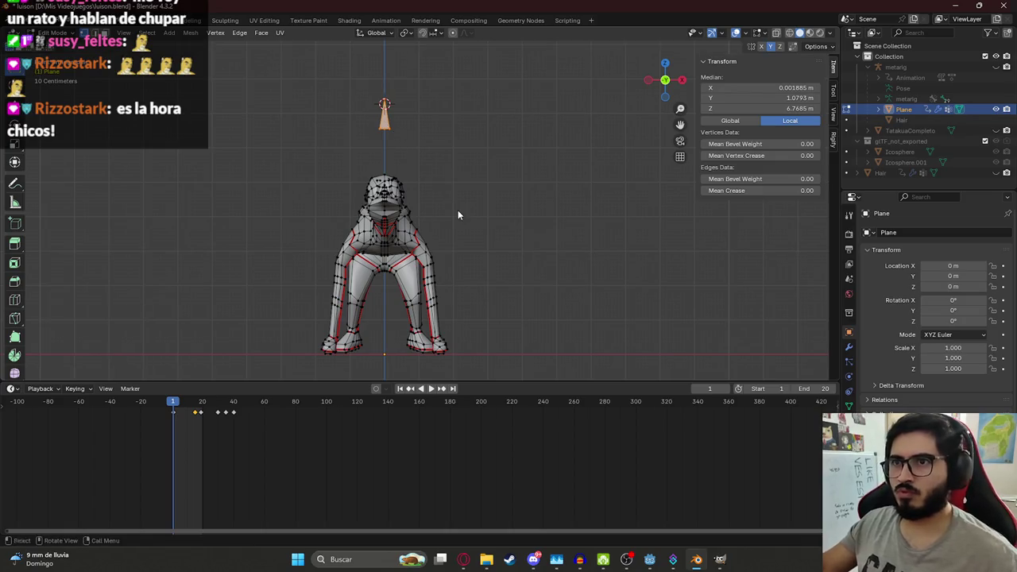
pyautogui.press('z')
pyautogui.press('x')
pyautogui.press('y')
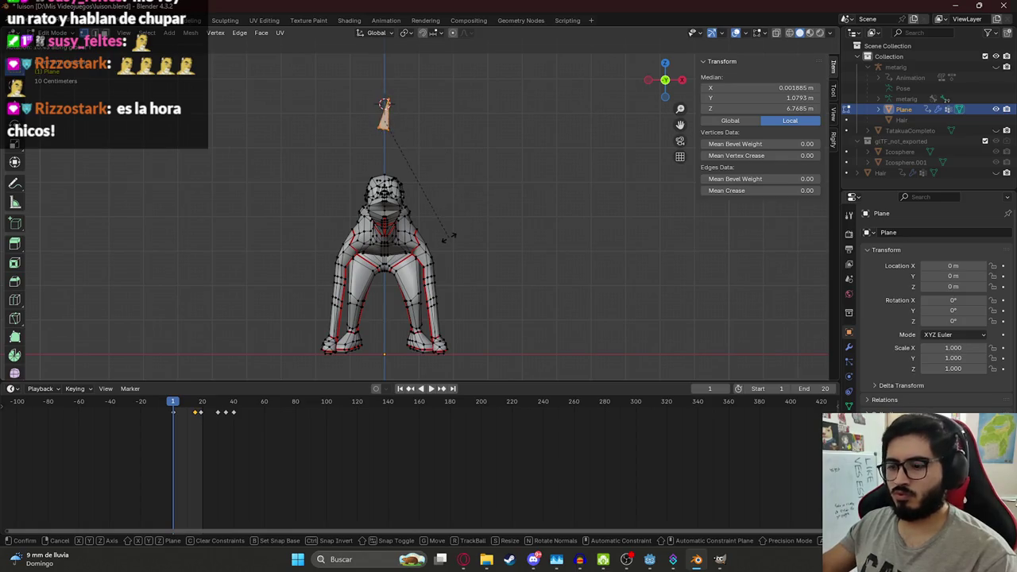
pyautogui.press('Return')
# Step: Move the flipped cone toward Luisón's head, checking it from the side view
pyautogui.press('g')
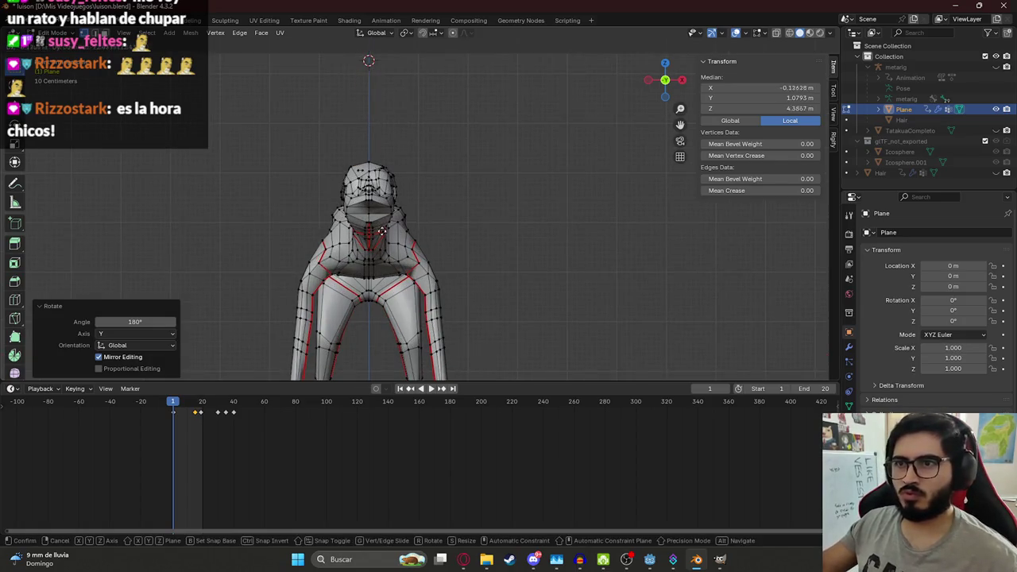
pyautogui.click(526, 233)
pyautogui.scroll(-5, 528, 232)
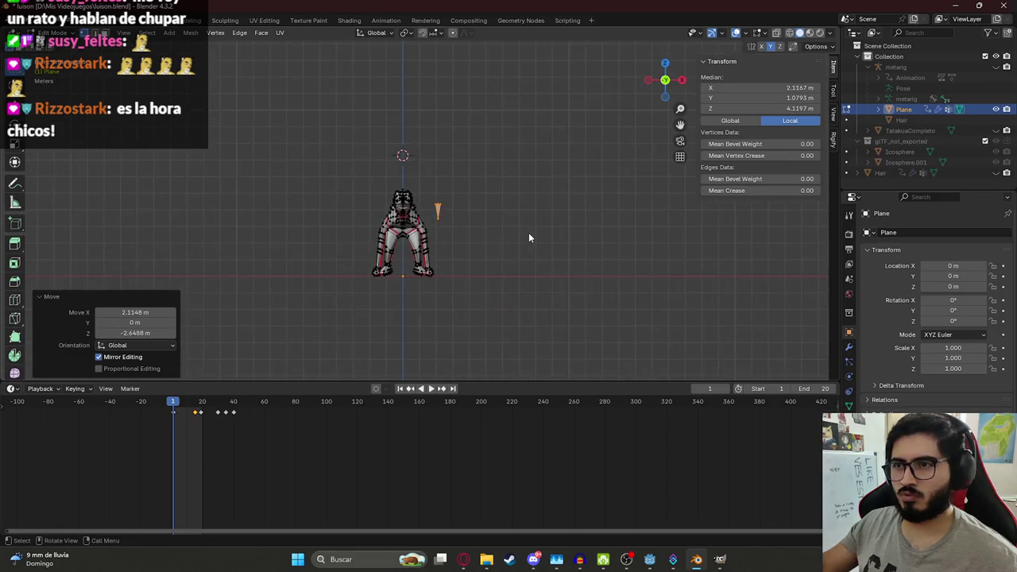
pyautogui.press('KP_3')
# Step: Place the cone in the upper jaw as the first fang
pyautogui.press('g')
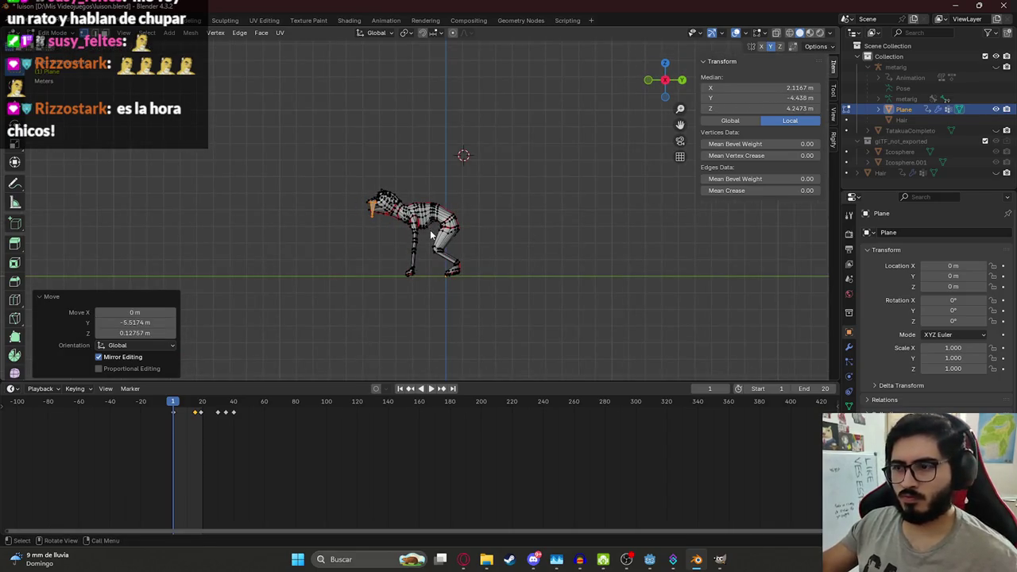
pyautogui.press('KP_1')
pyautogui.scroll(4, 425, 234)
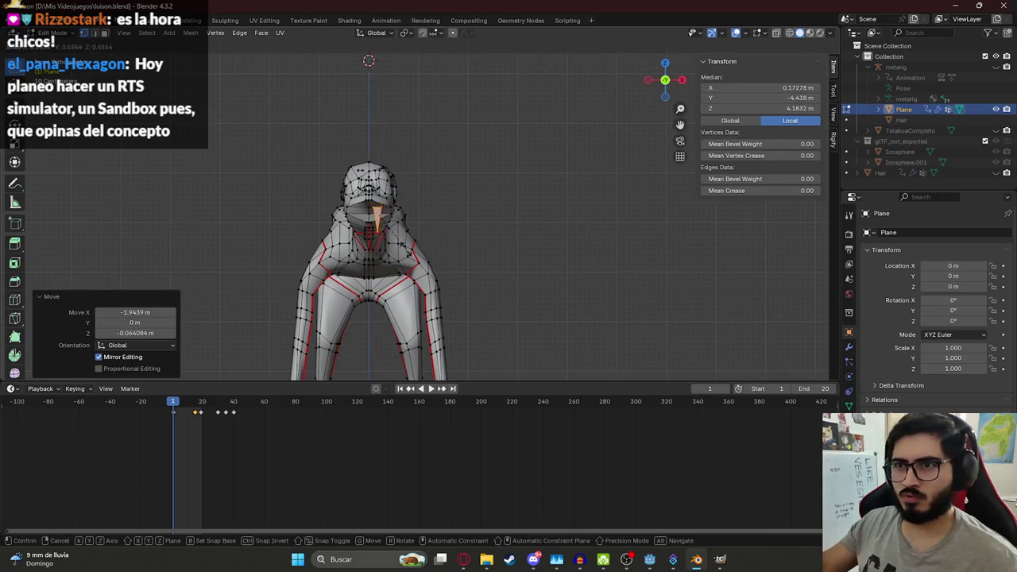
pyautogui.scroll(3, 378, 175)
pyautogui.scroll(2, 378, 175)
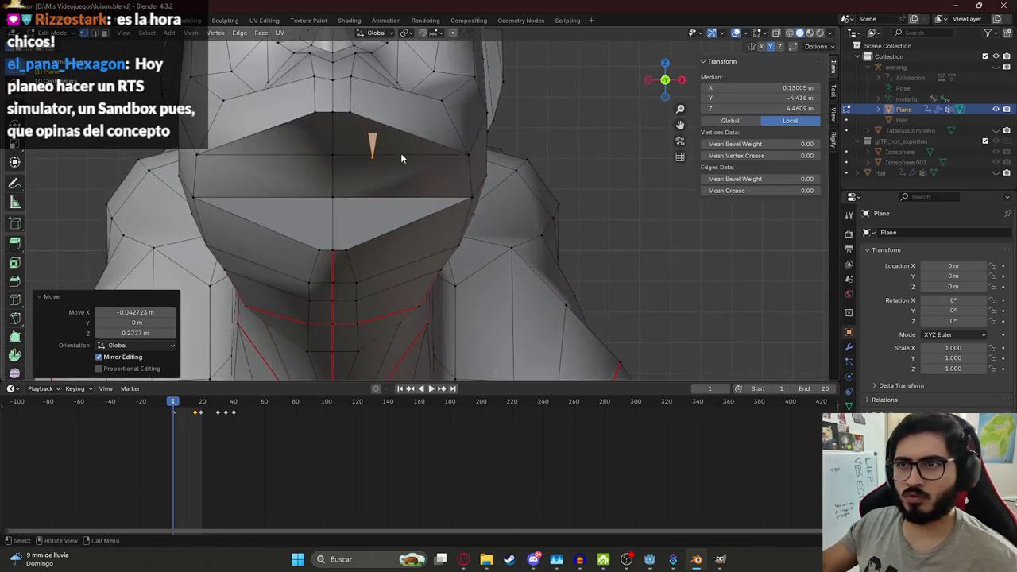
pyautogui.click(414, 192)
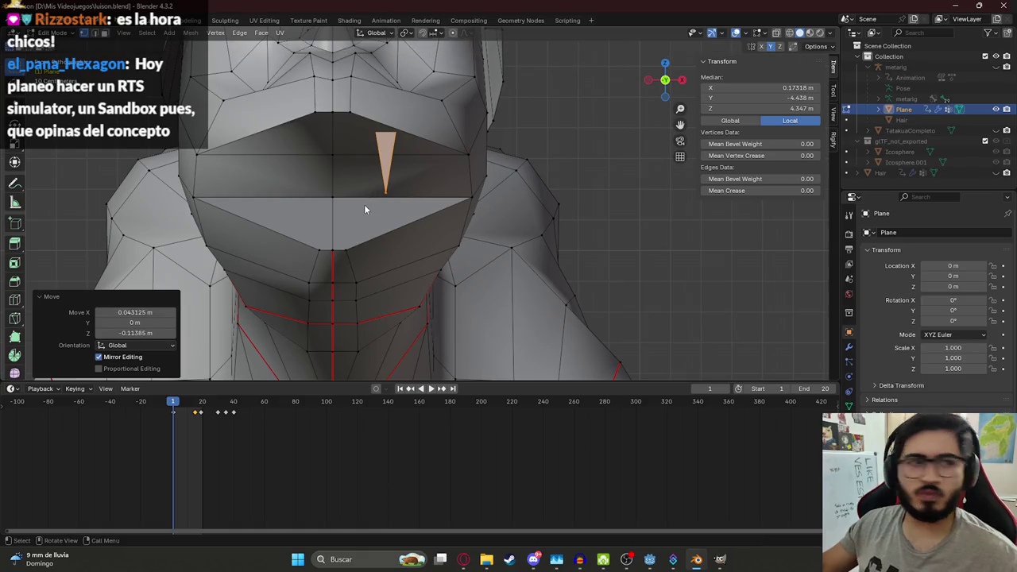
pyautogui.press('s')
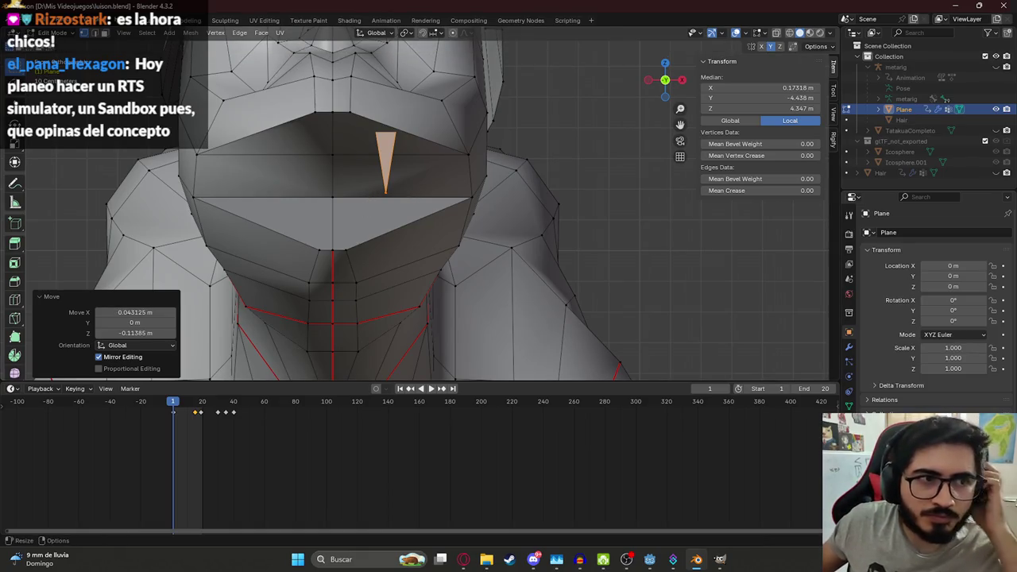
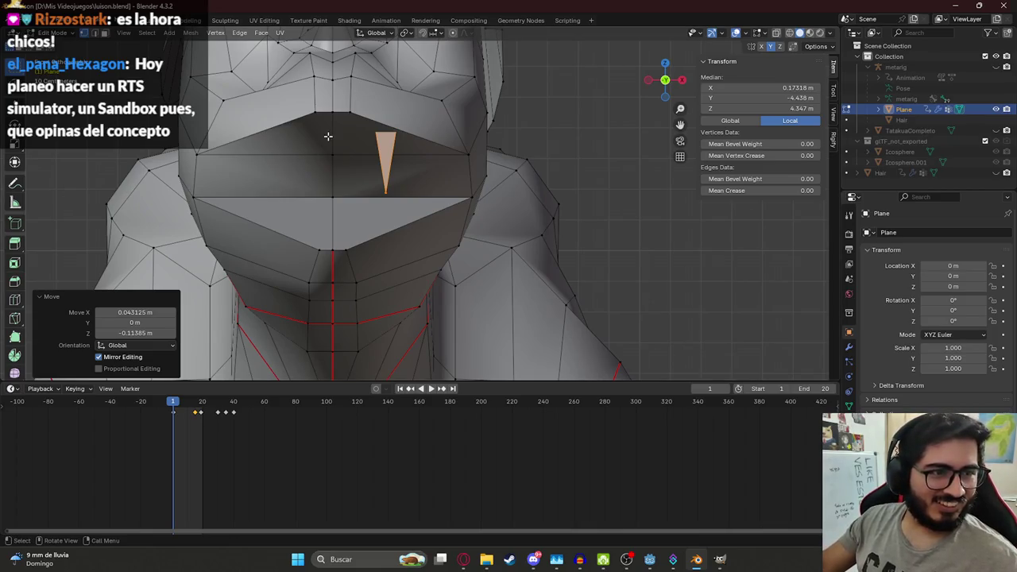
# Step: Reposition the front fang face and its tip under the snout
pyautogui.scroll(2, 382, 129)
pyautogui.press('g')
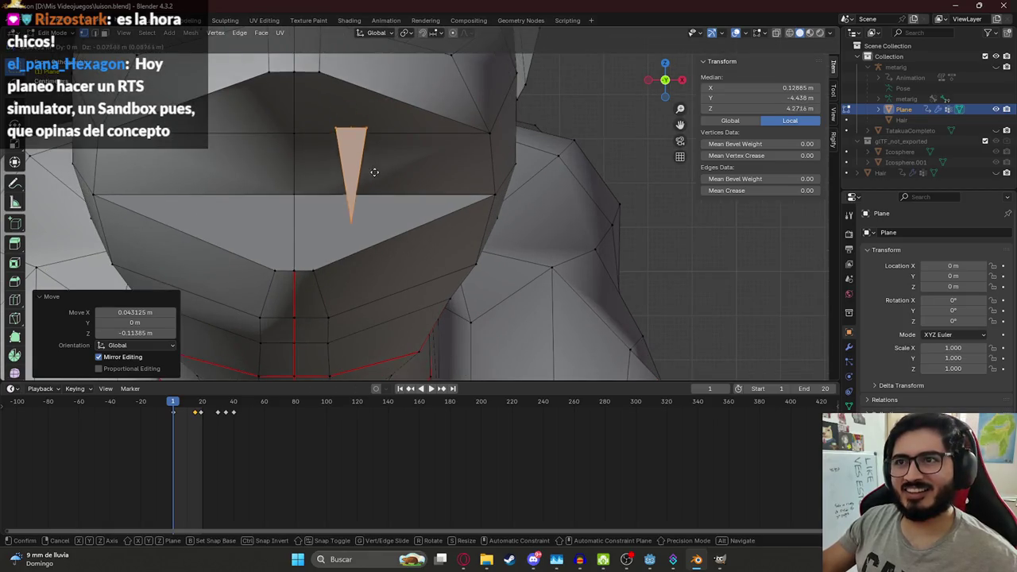
pyautogui.click(372, 141)
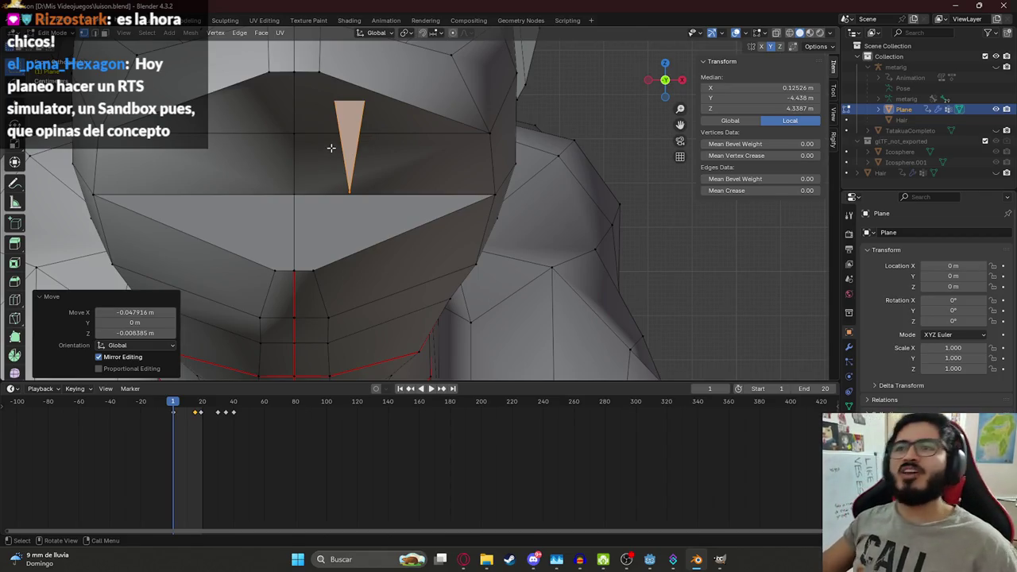
pyautogui.press('g')
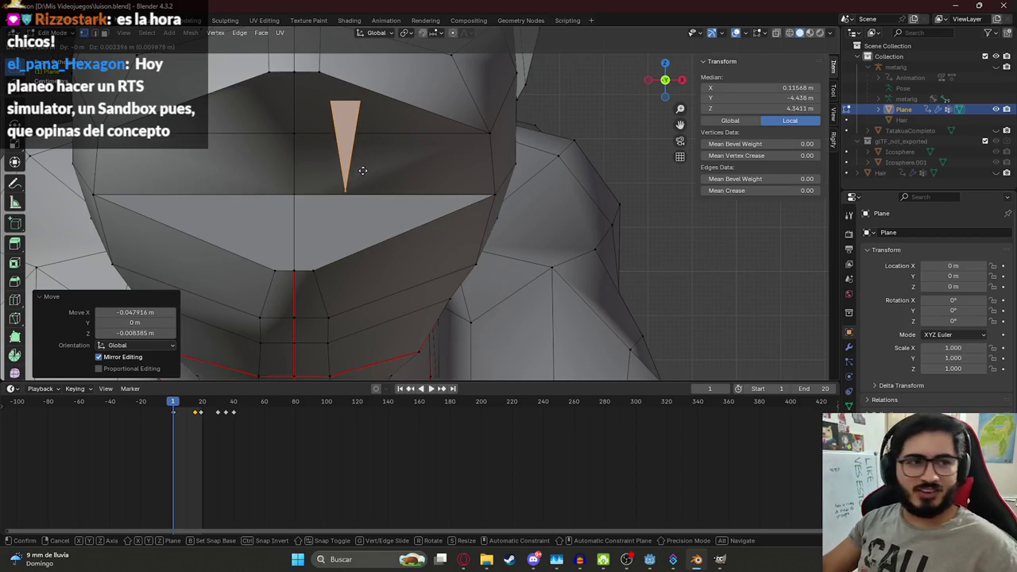
pyautogui.click(346, 143)
# Step: Duplicate the fang to the left and raise both fangs slightly along Z
pyautogui.hotkey('shift', 'd')
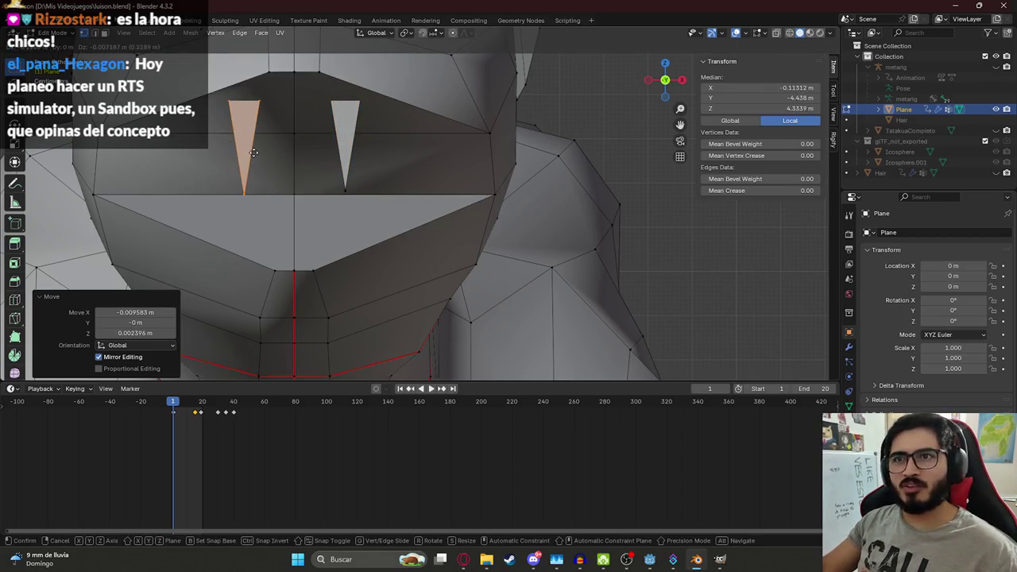
pyautogui.click(277, 154)
pyautogui.press('g')
pyautogui.press('z')
pyautogui.click(277, 152)
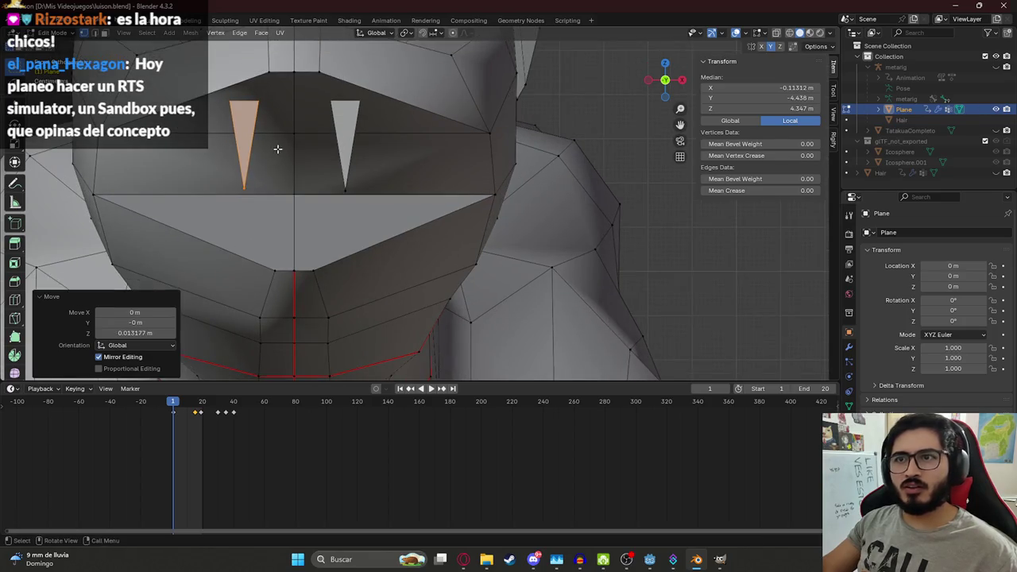
pyautogui.scroll(5, 282, 151)
pyautogui.scroll(-2, 284, 149)
pyautogui.scroll(-2, 286, 151)
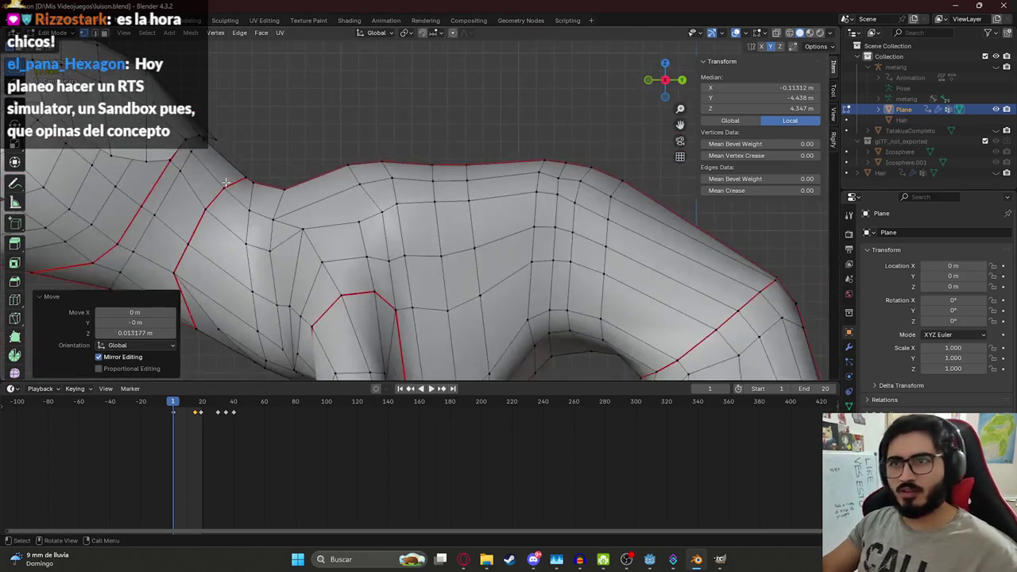
# Step: In side view with X-ray on, move the fang under the snout, checking the reference images
pyautogui.scroll(-3, 288, 152)
pyautogui.scroll(6, 294, 156)
pyautogui.keyDown('alt'); pyautogui.moveTo(294, 156); pyautogui.dragTo(314, 168, button='middle'); pyautogui.keyUp('alt')
pyautogui.hotkey('alt', 'z')
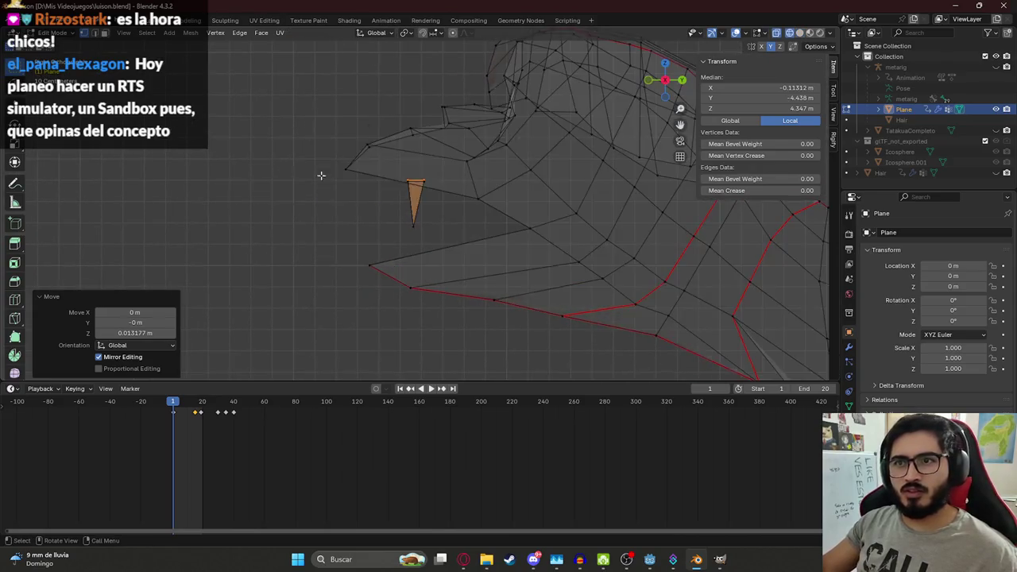
pyautogui.press('g')
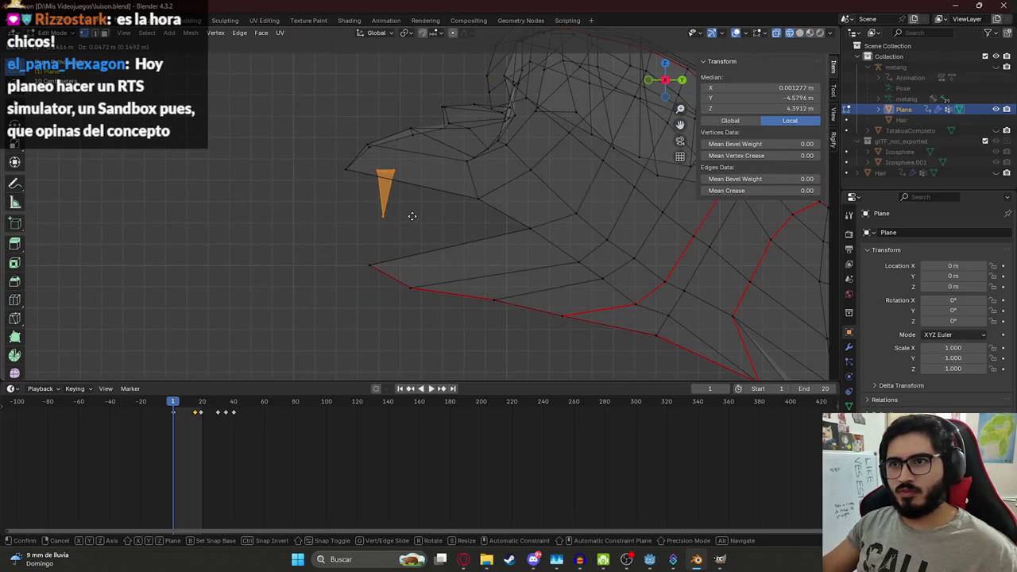
pyautogui.click(413, 216)
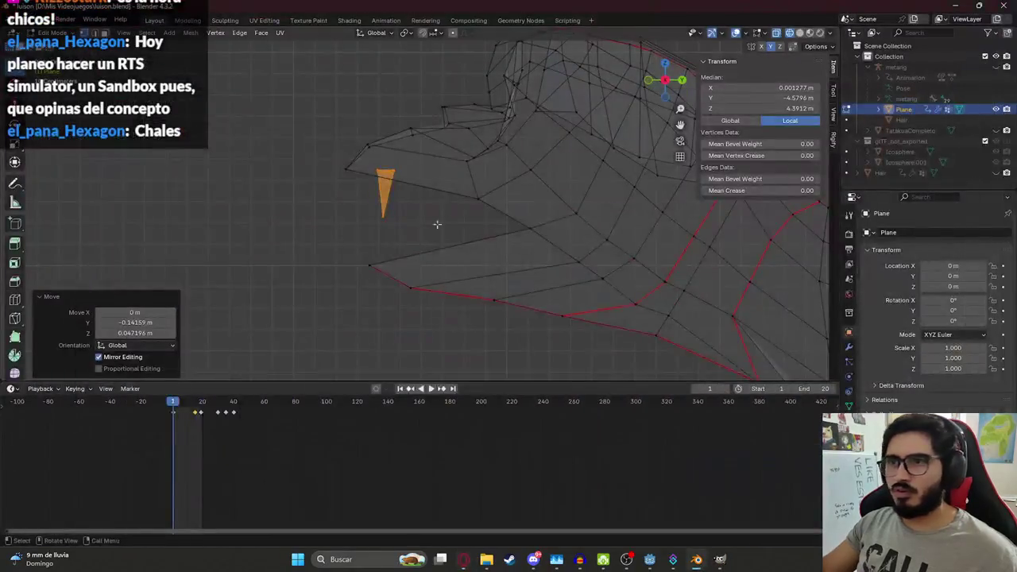
pyautogui.hotkey('alt', 'Tab')
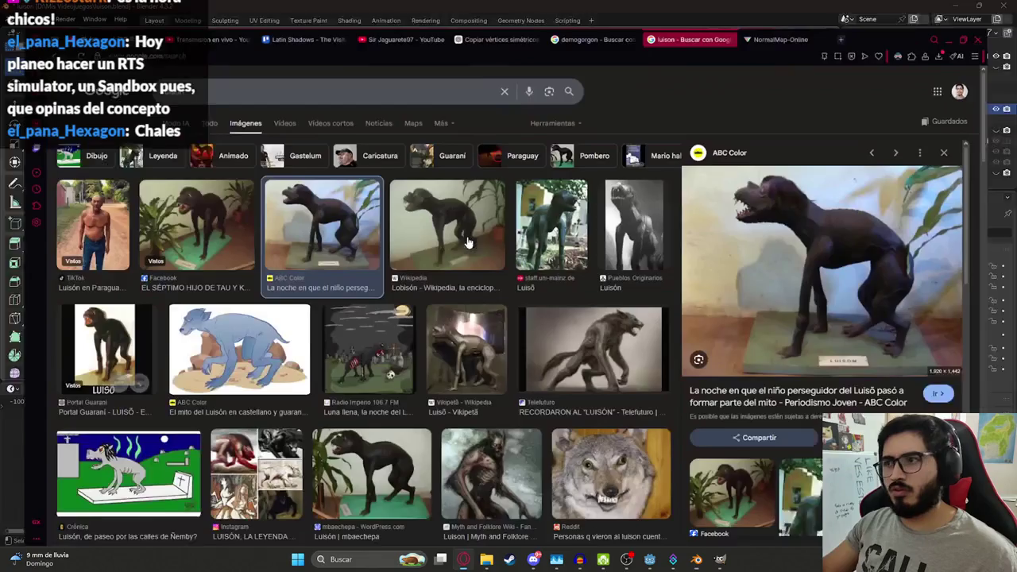
pyautogui.hotkey('alt', 'Tab')
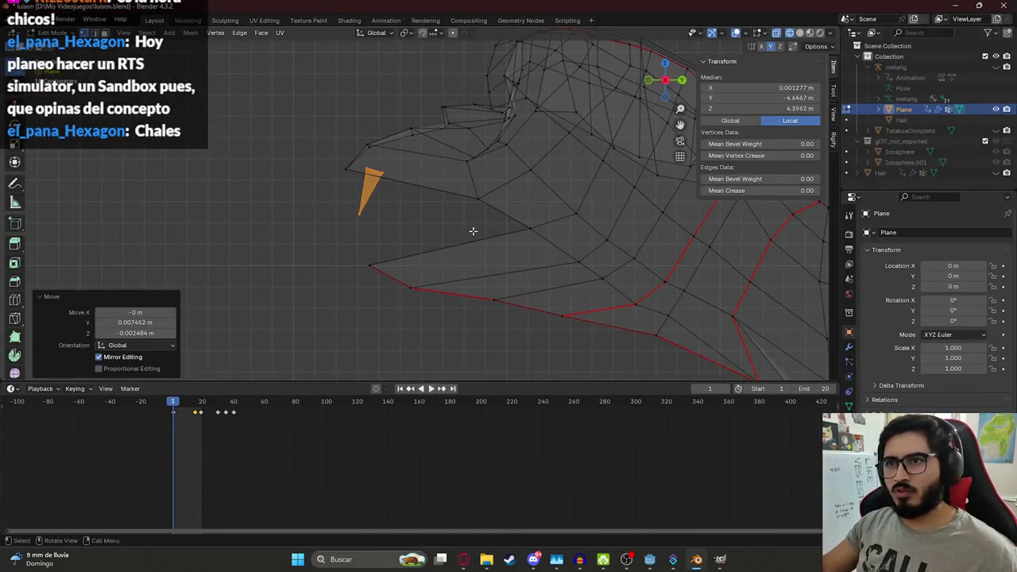
pyautogui.hotkey('alt', 'Tab')
pyautogui.hotkey('alt', 'Tab')
pyautogui.scroll(2, 417, 210)
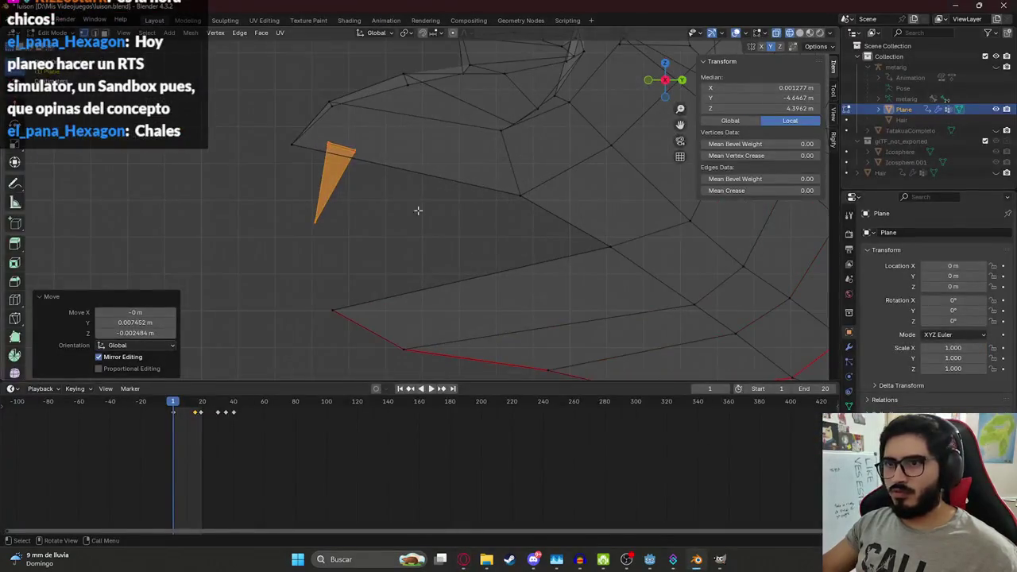
# Step: Duplicate the fang as a lower tooth, shrink it to 0.792 and drop it at the jaw front
pyautogui.hotkey('shift', 'd')
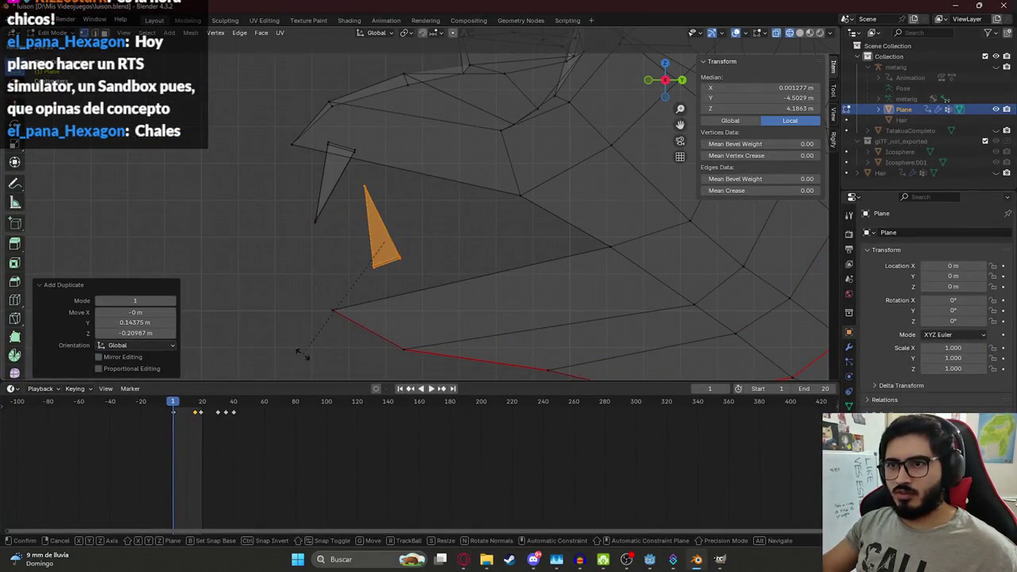
pyautogui.click(340, 343)
pyautogui.press('s')
pyautogui.click(482, 315)
pyautogui.press('g')
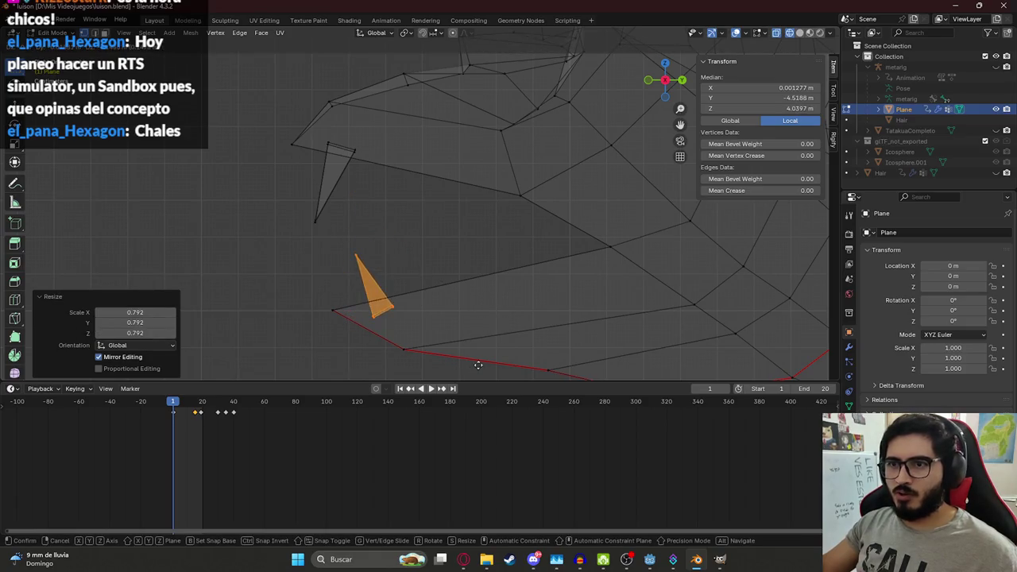
pyautogui.click(490, 315)
# Step: Refine the lower tooth's size, tilt and position on the jaw edge against the references
pyautogui.hotkey('alt', 'Tab')
pyautogui.hotkey('alt', 'Tab')
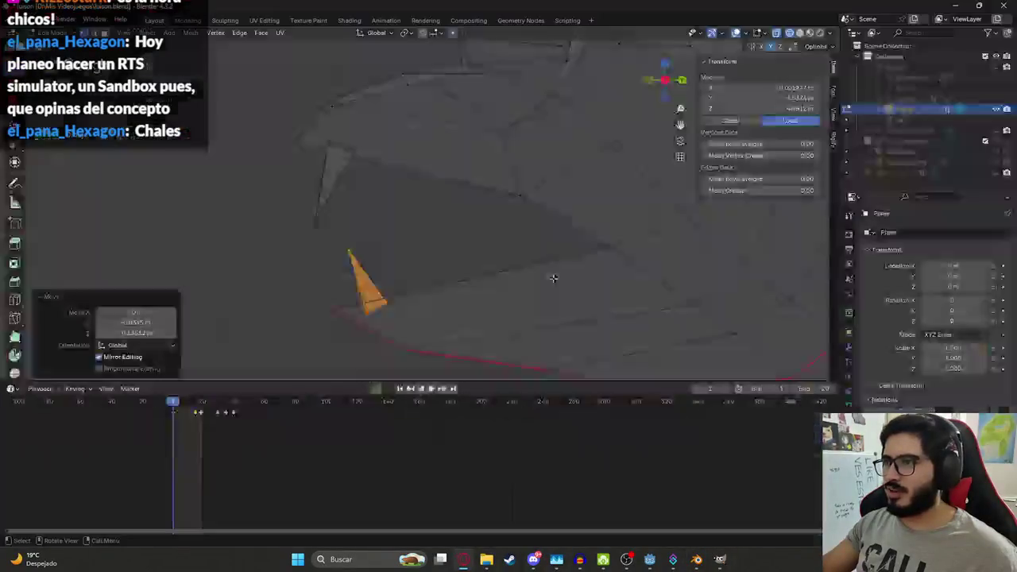
pyautogui.press('s')
pyautogui.click(549, 311)
pyautogui.hotkey('alt', 'Tab')
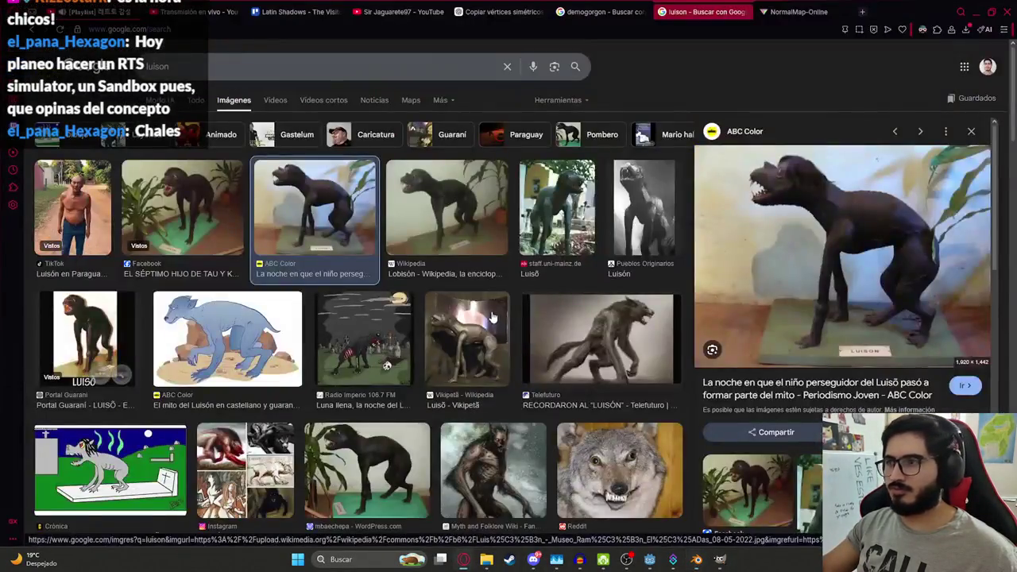
pyautogui.hotkey('alt', 'Tab')
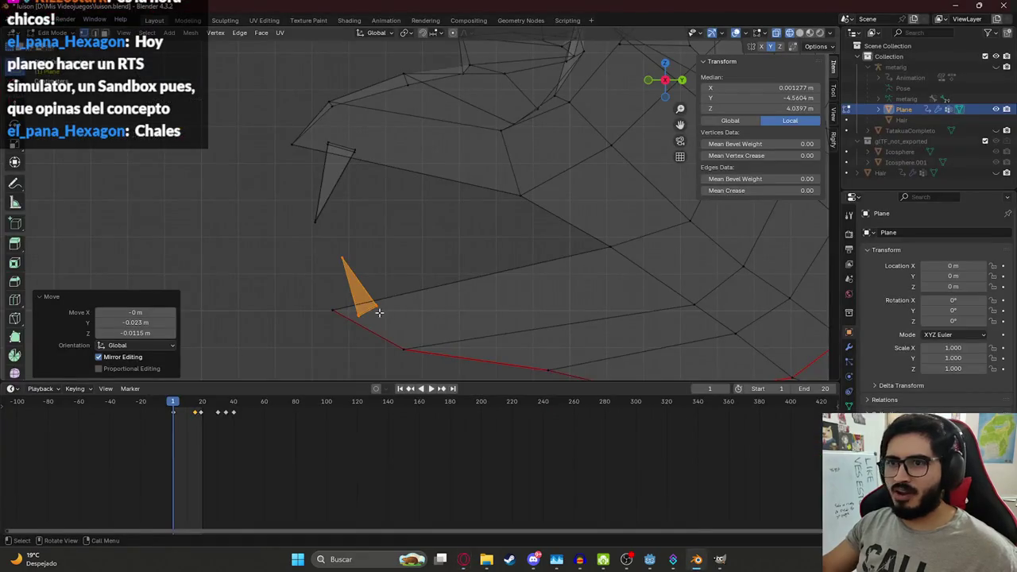
pyautogui.press('g')
pyautogui.click(424, 304)
pyautogui.press('s')
pyautogui.click(493, 313)
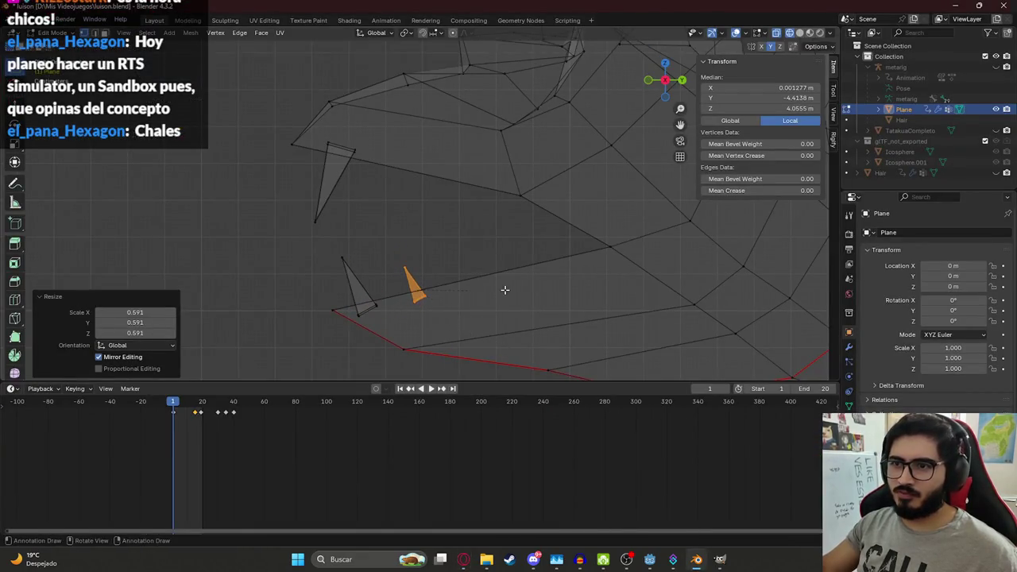
pyautogui.press('r')
pyautogui.click(505, 307)
pyautogui.press('s')
pyautogui.click(495, 302)
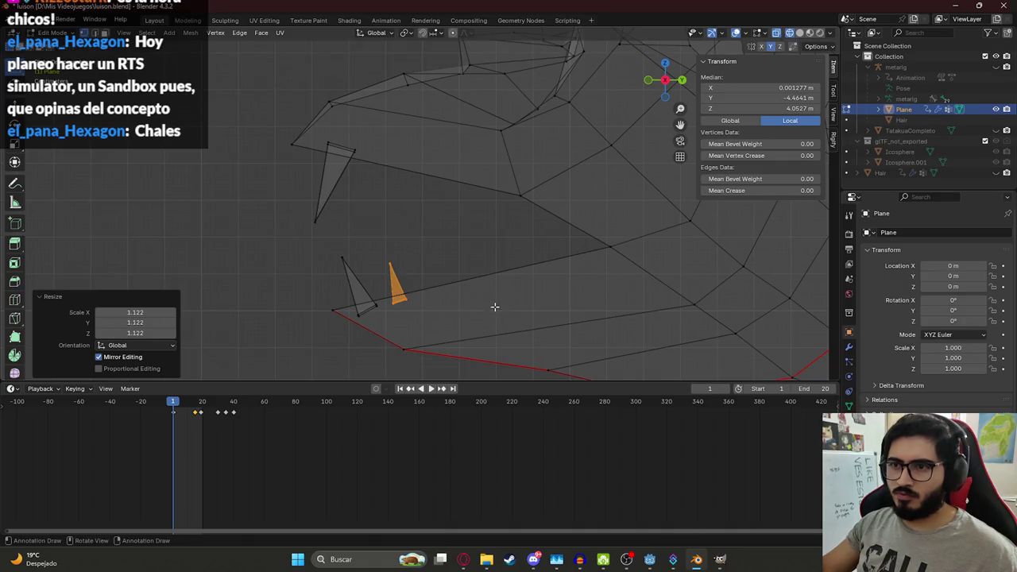
# Step: Copy the tooth repeatedly along the lower jaw to form a row of teeth
pyautogui.hotkey('shift', 'd')
pyautogui.click(484, 296)
pyautogui.hotkey('shift', 'd')
pyautogui.click(517, 291)
pyautogui.hotkey('shift', 'd')
pyautogui.click(556, 282)
pyautogui.hotkey('shift', 'd')
pyautogui.click(594, 280)
pyautogui.hotkey('shift', 'd')
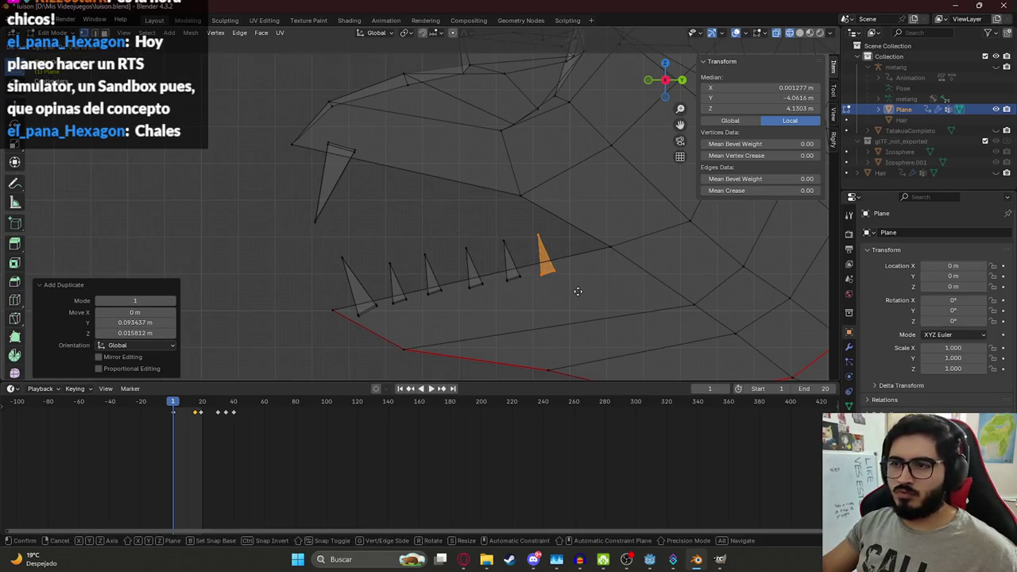
# Step: Flip a tooth copy with R 180, set it under the upper jaw, and duplicate it along the row
pyautogui.write('r180')
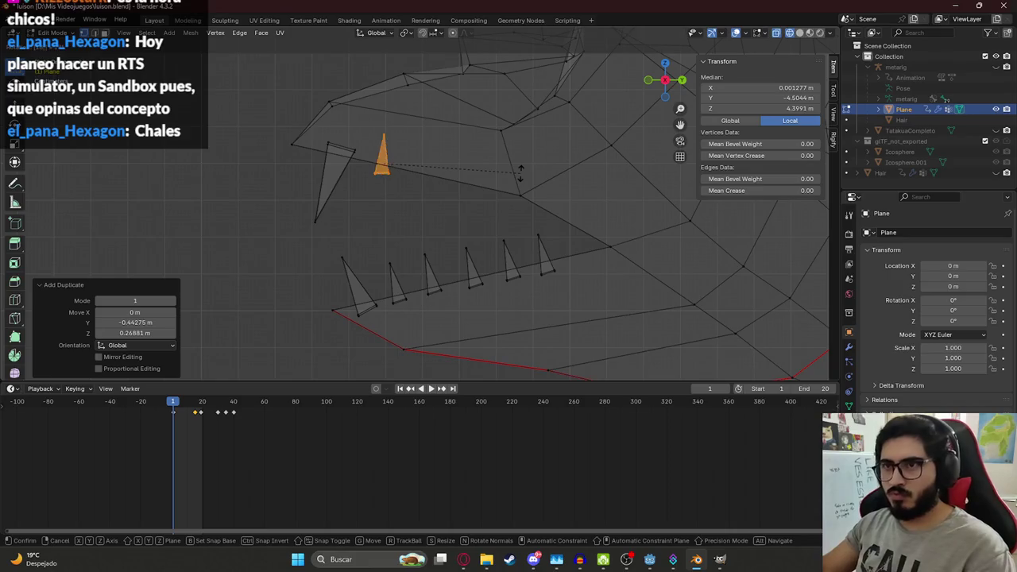
pyautogui.press('Return')
pyautogui.press('r')
pyautogui.click(475, 209)
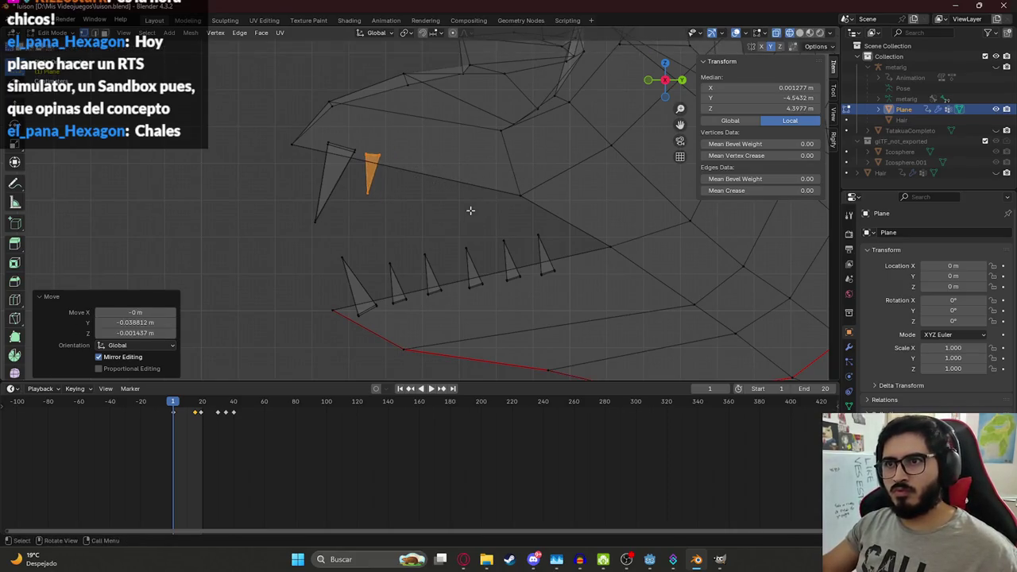
pyautogui.press('g')
pyautogui.click(491, 215)
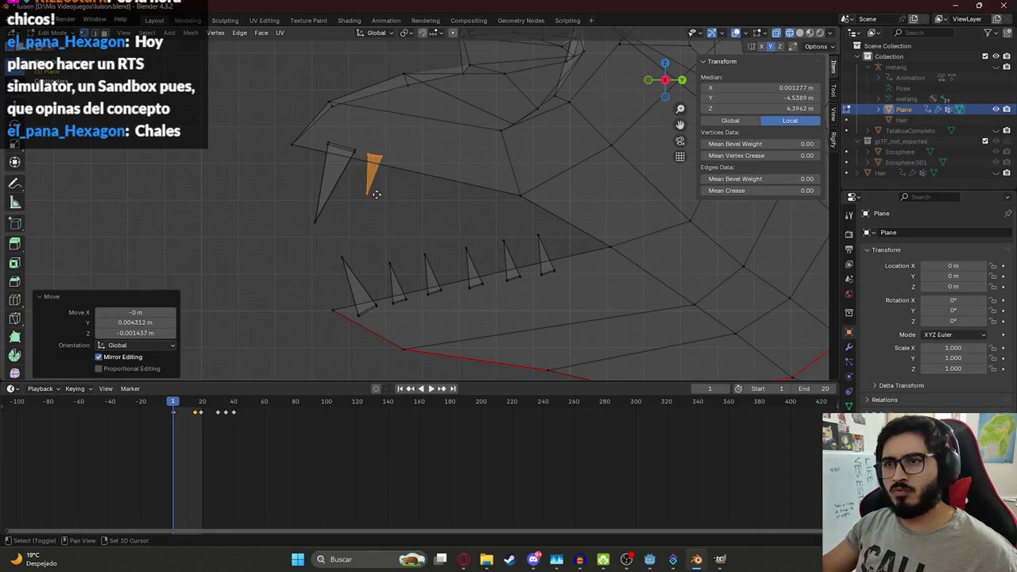
pyautogui.hotkey('shift', 'd')
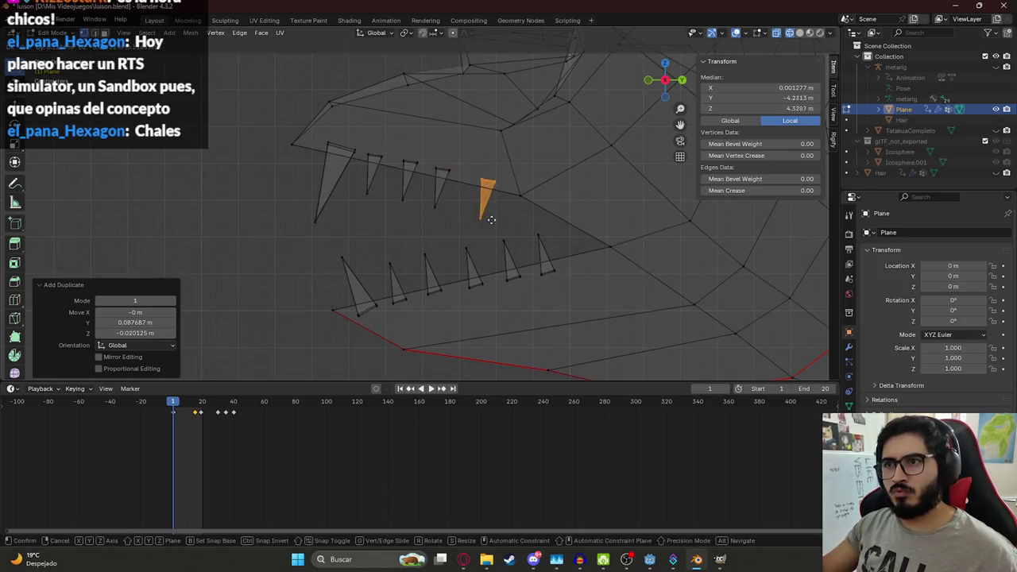
pyautogui.click(513, 221)
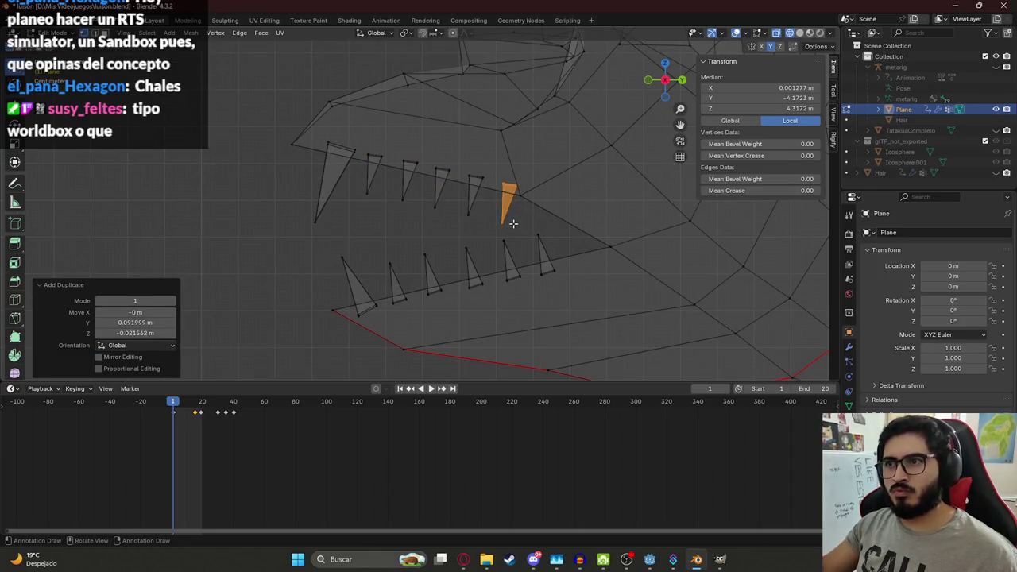
pyautogui.moveTo(507, 250); pyautogui.dragTo(500, 244, button='middle')
pyautogui.press('Tab')
# Step: Preview the toothed head in Material Preview, then return to Solid shading and Edit Mode
pyautogui.press('z')
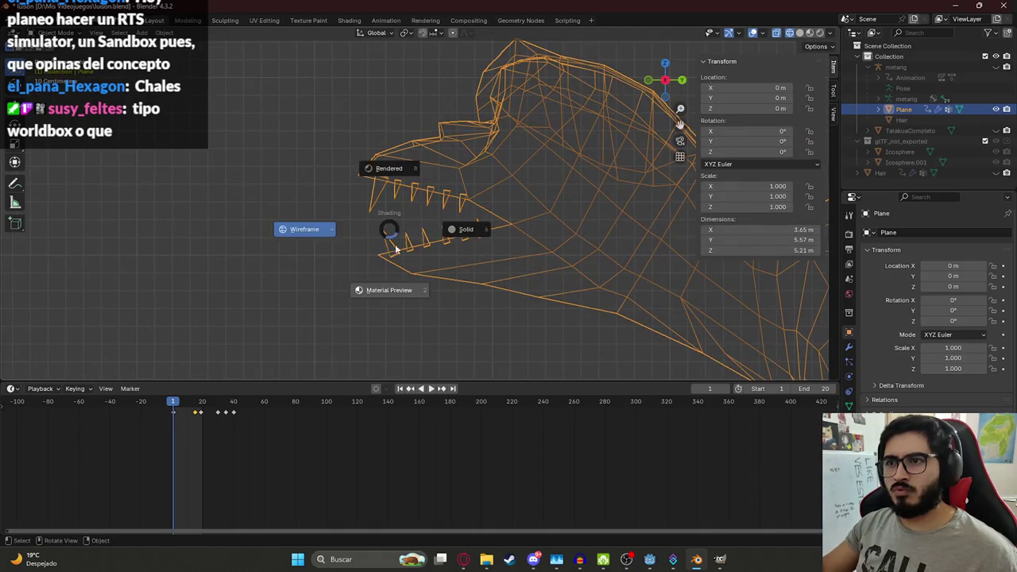
pyautogui.click(427, 299)
pyautogui.moveTo(427, 300)
pyautogui.mouseDown(button='middle')
pyautogui.moveTo(516, 238)
pyautogui.moveTo(639, 238)
pyautogui.moveTo(327, 205)
pyautogui.moveTo(354, 227)
pyautogui.moveTo(381, 229)
pyautogui.moveTo(386, 199)
pyautogui.moveTo(378, 223)
pyautogui.moveTo(535, 216)
pyautogui.moveTo(419, 190)
pyautogui.moveTo(251, 236)
pyautogui.mouseUp(button='middle')
pyautogui.hotkey('alt', 'Tab')
pyautogui.hotkey('alt', 'Tab')
pyautogui.press('z')
pyautogui.click(533, 193)
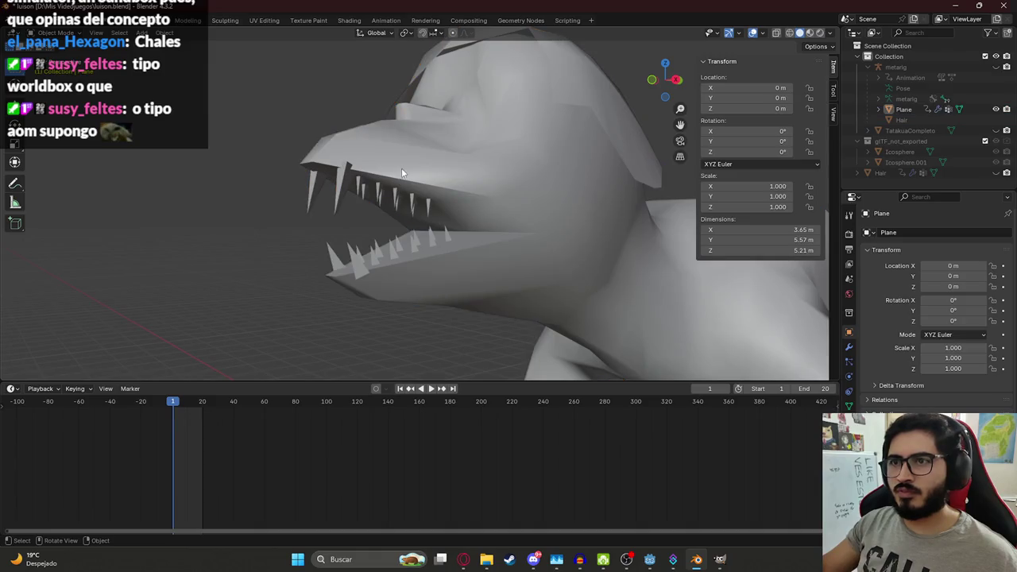
pyautogui.press('Tab')
pyautogui.scroll(6, 341, 171)
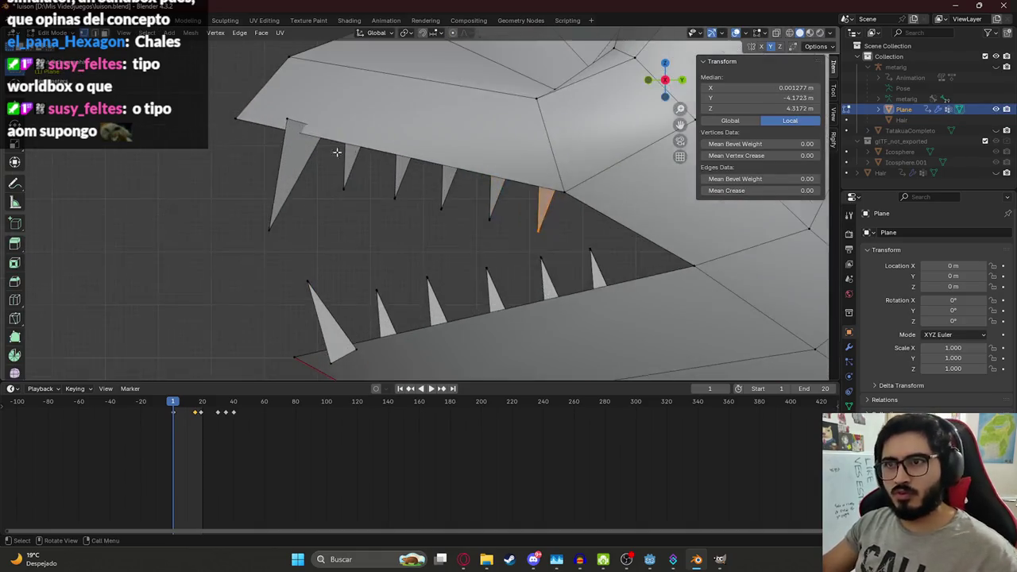
# Step: In wireframe, select the front upper fang and move it into a new position
pyautogui.click(288, 120)
pyautogui.press('z')
pyautogui.click(278, 106)
pyautogui.moveTo(278, 106)
pyautogui.mouseDown()
pyautogui.moveTo(340, 151)
pyautogui.moveTo(341, 141)
pyautogui.mouseUp()
pyautogui.moveTo(268, 100); pyautogui.dragTo(337, 253)
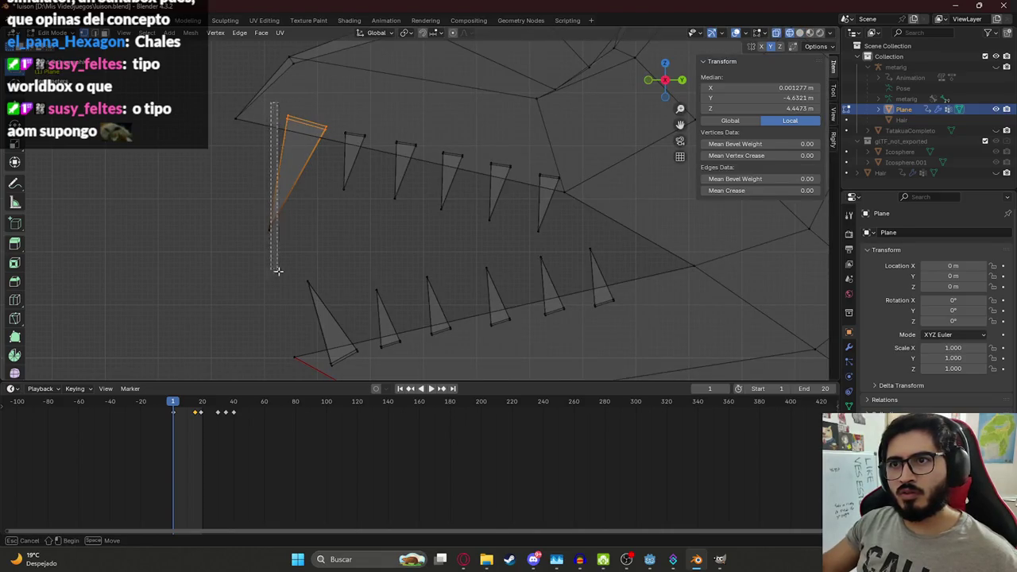
pyautogui.press('g')
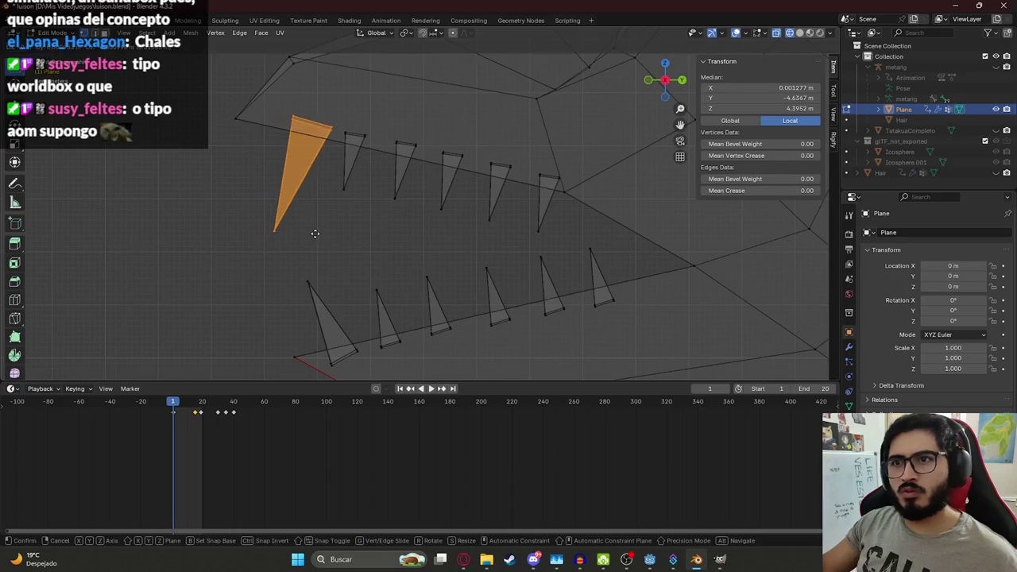
pyautogui.click(317, 233)
pyautogui.hotkey('shift', 'z')
pyautogui.moveTo(313, 204)
pyautogui.mouseDown(button='middle')
pyautogui.moveTo(441, 209)
pyautogui.moveTo(453, 219)
pyautogui.mouseUp(button='middle')
# Step: Narrow the fang pair to 0.710 along X and orbit around the head to check it
pyautogui.press('s')
pyautogui.press('x')
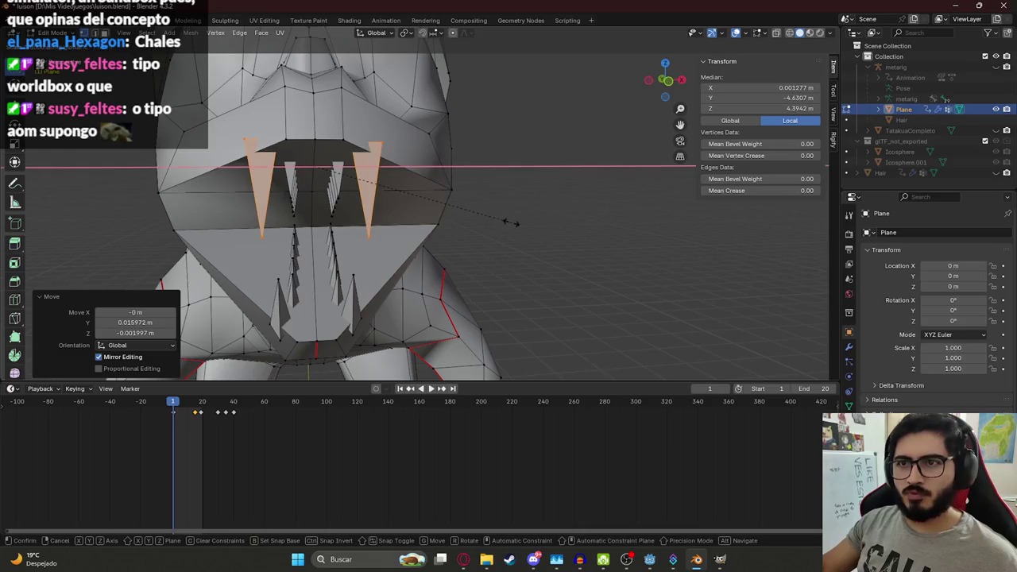
pyautogui.click(449, 220)
pyautogui.moveTo(449, 221)
pyautogui.mouseDown(button='middle')
pyautogui.moveTo(424, 155)
pyautogui.moveTo(440, 133)
pyautogui.mouseUp(button='middle')
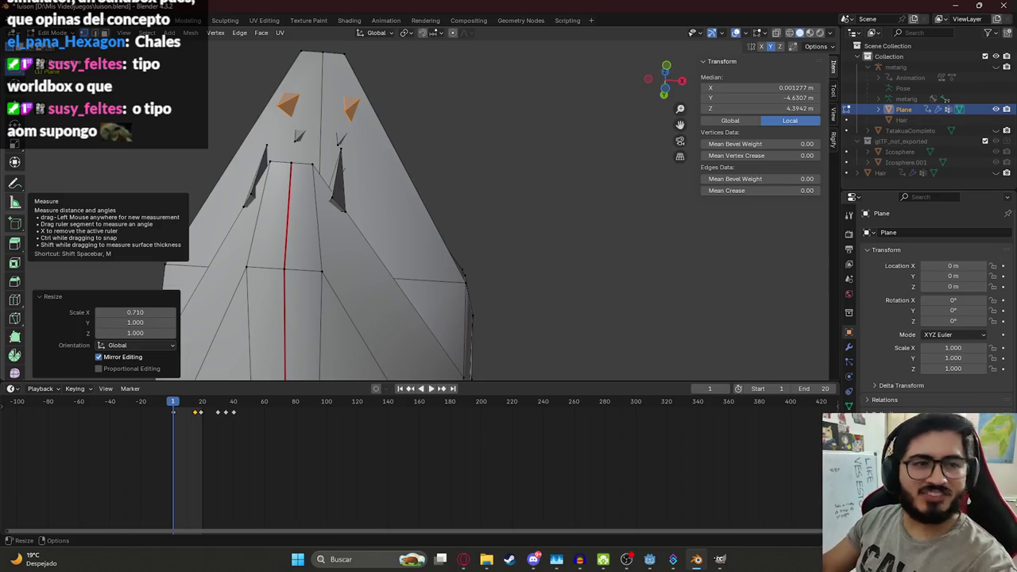
pyautogui.scroll(-3, 394, 149)
pyautogui.moveTo(394, 149)
pyautogui.mouseDown(button='middle')
pyautogui.moveTo(356, 63)
pyautogui.moveTo(272, 87)
pyautogui.moveTo(238, 132)
pyautogui.mouseUp(button='middle')
pyautogui.scroll(4, 357, 63)
pyautogui.press('Tab')
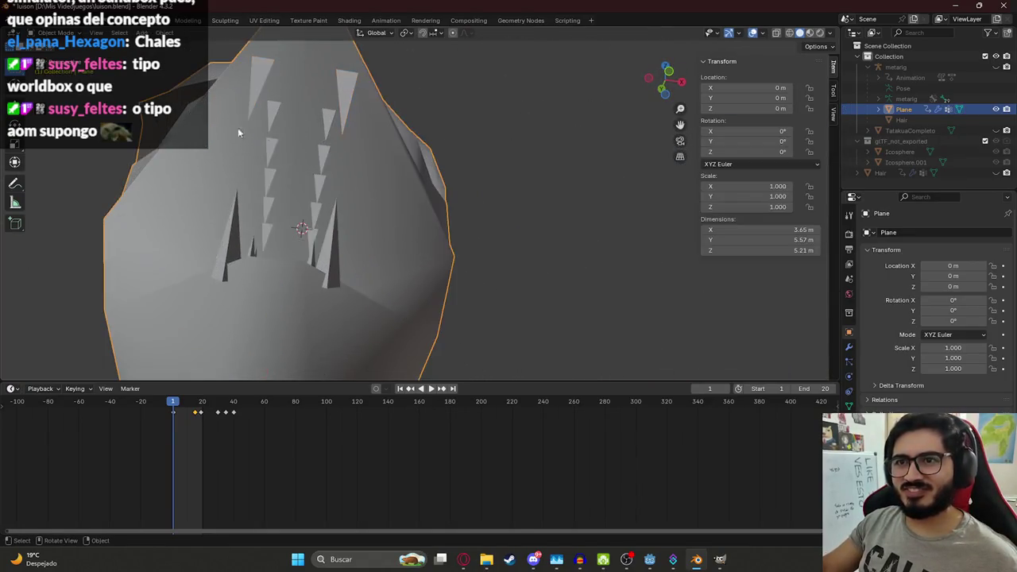
pyautogui.press('Tab')
pyautogui.hotkey('alt', 'z')
pyautogui.moveTo(247, 133)
pyautogui.mouseDown(button='middle')
pyautogui.moveTo(336, 173)
pyautogui.moveTo(104, 161)
pyautogui.moveTo(239, 162)
pyautogui.moveTo(185, 213)
pyautogui.mouseUp(button='middle')
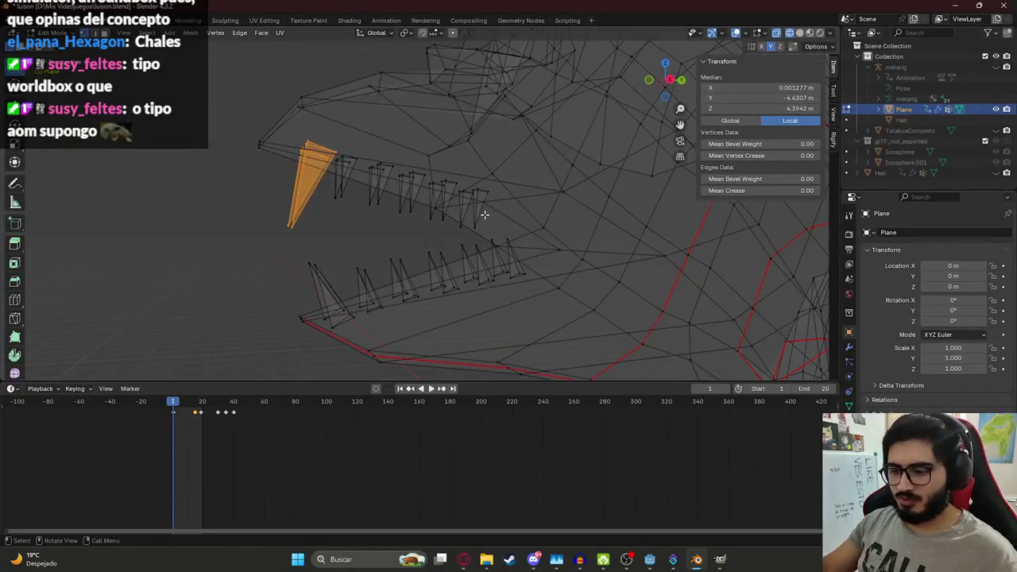
# Step: Inspect the teeth from several angles in solid shading and select a single small tooth
pyautogui.scroll(2, 484, 214)
pyautogui.scroll(2, 499, 192)
pyautogui.scroll(-3, 508, 192)
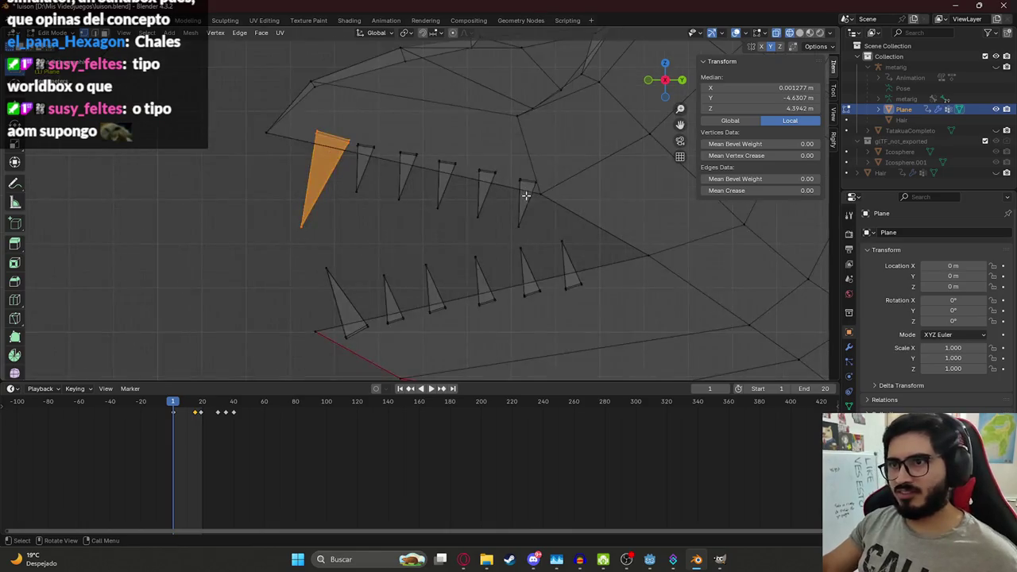
pyautogui.click(509, 165)
pyautogui.moveTo(374, 132)
pyautogui.mouseDown(button='middle')
pyautogui.moveTo(362, 128)
pyautogui.moveTo(394, 204)
pyautogui.moveTo(351, 192)
pyautogui.moveTo(401, 240)
pyautogui.mouseUp(button='middle')
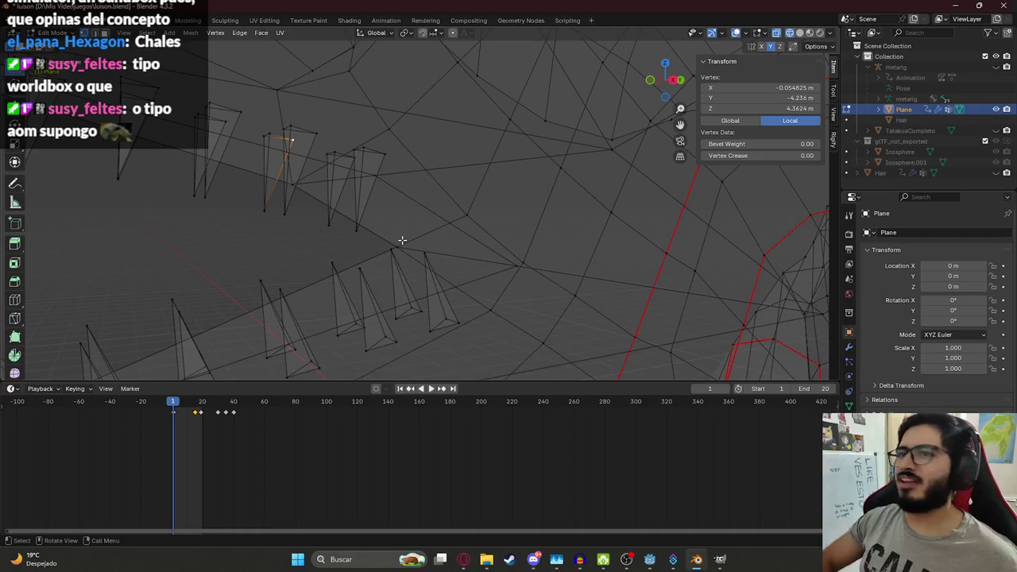
pyautogui.moveTo(464, 240)
pyautogui.mouseDown(button='middle')
pyautogui.moveTo(295, 245)
pyautogui.moveTo(290, 279)
pyautogui.moveTo(490, 211)
pyautogui.moveTo(488, 220)
pyautogui.moveTo(425, 207)
pyautogui.moveTo(493, 277)
pyautogui.moveTo(422, 259)
pyautogui.moveTo(416, 289)
pyautogui.moveTo(416, 69)
pyautogui.moveTo(382, 209)
pyautogui.mouseUp(button='middle')
pyautogui.press('z')
pyautogui.click(490, 159)
pyautogui.moveTo(490, 158)
pyautogui.mouseDown(button='middle')
pyautogui.moveTo(332, 209)
pyautogui.moveTo(350, 195)
pyautogui.moveTo(262, 151)
pyautogui.moveTo(739, 182)
pyautogui.mouseUp(button='middle')
pyautogui.hotkey('alt', 'a')
pyautogui.keyDown('shift'); pyautogui.click(305, 131); pyautogui.keyUp('shift')
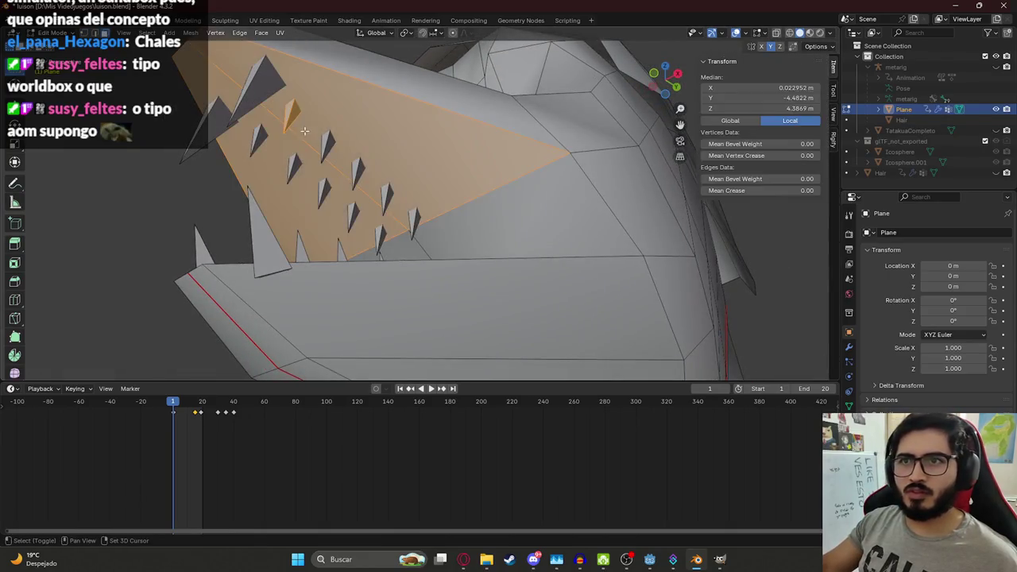
pyautogui.keyDown('shift'); pyautogui.click(318, 125); pyautogui.keyUp('shift')
pyautogui.moveTo(276, 163)
pyautogui.mouseDown(button='middle')
pyautogui.moveTo(588, 151)
pyautogui.moveTo(403, 148)
pyautogui.mouseUp(button='middle')
pyautogui.click(586, 152)
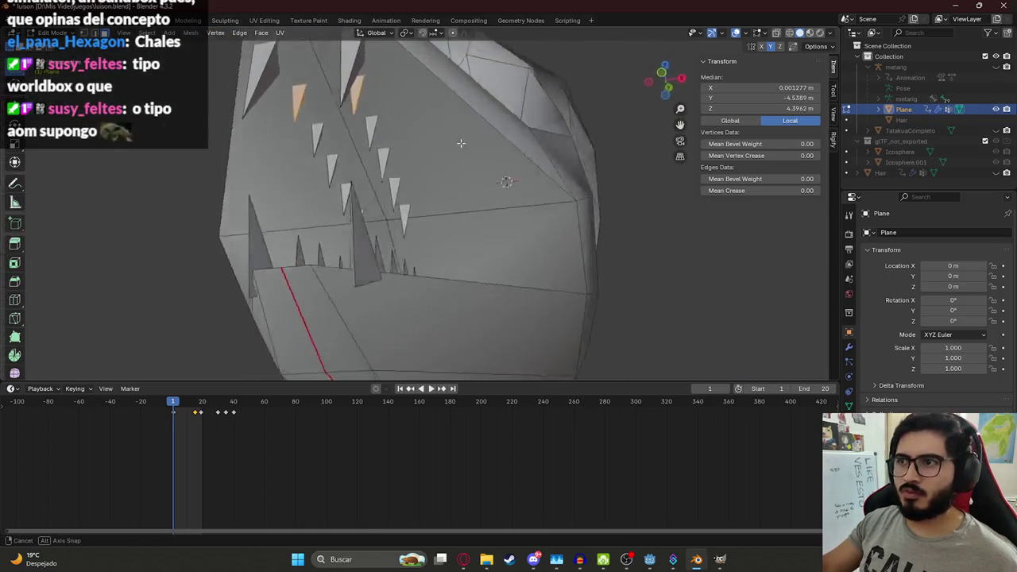
pyautogui.press('KP_7')
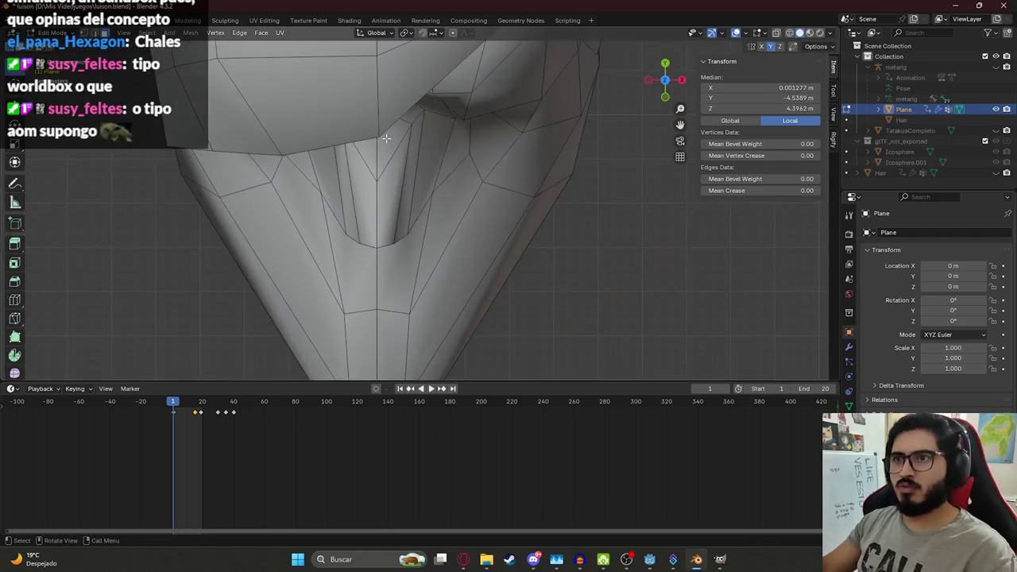
pyautogui.moveTo(385, 138)
pyautogui.mouseDown(button='middle')
pyautogui.moveTo(418, 175)
pyautogui.moveTo(401, 120)
pyautogui.moveTo(424, 184)
pyautogui.moveTo(399, 214)
pyautogui.mouseUp(button='middle')
# Step: Shift the selected tooth sideways along X, try a second sideways move in wireframe, then undo it
pyautogui.press('g')
pyautogui.press('x')
pyautogui.click(449, 124)
pyautogui.press('l')
pyautogui.press('z')
pyautogui.click(245, 190)
pyautogui.moveTo(377, 193); pyautogui.dragTo(377, 200)
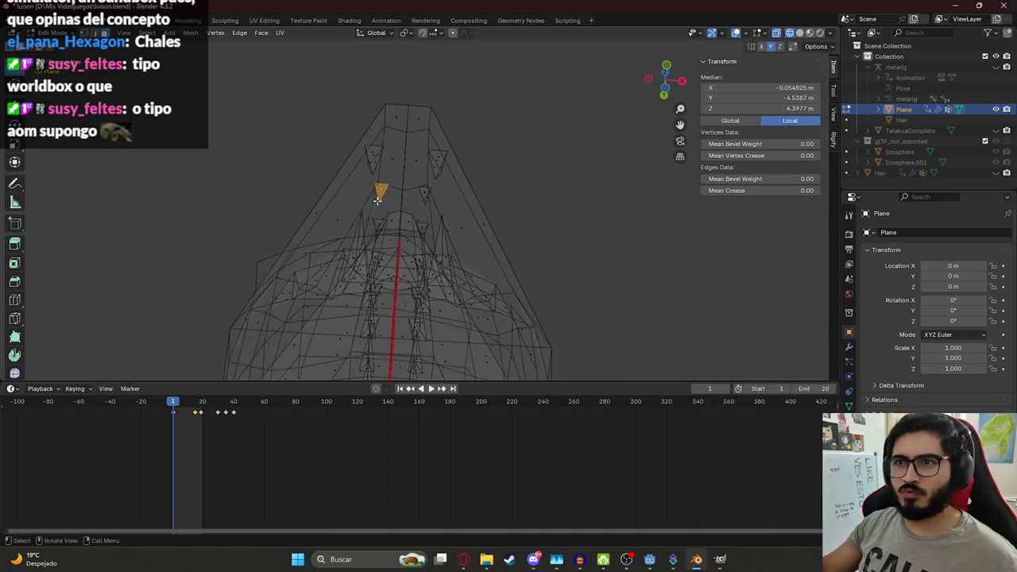
pyautogui.press('g')
pyautogui.press('x')
pyautogui.click(379, 198)
pyautogui.press('z')
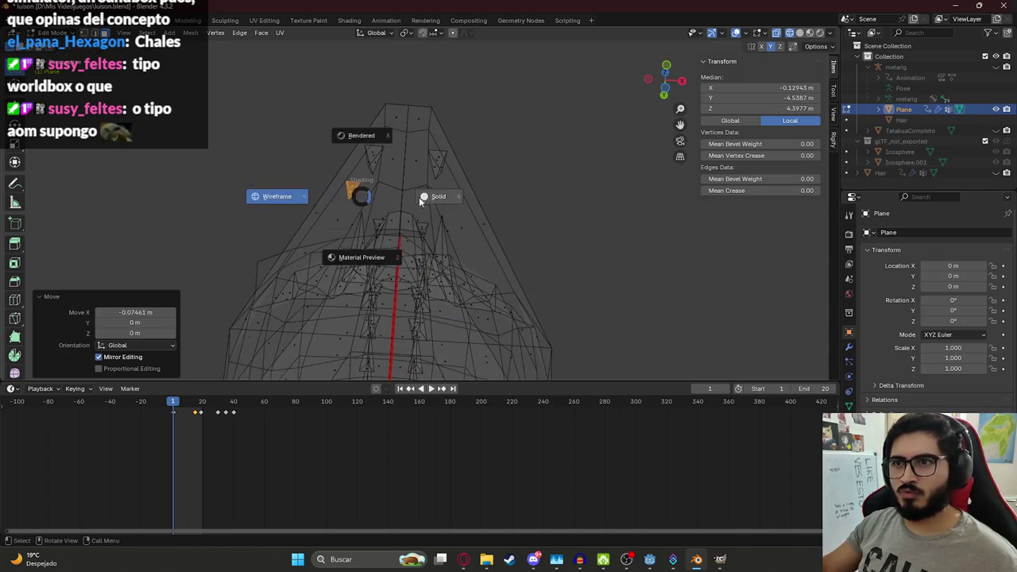
pyautogui.click(379, 198)
pyautogui.moveTo(416, 188)
pyautogui.mouseDown(button='middle')
pyautogui.moveTo(406, 217)
pyautogui.moveTo(374, 236)
pyautogui.moveTo(451, 250)
pyautogui.moveTo(406, 320)
pyautogui.mouseUp(button='middle')
pyautogui.hotkey('ctrl', 'z')
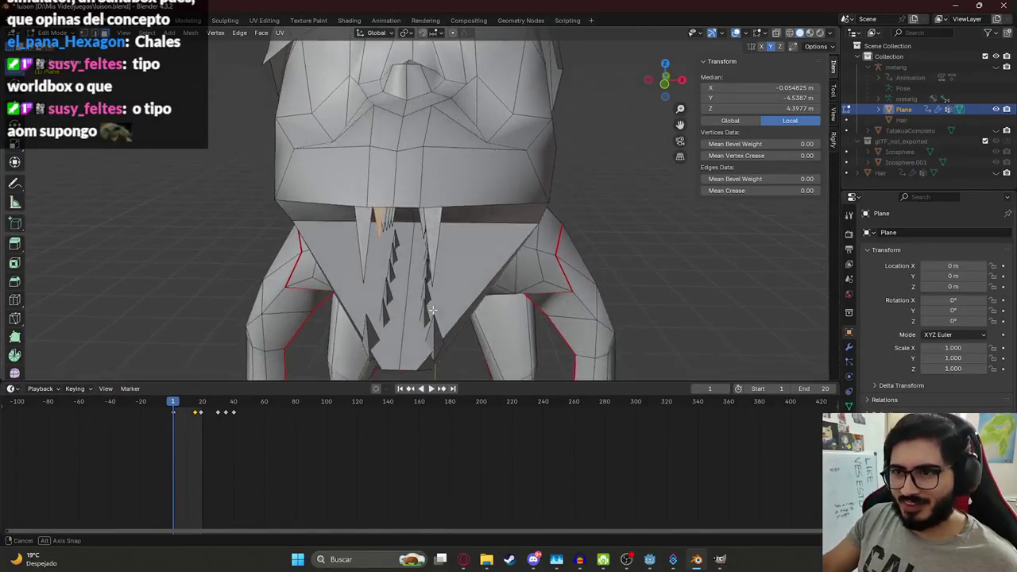
# Step: Check the jaw in wireframe and then solid shading from a lower angle
pyautogui.press('z')
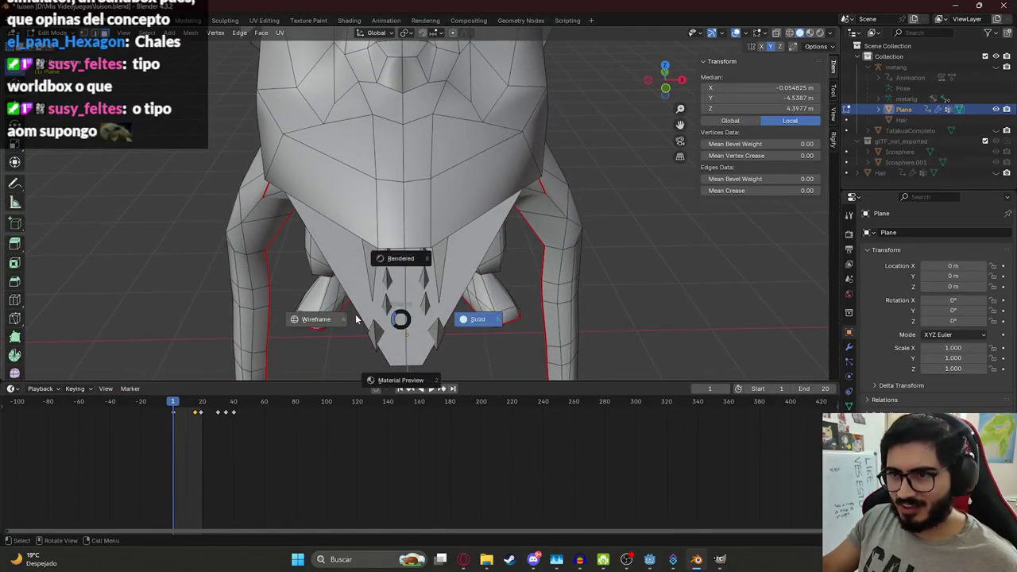
pyautogui.click(387, 307)
pyautogui.moveTo(405, 327)
pyautogui.mouseDown(button='middle')
pyautogui.moveTo(411, 257)
pyautogui.moveTo(395, 294)
pyautogui.moveTo(412, 304)
pyautogui.moveTo(363, 294)
pyautogui.moveTo(267, 199)
pyautogui.mouseUp(button='middle')
pyautogui.press('z')
pyautogui.click(444, 208)
pyautogui.moveTo(404, 255)
pyautogui.mouseDown(button='middle')
pyautogui.moveTo(474, 286)
pyautogui.moveTo(604, 321)
pyautogui.moveTo(395, 310)
pyautogui.moveTo(458, 301)
pyautogui.mouseUp(button='middle')
# Step: Hide the selected face and delete the stubby tooth faces on the lower jaw
pyautogui.press('h')
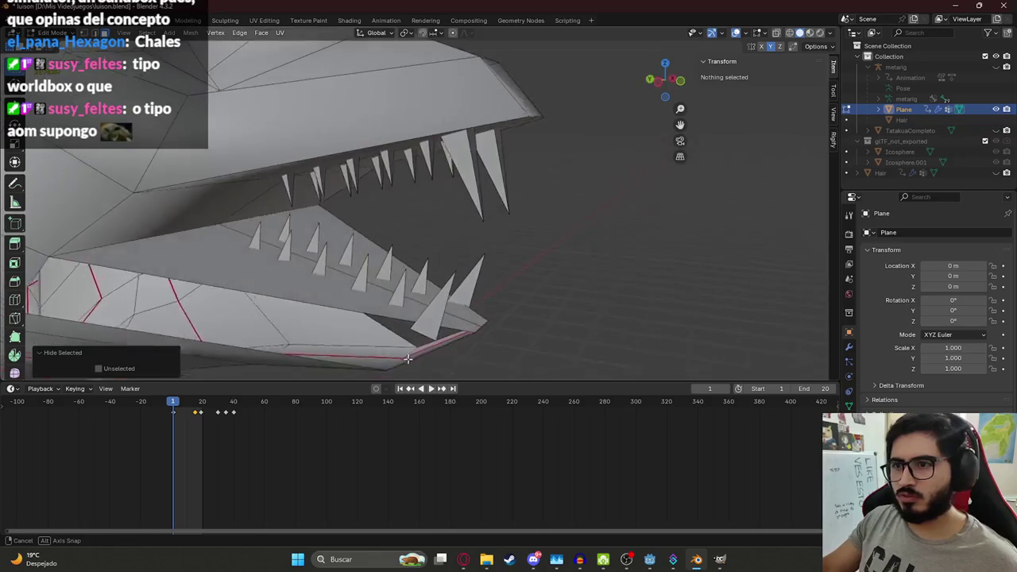
pyautogui.moveTo(203, 228); pyautogui.dragTo(204, 232, button='middle')
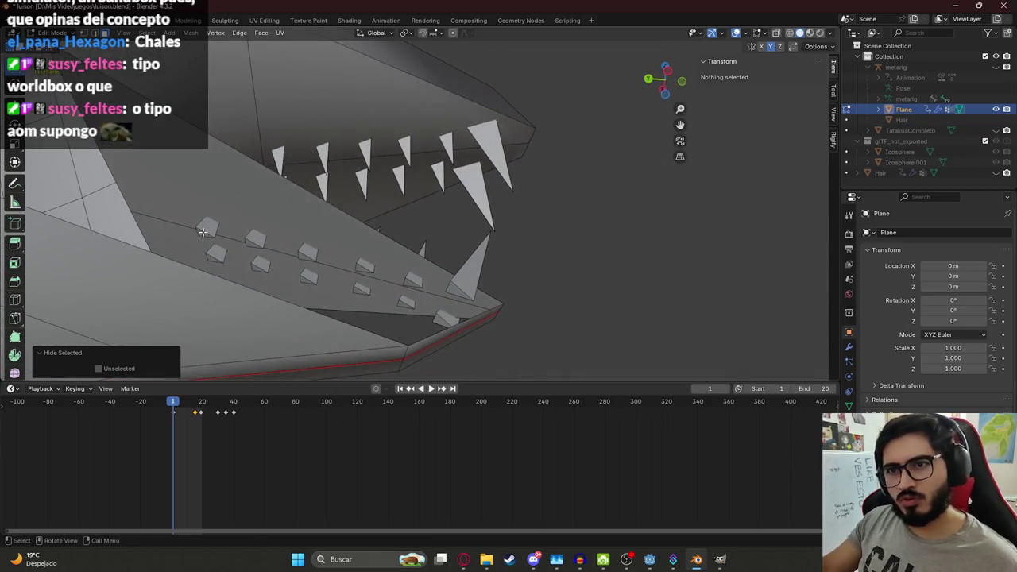
pyautogui.click(204, 233)
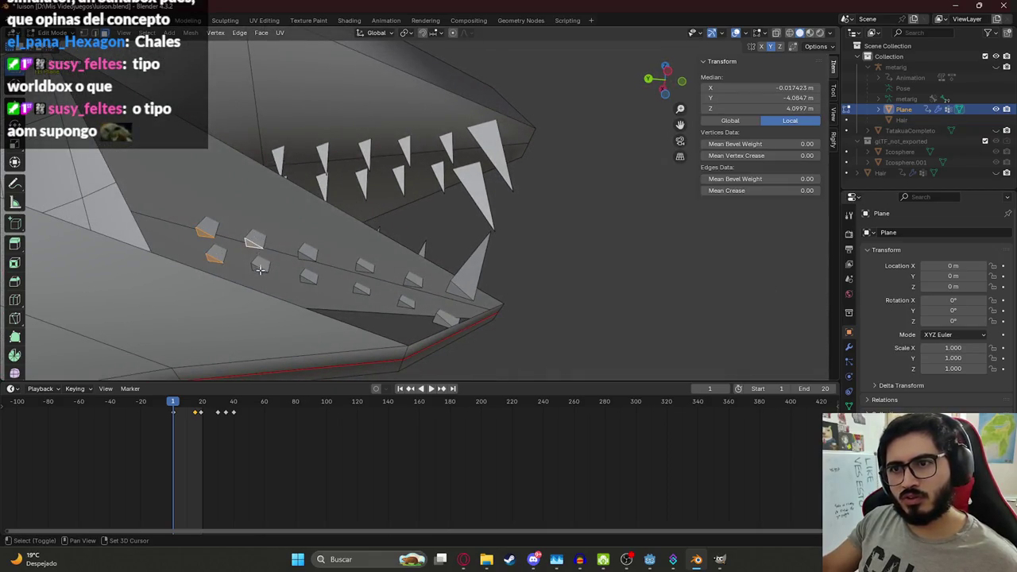
pyautogui.keyDown('shift'); pyautogui.click(304, 277); pyautogui.keyUp('shift')
pyautogui.keyDown('shift'); pyautogui.click(260, 272); pyautogui.keyUp('shift')
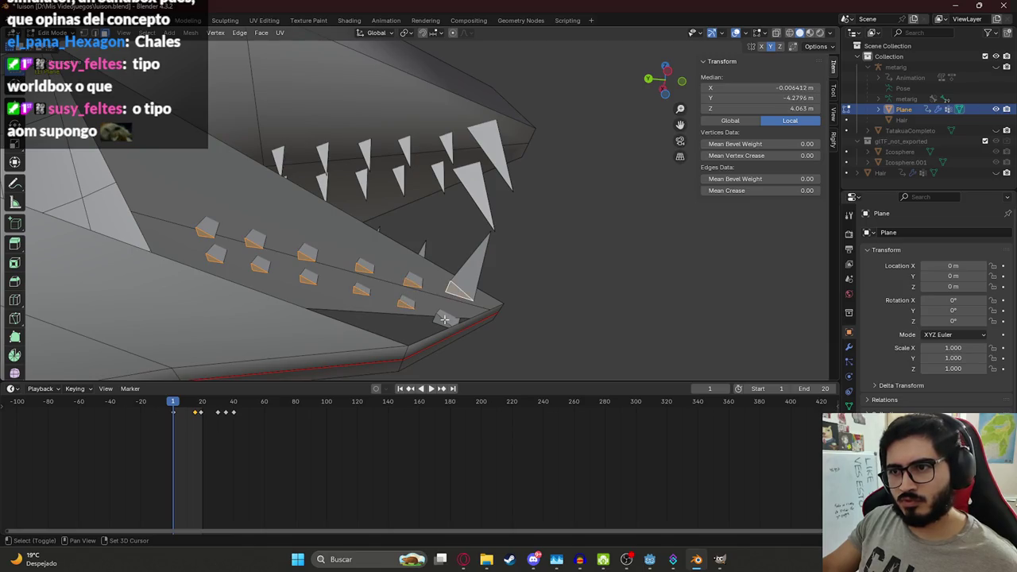
pyautogui.press('x')
pyautogui.click(426, 341)
# Step: Select the connected row of lower teeth along the jaw's left side
pyautogui.moveTo(426, 341)
pyautogui.mouseDown(button='middle')
pyautogui.moveTo(417, 291)
pyautogui.moveTo(436, 325)
pyautogui.moveTo(348, 341)
pyautogui.moveTo(404, 339)
pyautogui.mouseUp(button='middle')
pyautogui.moveTo(399, 275)
pyautogui.mouseDown(button='middle')
pyautogui.moveTo(414, 277)
pyautogui.moveTo(397, 266)
pyautogui.moveTo(406, 265)
pyautogui.moveTo(285, 244)
pyautogui.mouseUp(button='middle')
pyautogui.hotkey('shift', 'z')
pyautogui.moveTo(296, 231); pyautogui.dragTo(314, 236)
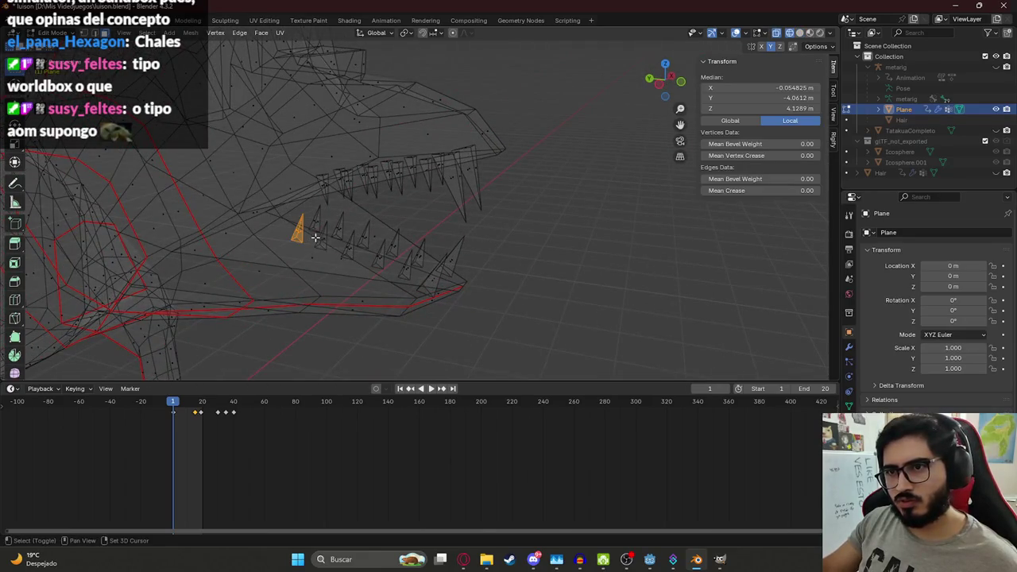
pyautogui.press('l')
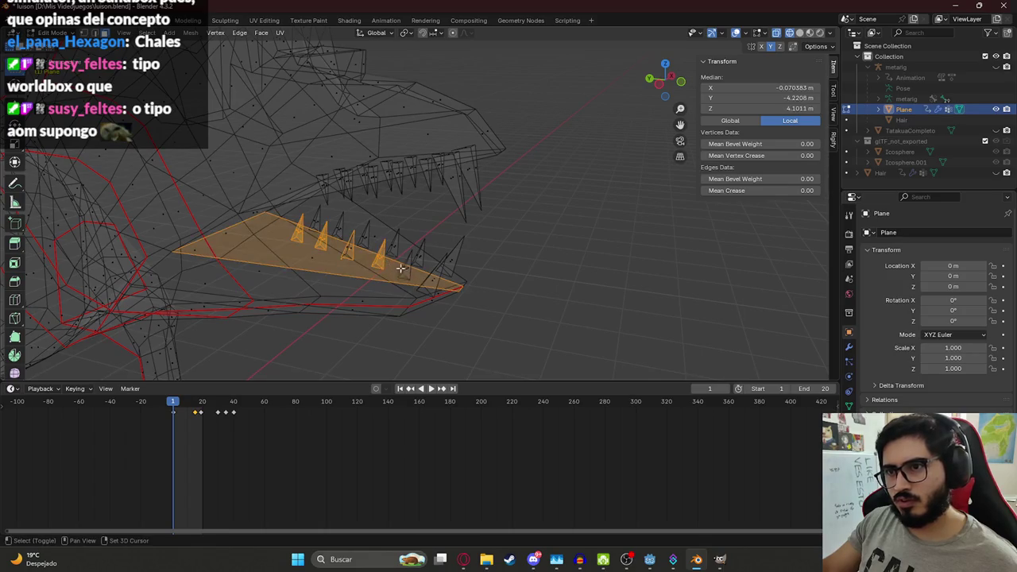
pyautogui.moveTo(358, 269); pyautogui.dragTo(330, 274, button='middle')
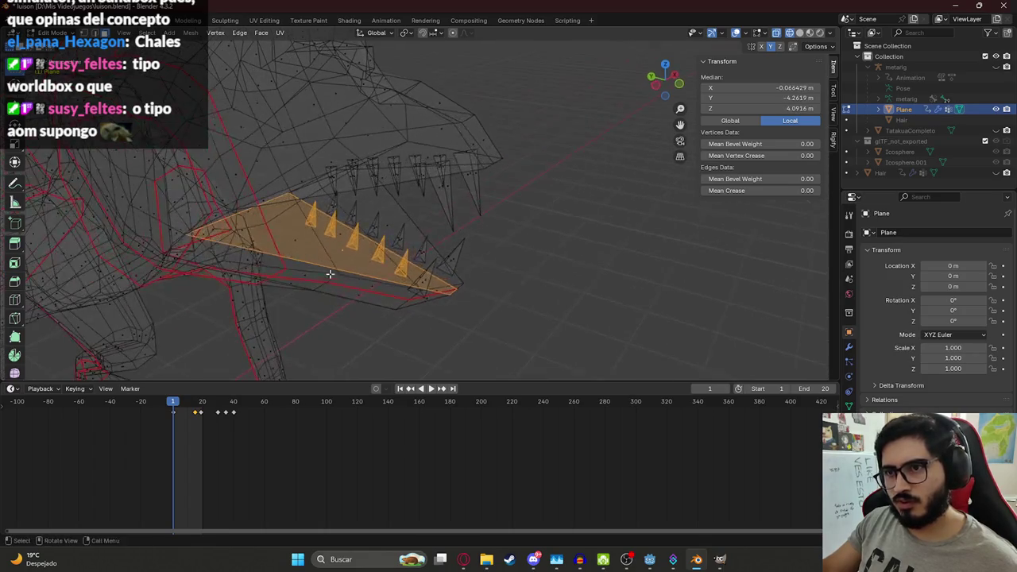
pyautogui.press('z')
pyautogui.click(416, 266)
# Step: Shift the lower teeth row sideways and vertically to sit along the jaw
pyautogui.press('g')
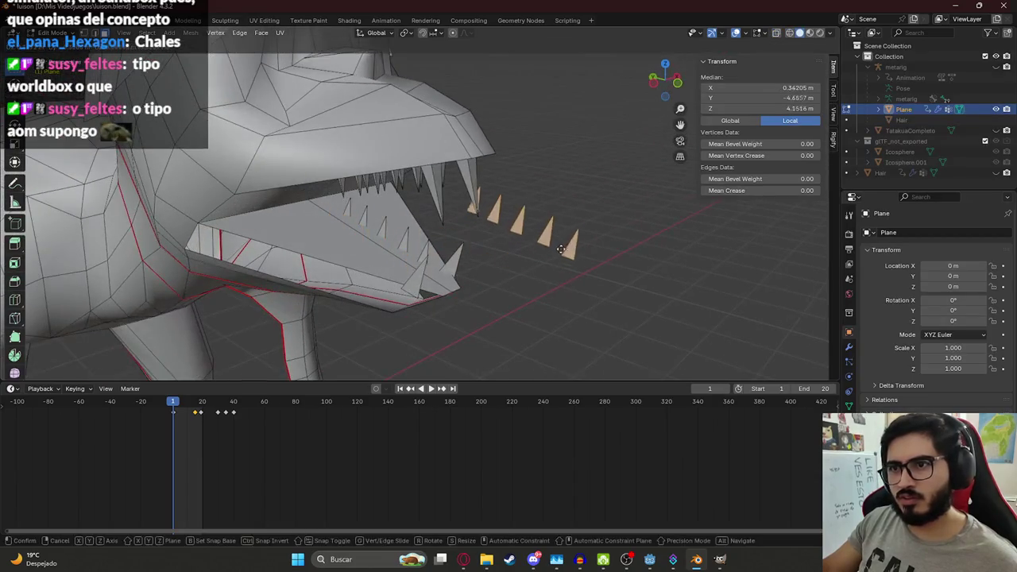
pyautogui.keyDown('alt'); pyautogui.moveTo(460, 266); pyautogui.dragTo(407, 300, button='middle'); pyautogui.keyUp('alt')
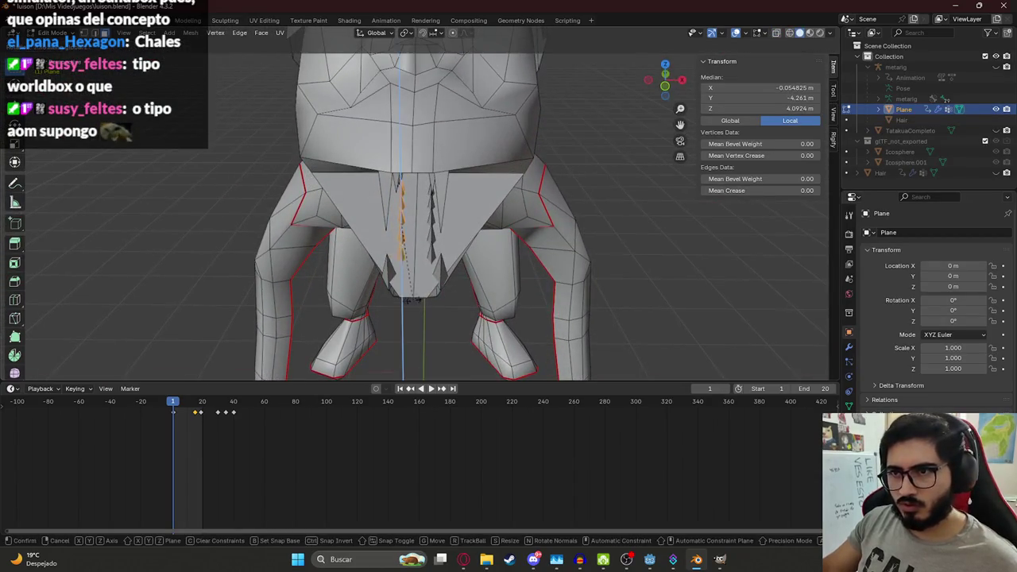
pyautogui.click(436, 294)
pyautogui.press('g')
pyautogui.press('x')
pyautogui.click(422, 293)
pyautogui.press('g')
pyautogui.press('x')
pyautogui.press('z')
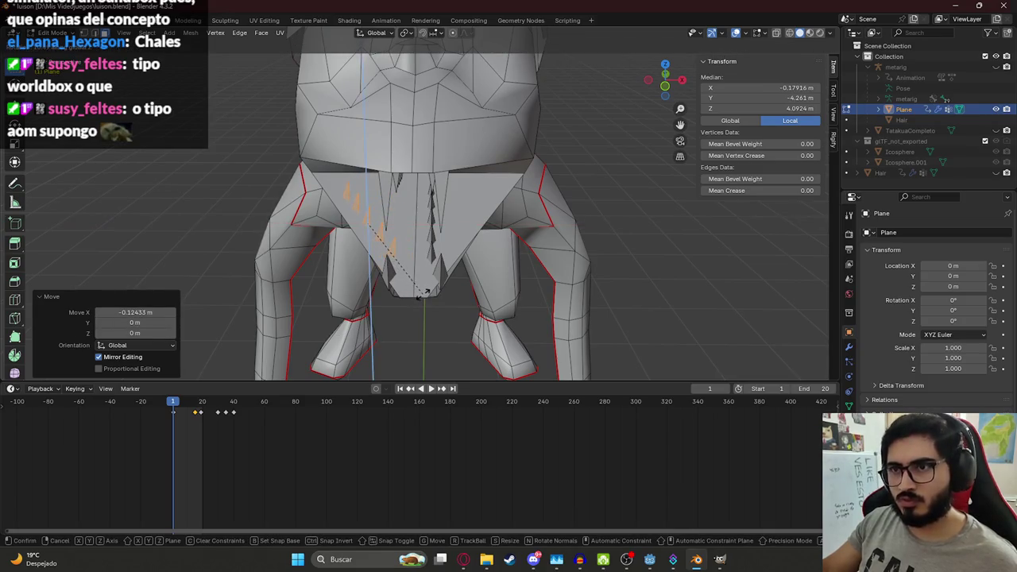
pyautogui.click(408, 300)
pyautogui.press('g')
pyautogui.click(413, 300)
# Step: Tilt the teeth row 2.83° about Z to follow the jaw line, then duplicate it
pyautogui.press('g')
pyautogui.press('z')
pyautogui.click(408, 300)
pyautogui.moveTo(408, 300)
pyautogui.mouseDown(button='middle')
pyautogui.moveTo(523, 274)
pyautogui.moveTo(457, 282)
pyautogui.moveTo(380, 272)
pyautogui.moveTo(347, 232)
pyautogui.mouseUp(button='middle')
pyautogui.hotkey('shift', 'd')
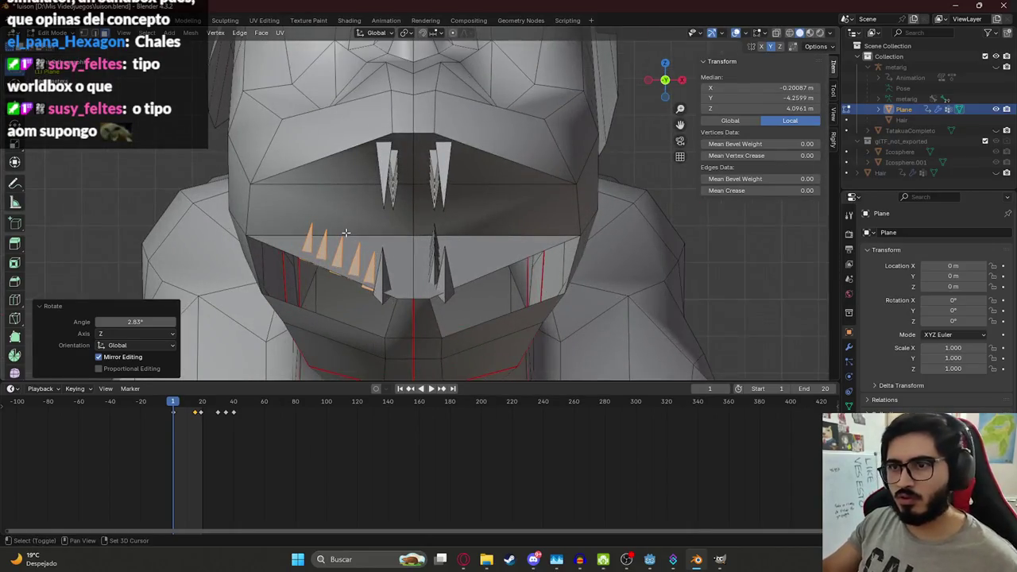
# Step: Mirror the duplicated teeth row with X scale -1 and place it on the jaw's right side
pyautogui.press('Escape')
pyautogui.press('g')
pyautogui.press('x')
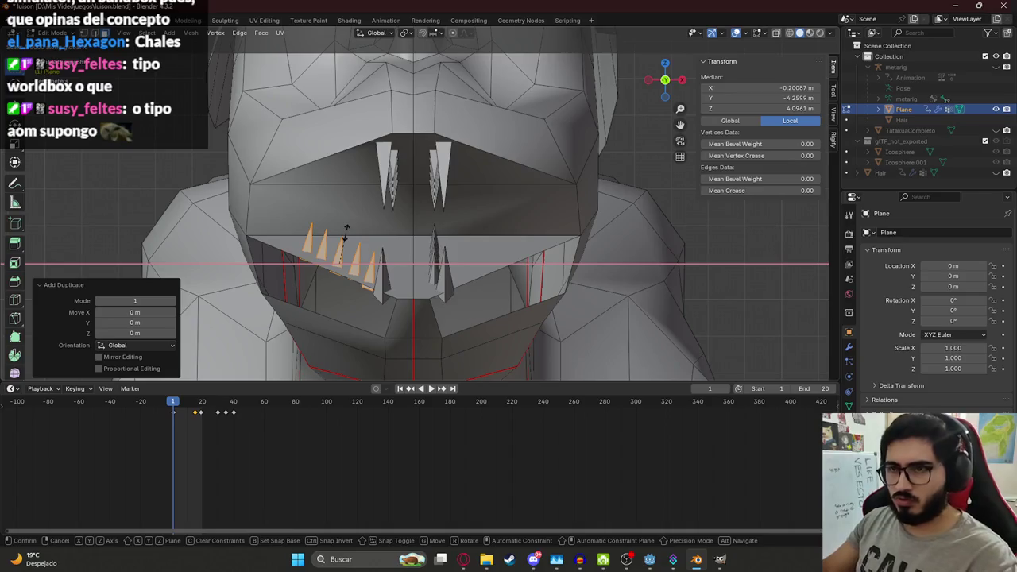
pyautogui.press('-')
pyautogui.press('1')
pyautogui.press('Return')
pyautogui.press('g')
pyautogui.press('x')
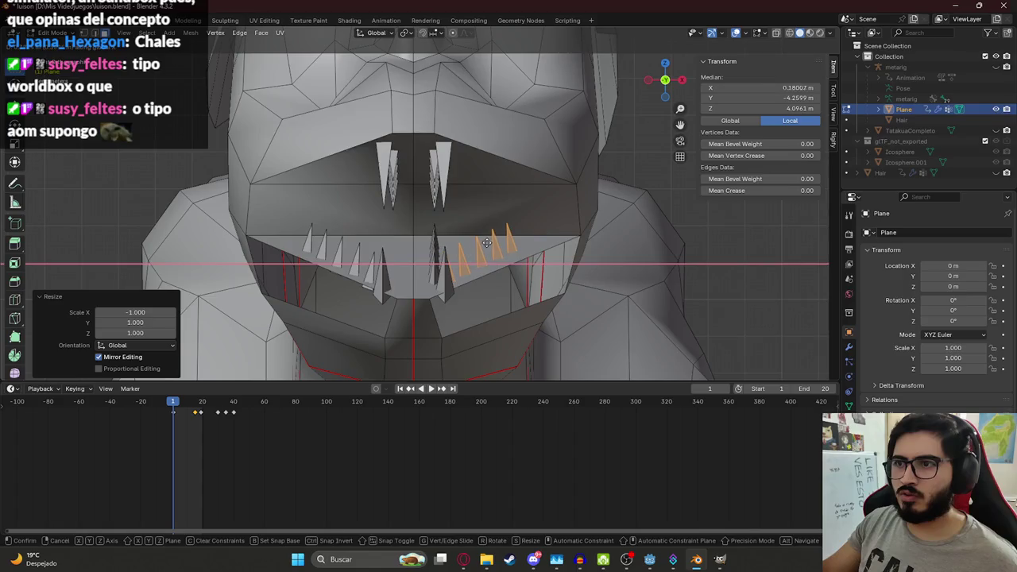
pyautogui.click(487, 242)
# Step: Delete the leftover middle teeth faces between the two rows
pyautogui.moveTo(486, 242)
pyautogui.mouseDown(button='middle')
pyautogui.moveTo(400, 275)
pyautogui.moveTo(435, 284)
pyautogui.mouseUp(button='middle')
pyautogui.click(435, 284)
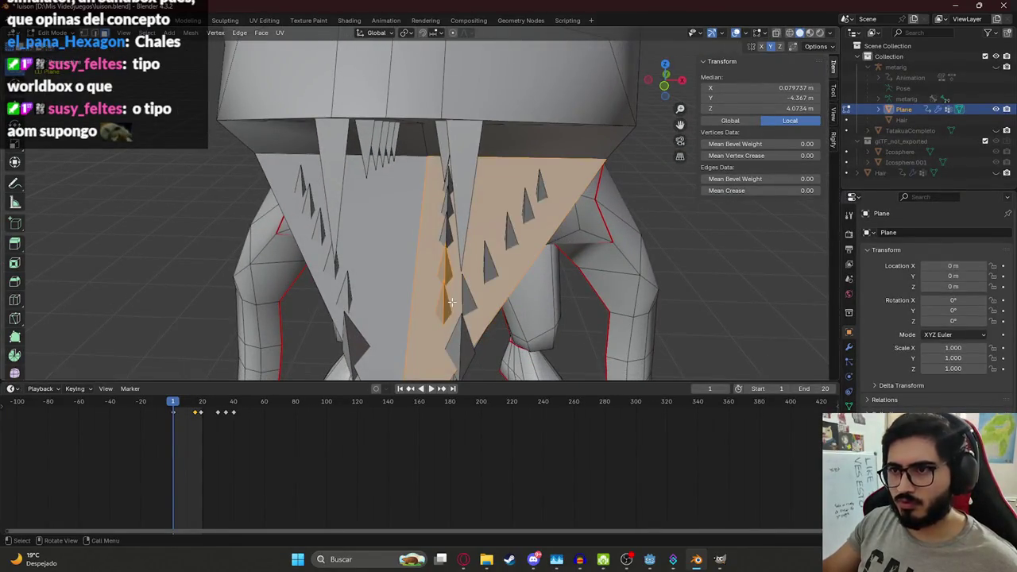
pyautogui.keyDown('shift'); pyautogui.click(422, 302); pyautogui.keyUp('shift')
pyautogui.keyDown('shift'); pyautogui.click(438, 219); pyautogui.keyUp('shift')
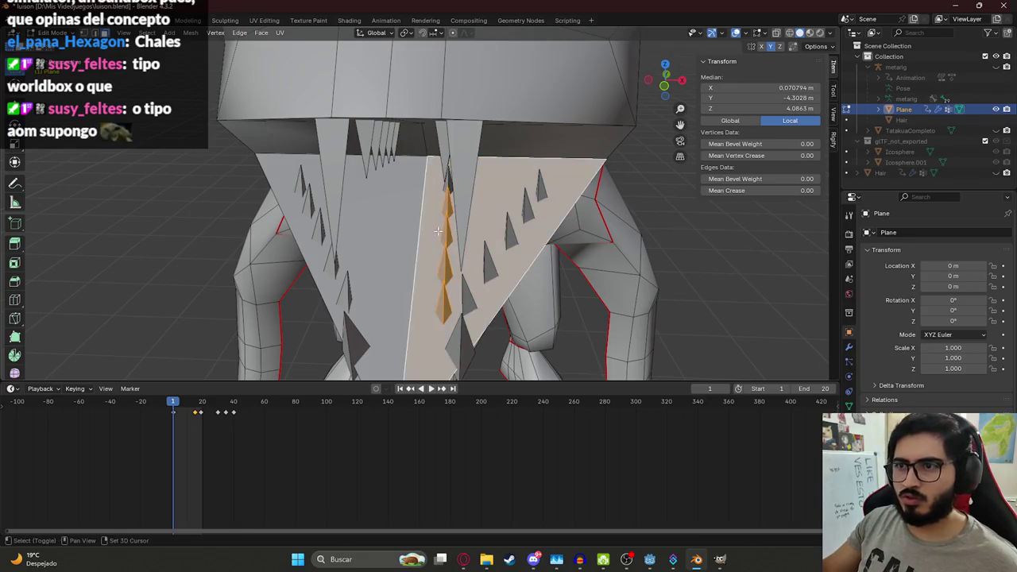
pyautogui.moveTo(439, 219); pyautogui.dragTo(444, 221, button='middle')
pyautogui.keyDown('shift'); pyautogui.click(421, 192); pyautogui.keyUp('shift')
pyautogui.press('x')
pyautogui.press('Escape')
pyautogui.press('x')
pyautogui.click(427, 195)
pyautogui.moveTo(429, 199)
pyautogui.mouseDown(button='middle')
pyautogui.moveTo(383, 249)
pyautogui.moveTo(457, 287)
pyautogui.moveTo(349, 246)
pyautogui.mouseUp(button='middle')
# Step: Select the front lower fangs and narrow them to 0.585 on X
pyautogui.press('Tab')
pyautogui.scroll(-3, 369, 227)
pyautogui.press('Tab')
pyautogui.press('l')
pyautogui.press('z')
pyautogui.hotkey('alt', 'a')
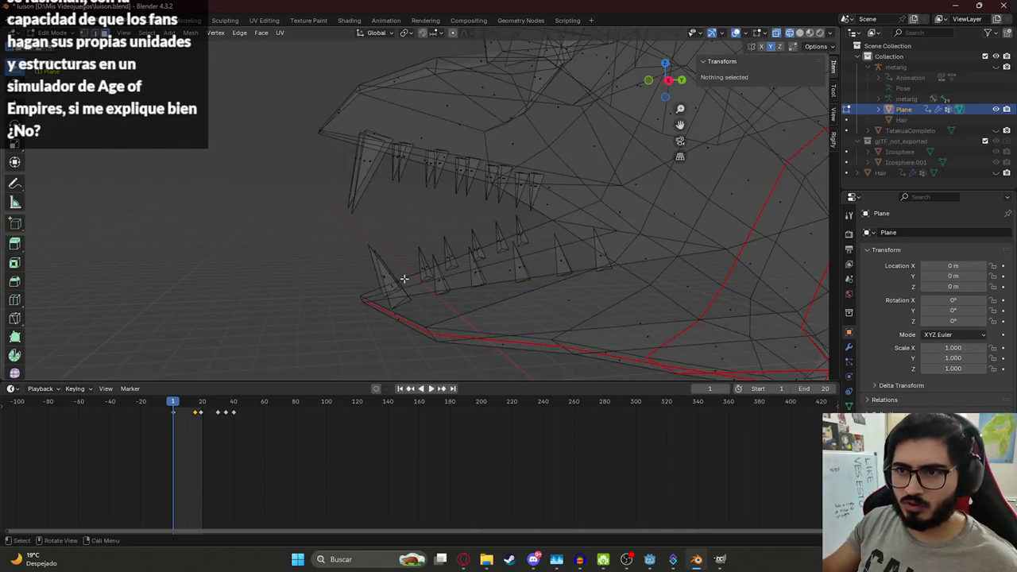
pyautogui.moveTo(355, 251); pyautogui.dragTo(398, 288)
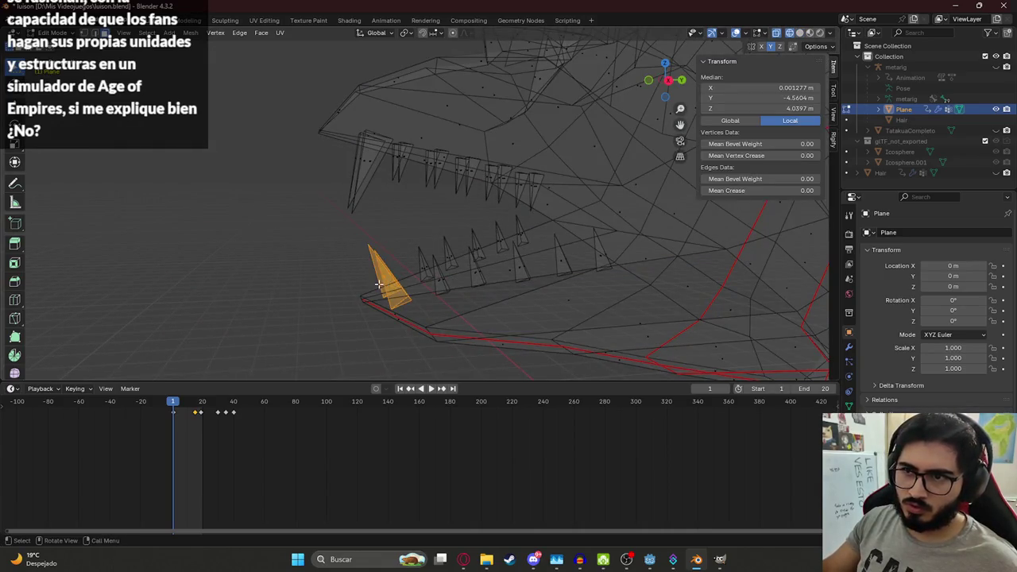
pyautogui.press('z')
pyautogui.moveTo(379, 284); pyautogui.dragTo(537, 326, button='middle')
pyautogui.press('s')
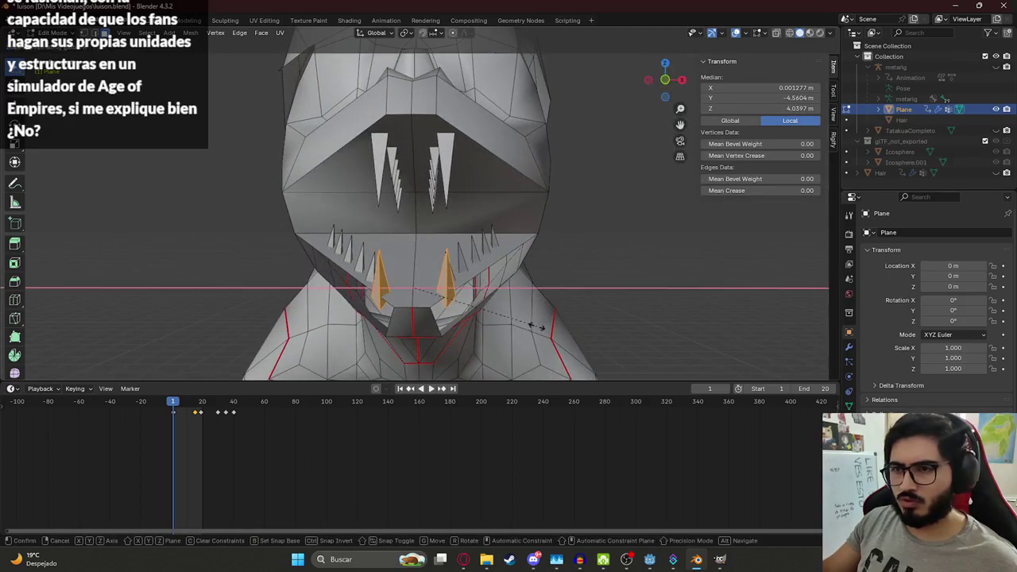
pyautogui.click(481, 321)
pyautogui.moveTo(489, 317)
pyautogui.mouseDown(button='middle')
pyautogui.moveTo(600, 314)
pyautogui.moveTo(559, 270)
pyautogui.moveTo(327, 256)
pyautogui.moveTo(422, 279)
pyautogui.moveTo(432, 266)
pyautogui.mouseUp(button='middle')
pyautogui.press('Tab')
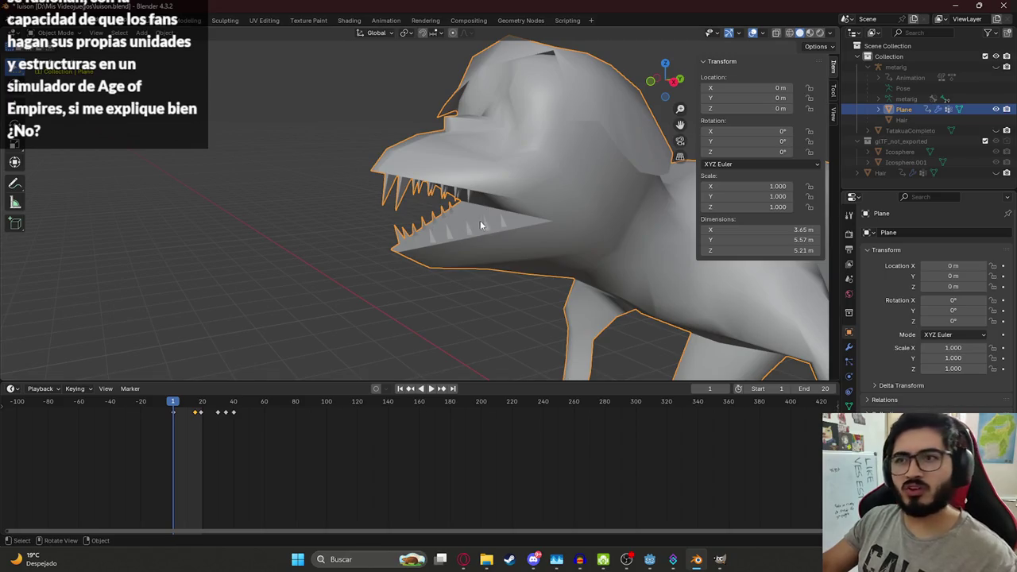
# Step: Orbit to view the creature's toothed jaws from the front
pyautogui.moveTo(479, 226)
pyautogui.mouseDown(button='middle')
pyautogui.moveTo(518, 156)
pyautogui.moveTo(429, 253)
pyautogui.moveTo(449, 238)
pyautogui.moveTo(343, 182)
pyautogui.moveTo(259, 161)
pyautogui.mouseUp(button='middle')
# Step: Box-select the upper jaw faces and teeth in X-ray view, deselecting stray faces
pyautogui.press('Tab')
pyautogui.scroll(4, 429, 223)
pyautogui.moveTo(171, 121); pyautogui.dragTo(473, 218)
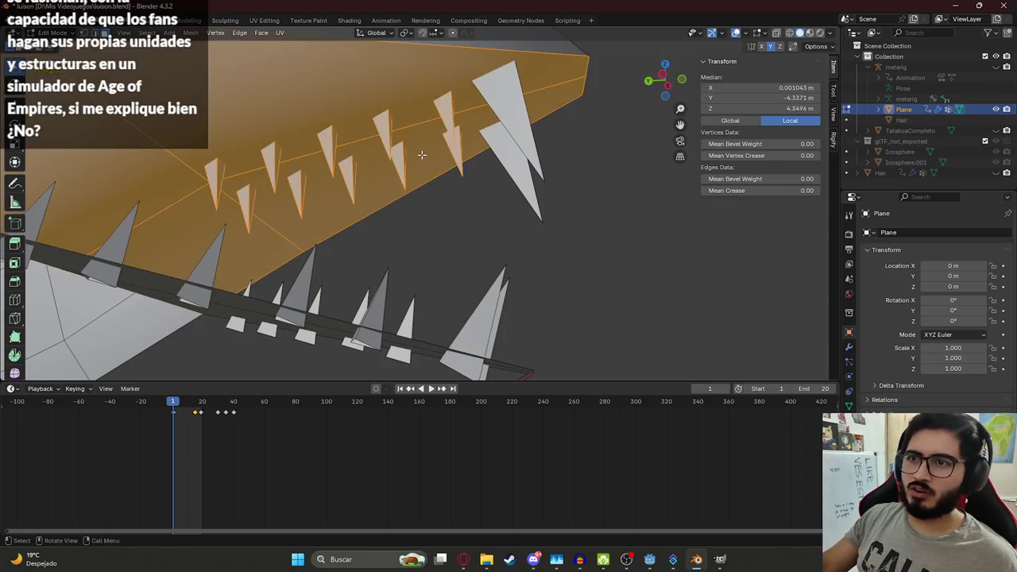
pyautogui.hotkey('shift', 'z')
pyautogui.moveTo(182, 91); pyautogui.dragTo(477, 204)
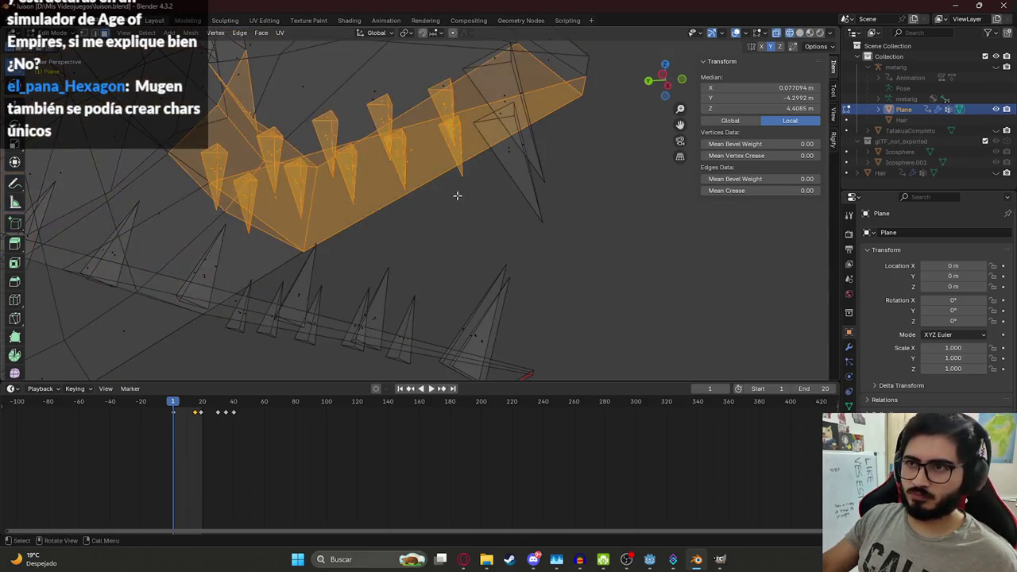
pyautogui.moveTo(357, 189)
pyautogui.mouseDown(button='middle')
pyautogui.moveTo(352, 288)
pyautogui.moveTo(326, 81)
pyautogui.moveTo(336, 220)
pyautogui.moveTo(362, 161)
pyautogui.mouseUp(button='middle')
pyautogui.moveTo(337, 152); pyautogui.dragTo(352, 166, button='middle')
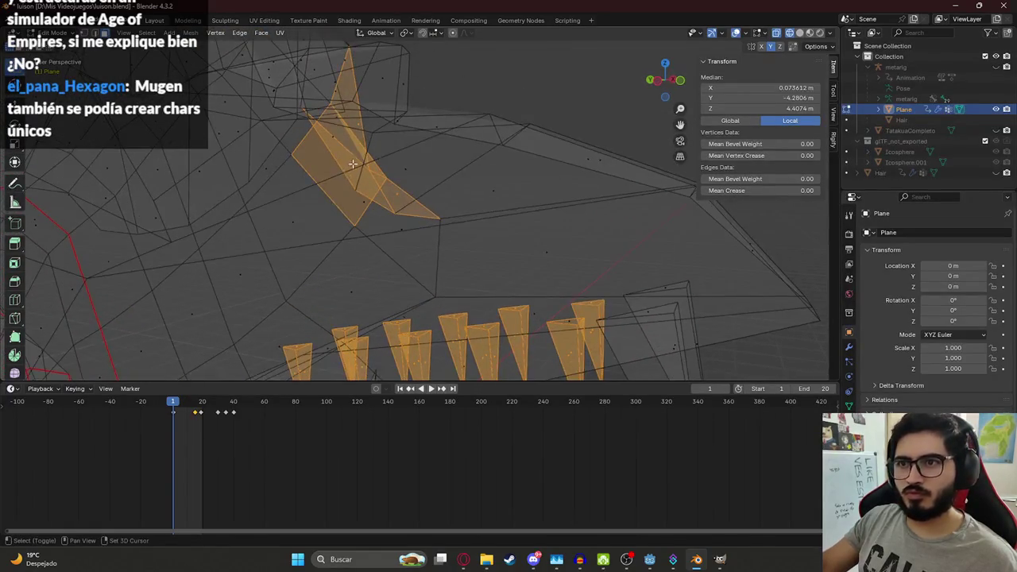
pyautogui.keyDown('shift'); pyautogui.click(377, 182); pyautogui.keyUp('shift')
pyautogui.keyDown('shift'); pyautogui.click(341, 134); pyautogui.keyUp('shift')
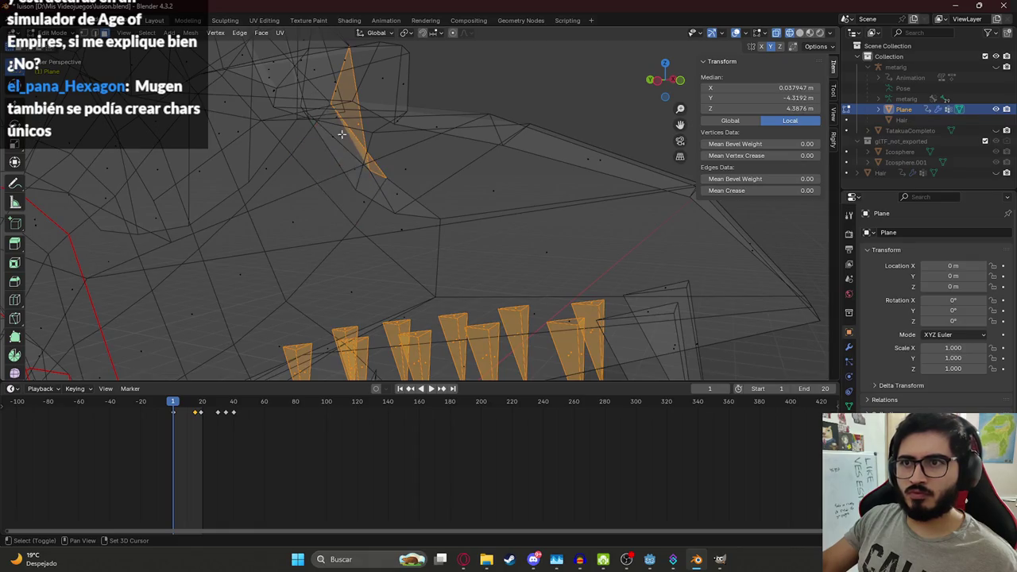
pyautogui.keyDown('shift'); pyautogui.click(355, 124); pyautogui.keyUp('shift')
pyautogui.moveTo(355, 124)
pyautogui.mouseDown(button='middle')
pyautogui.moveTo(400, 236)
pyautogui.moveTo(415, 209)
pyautogui.moveTo(389, 255)
pyautogui.moveTo(370, 240)
pyautogui.mouseUp(button='middle')
# Step: Clear the selection and box-select only the lower jaw's row of teeth in X-ray
pyautogui.hotkey('alt', 'a')
pyautogui.hotkey('shift', 'z')
pyautogui.scroll(2, 370, 240)
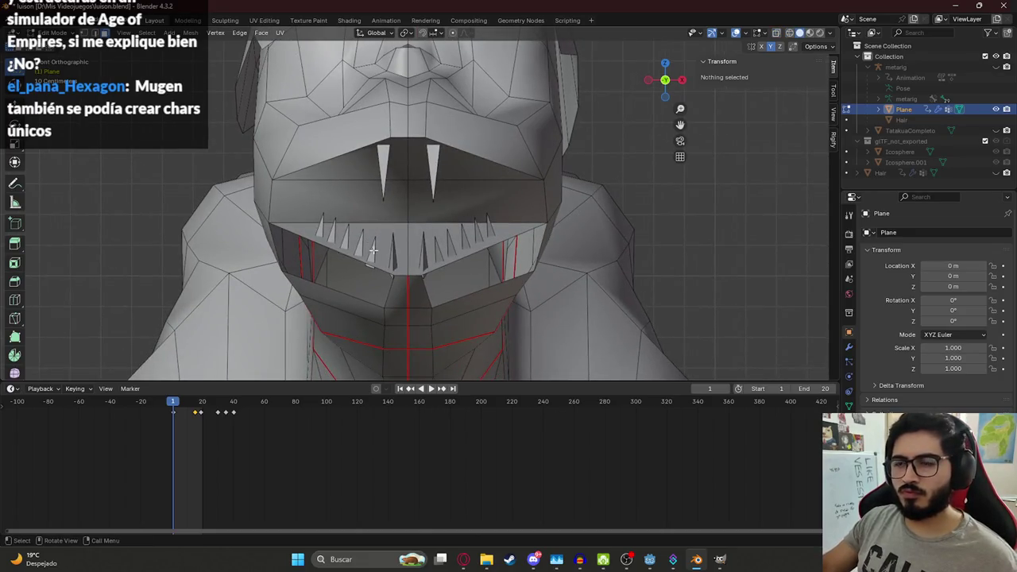
pyautogui.scroll(2, 366, 266)
pyautogui.moveTo(239, 222); pyautogui.dragTo(376, 296)
pyautogui.moveTo(380, 280)
pyautogui.mouseDown(button='middle')
pyautogui.moveTo(356, 292)
pyautogui.moveTo(268, 267)
pyautogui.mouseUp(button='middle')
pyautogui.hotkey('shift', 'z')
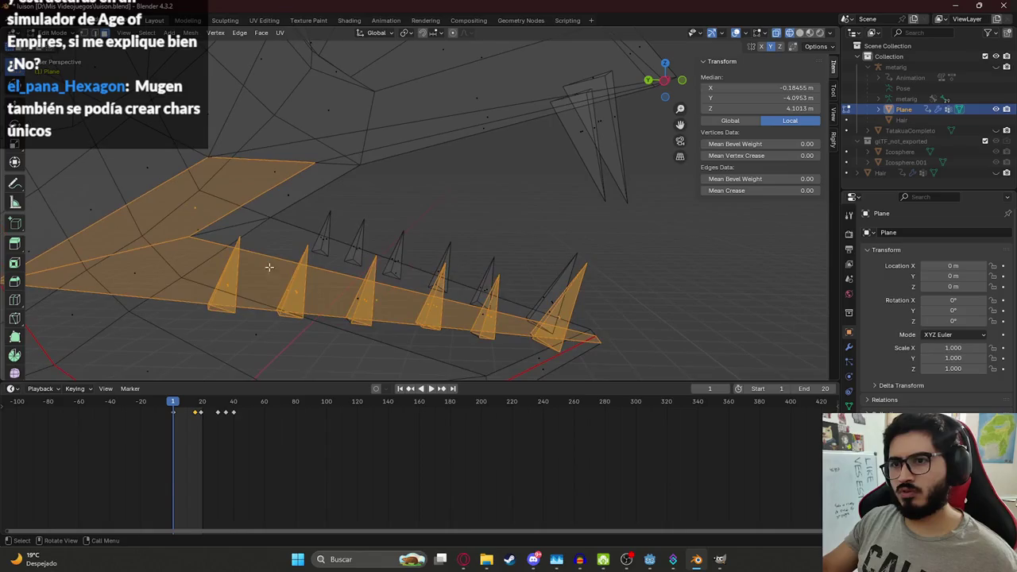
pyautogui.hotkey('alt', 'a')
pyautogui.moveTo(313, 212); pyautogui.dragTo(424, 307)
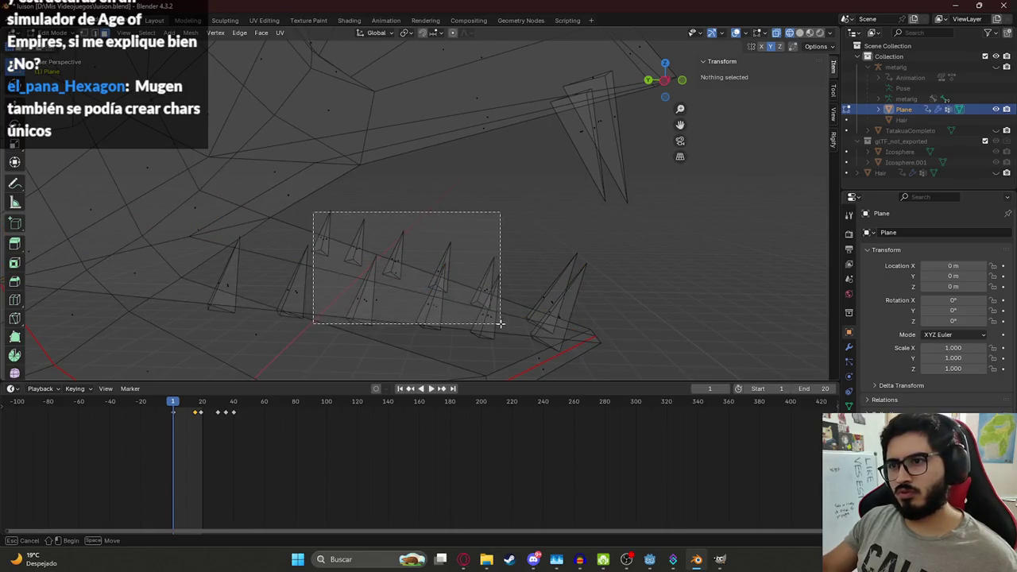
pyautogui.keyDown('shift'); pyautogui.moveTo(194, 258); pyautogui.dragTo(326, 305); pyautogui.keyUp('shift')
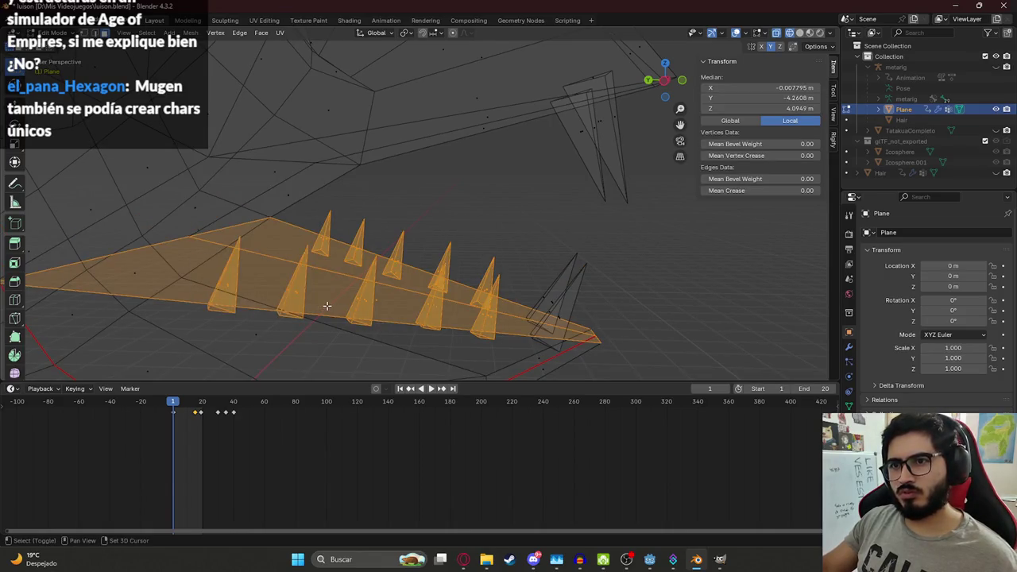
pyautogui.moveTo(355, 291); pyautogui.dragTo(390, 280, button='middle')
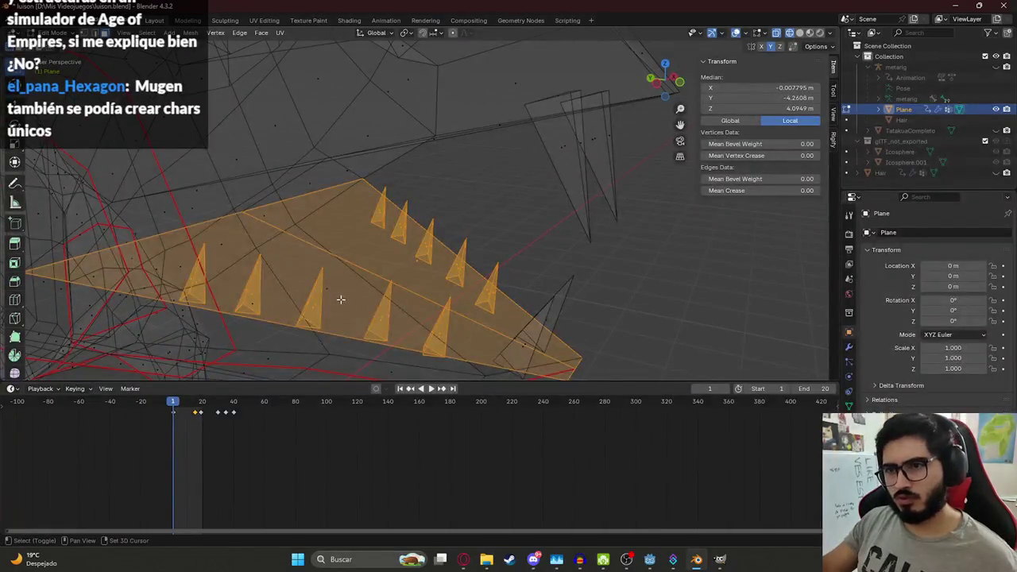
pyautogui.scroll(-5, 416, 262)
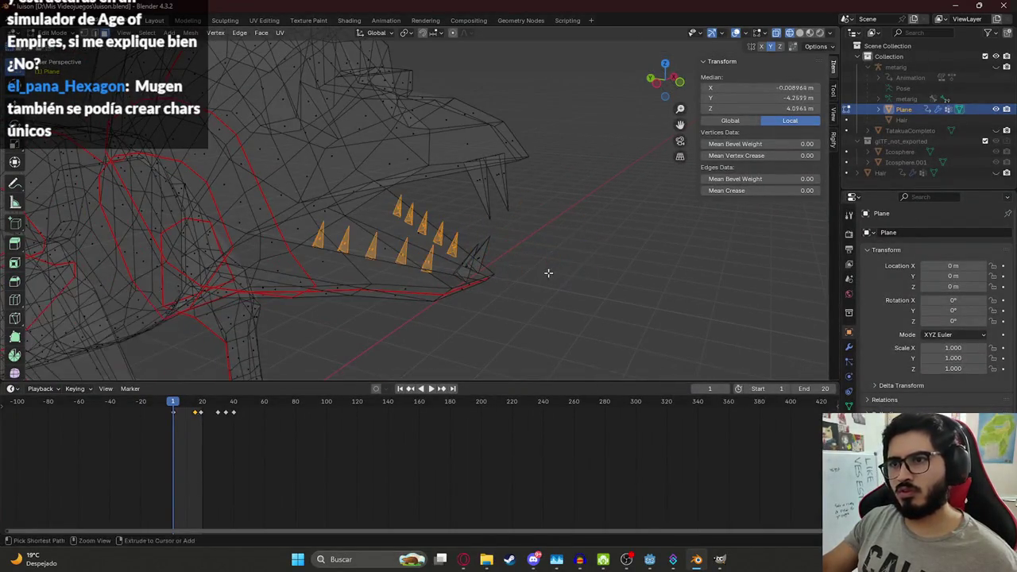
pyautogui.press('KP_1')
# Step: Copy the lower teeth up into the upper jaw and flip them 180° to point downward
pyautogui.hotkey('shift', 'z')
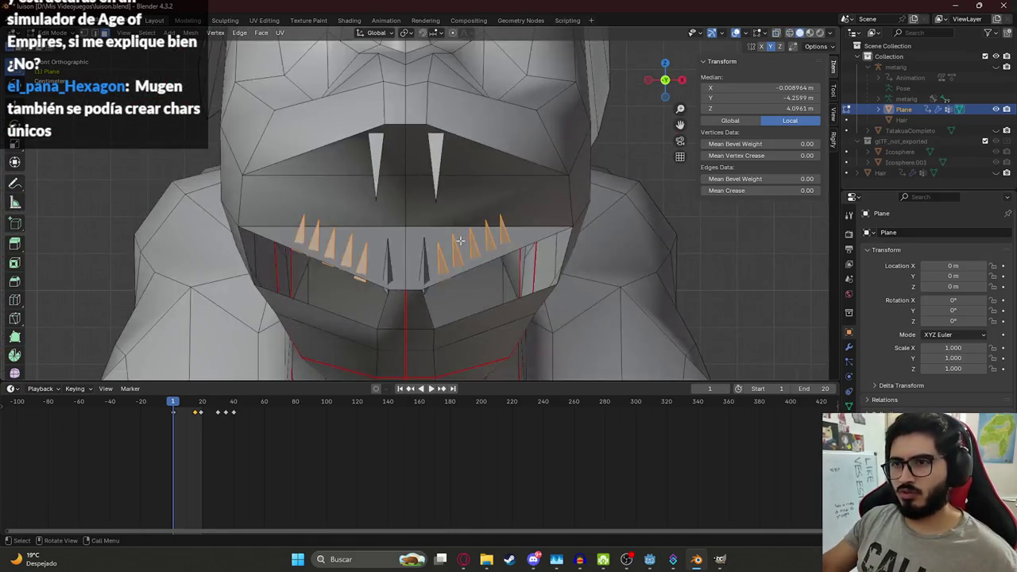
pyautogui.press('g')
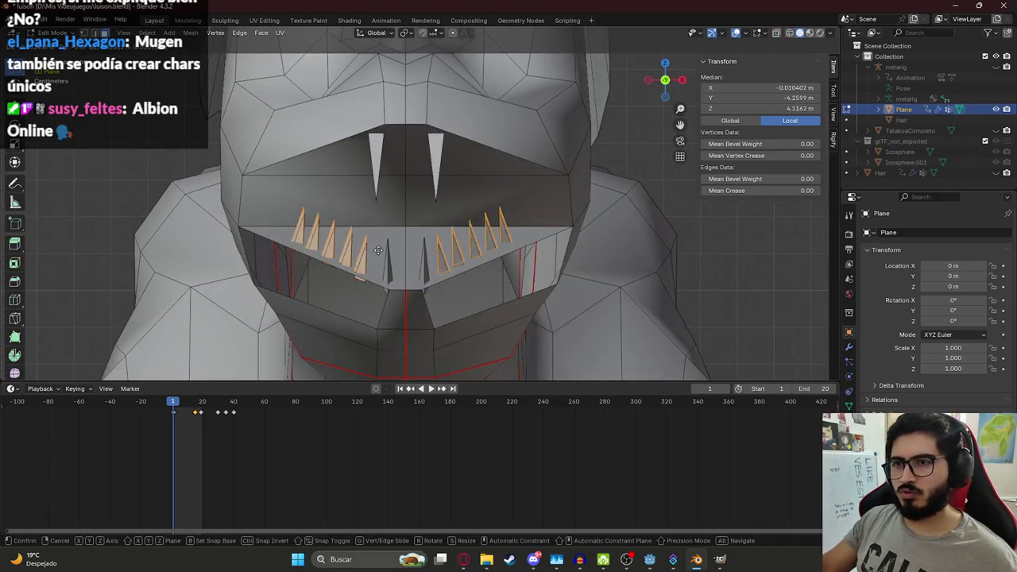
pyautogui.click(379, 163)
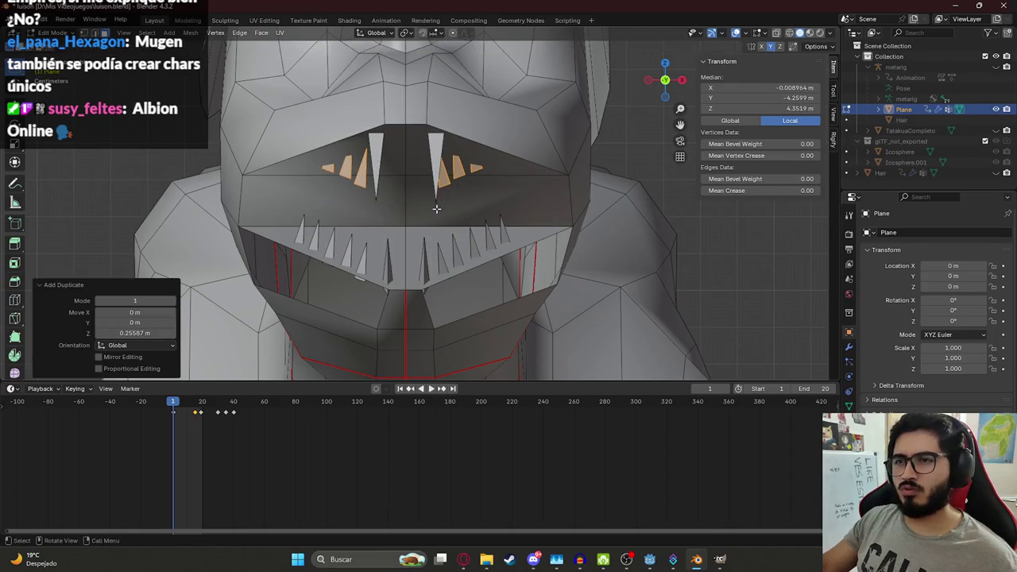
pyautogui.press('r')
pyautogui.press('z')
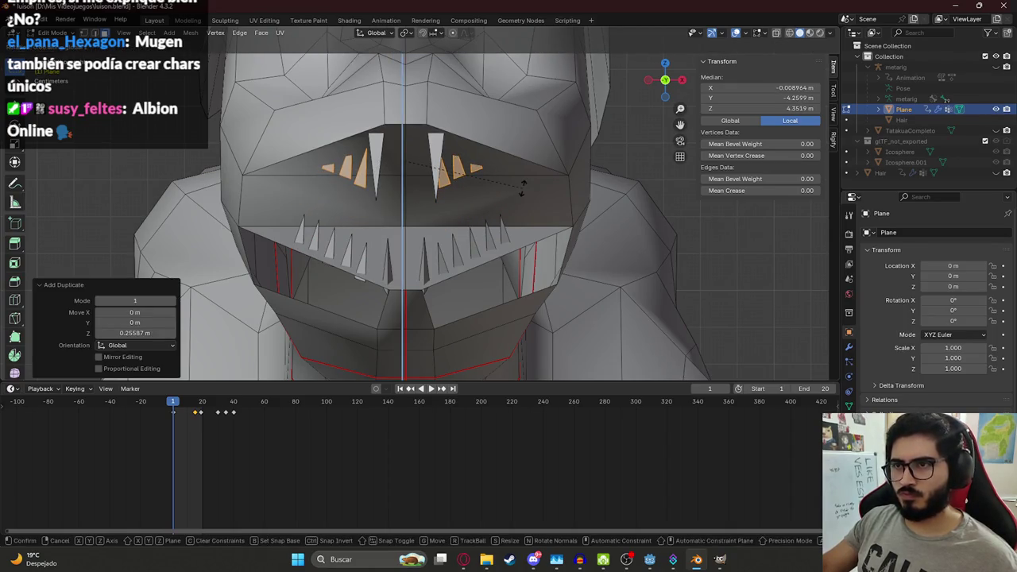
pyautogui.click(520, 185)
pyautogui.press('r')
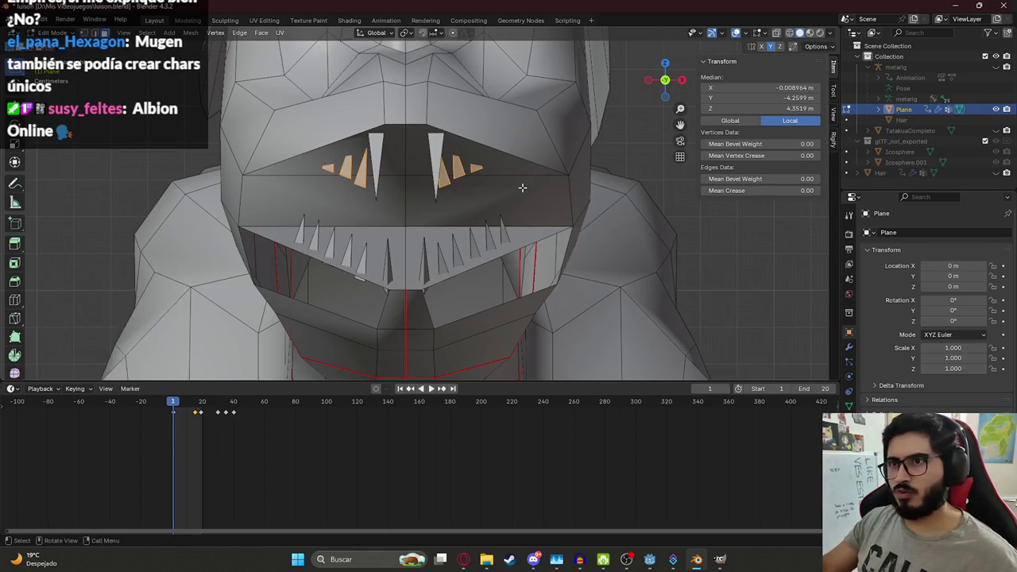
pyautogui.press('x')
pyautogui.write('x')
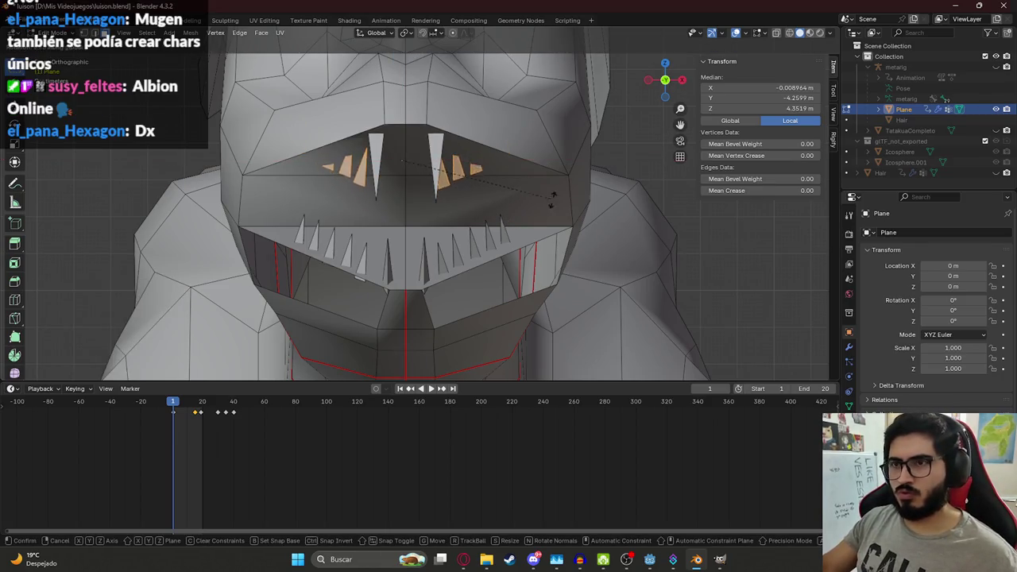
pyautogui.write('y180')
pyautogui.press('Return')
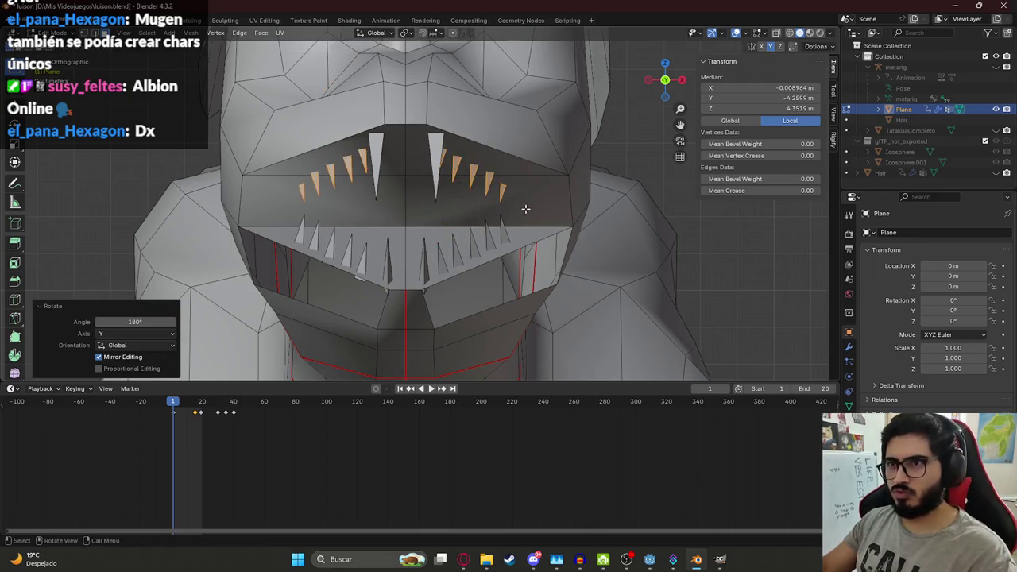
# Step: Position the flipped teeth along the upper jaw and widen them to 1.386 on X
pyautogui.moveTo(472, 214); pyautogui.dragTo(461, 199, button='middle')
pyautogui.press('z')
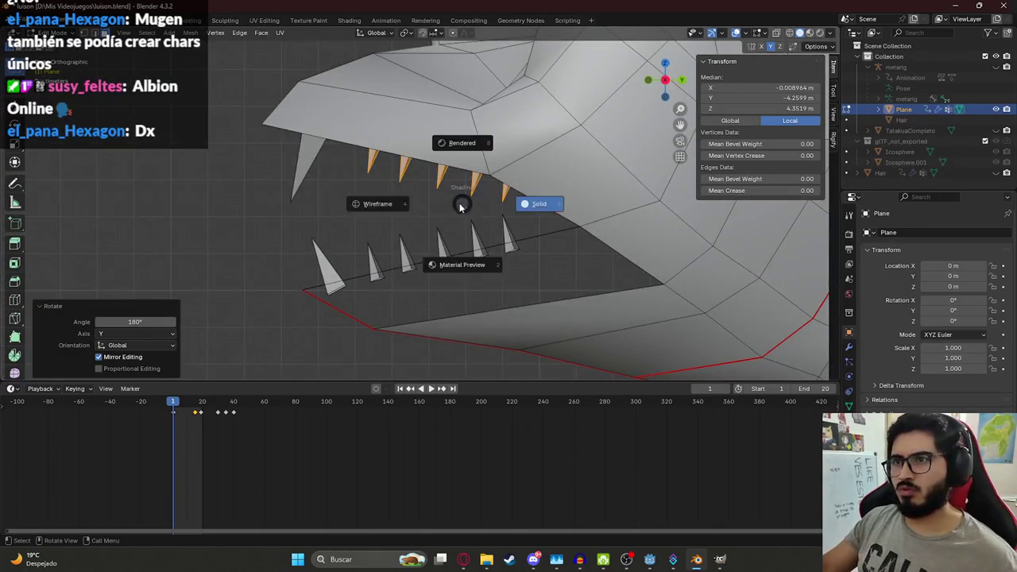
pyautogui.click(412, 198)
pyautogui.press('g')
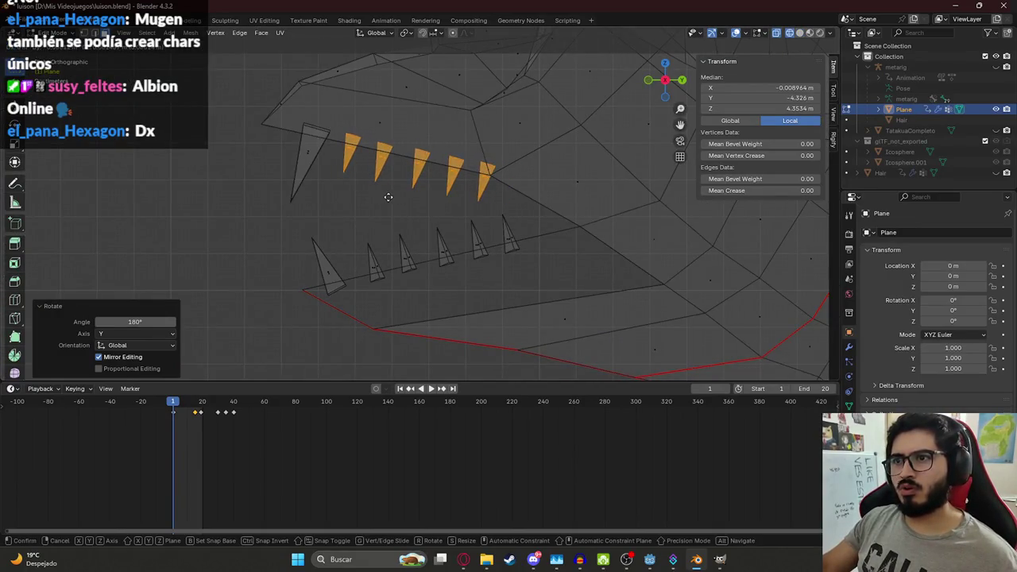
pyautogui.click(443, 209)
pyautogui.press('z')
pyautogui.click(442, 211)
pyautogui.moveTo(443, 211); pyautogui.dragTo(470, 165, button='middle')
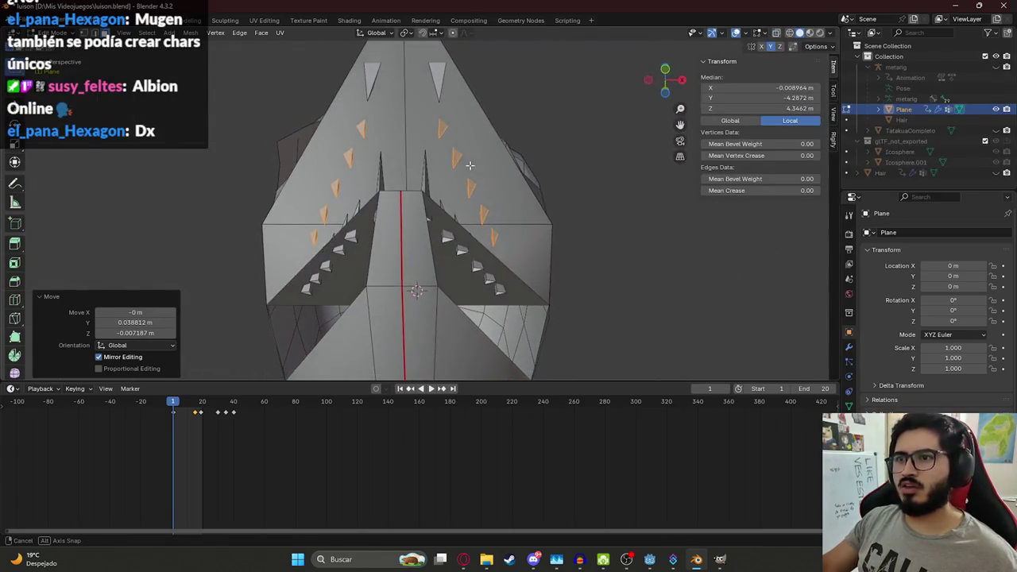
pyautogui.press('g')
pyautogui.press('x')
pyautogui.click(556, 205)
# Step: Return to Object Mode and save luison.blend
pyautogui.moveTo(556, 205)
pyautogui.mouseDown(button='middle')
pyautogui.moveTo(339, 258)
pyautogui.moveTo(405, 326)
pyautogui.mouseUp(button='middle')
pyautogui.hotkey('alt', 'a')
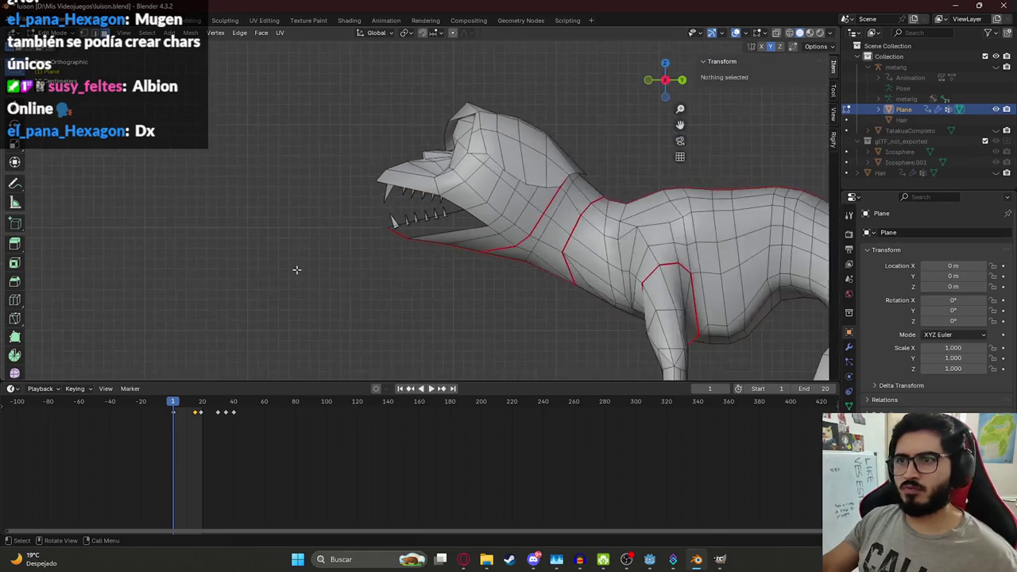
pyautogui.scroll(-5, 294, 270)
pyautogui.scroll(5, 404, 267)
pyautogui.moveTo(404, 267); pyautogui.dragTo(446, 281, button='middle')
pyautogui.click(413, 270)
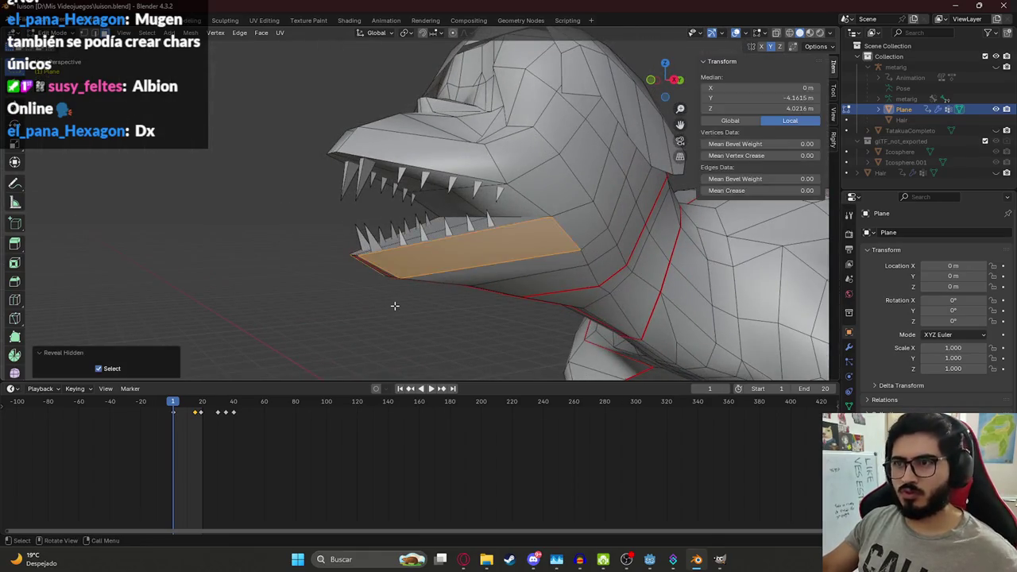
pyautogui.press('Tab')
pyautogui.moveTo(365, 252)
pyautogui.mouseDown(button='middle')
pyautogui.moveTo(581, 250)
pyautogui.moveTo(336, 243)
pyautogui.mouseUp(button='middle')
pyautogui.hotkey('ctrl', 's')
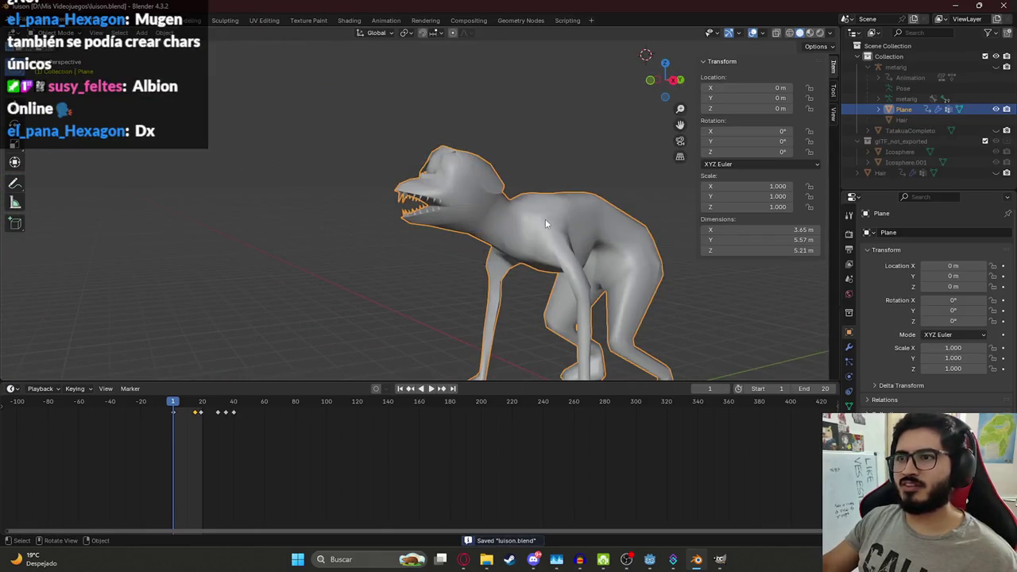
# Step: Preview the creature in wireframe and material shading, then return to solid display
pyautogui.moveTo(464, 204)
pyautogui.mouseDown(button='middle')
pyautogui.moveTo(537, 200)
pyautogui.moveTo(393, 178)
pyautogui.mouseUp(button='middle')
pyautogui.scroll(3, 524, 207)
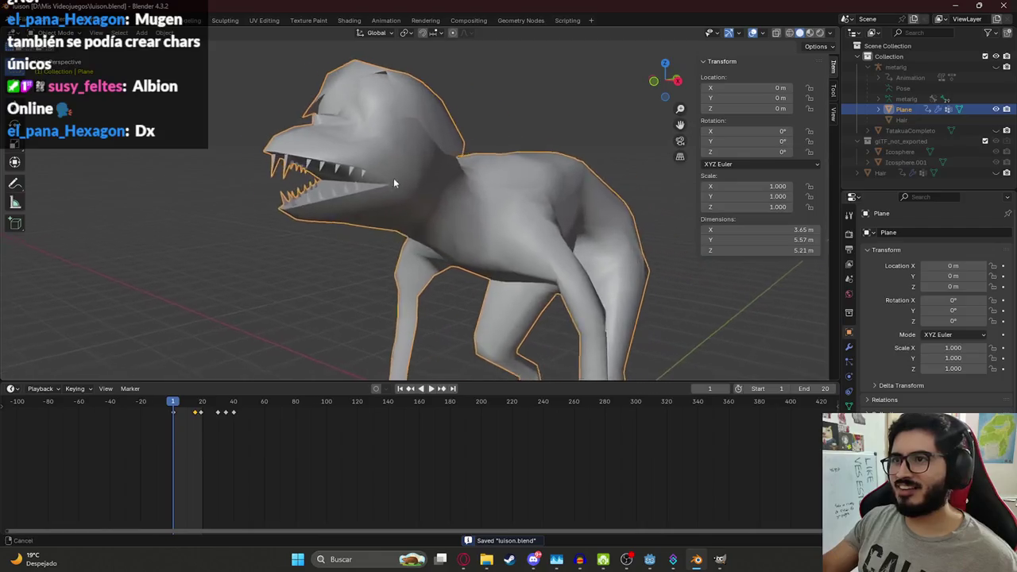
pyautogui.press('z')
pyautogui.click(225, 181)
pyautogui.press('z')
pyautogui.click(348, 269)
pyautogui.moveTo(348, 268)
pyautogui.mouseDown(button='middle')
pyautogui.moveTo(333, 222)
pyautogui.moveTo(433, 220)
pyautogui.moveTo(484, 206)
pyautogui.moveTo(445, 202)
pyautogui.mouseUp(button='middle')
pyautogui.press('z')
# Step: In Edit Mode, select the edges running along the upper jaw rim
pyautogui.press('Tab')
pyautogui.moveTo(297, 141); pyautogui.dragTo(374, 151, button='middle')
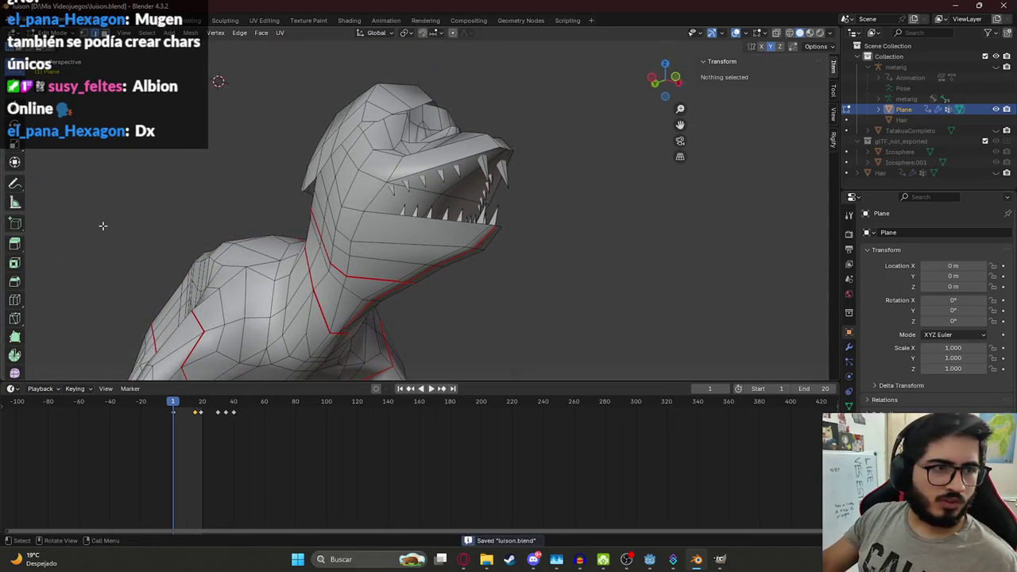
pyautogui.scroll(3, 283, 213)
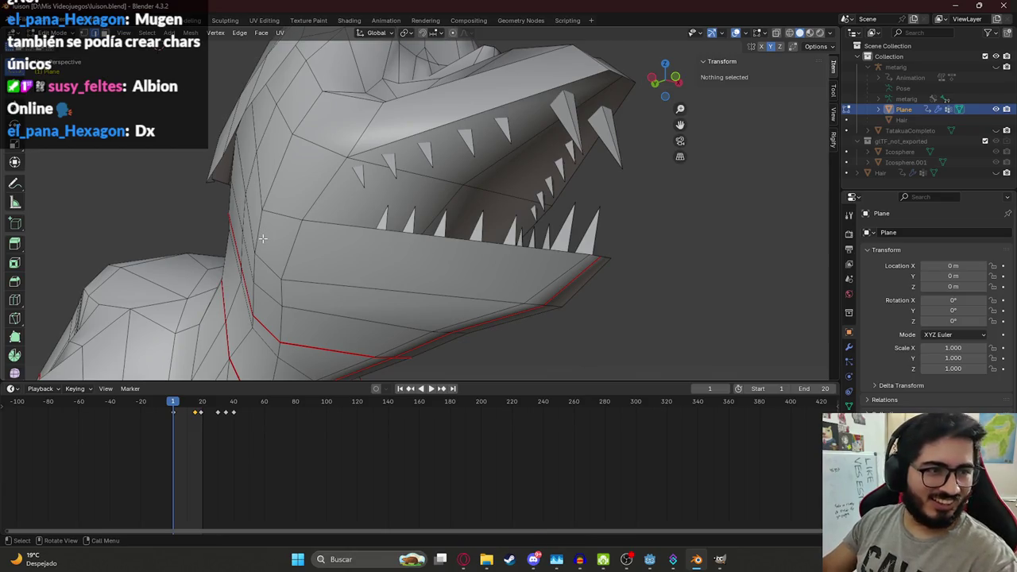
pyautogui.moveTo(335, 198); pyautogui.dragTo(333, 215, button='middle')
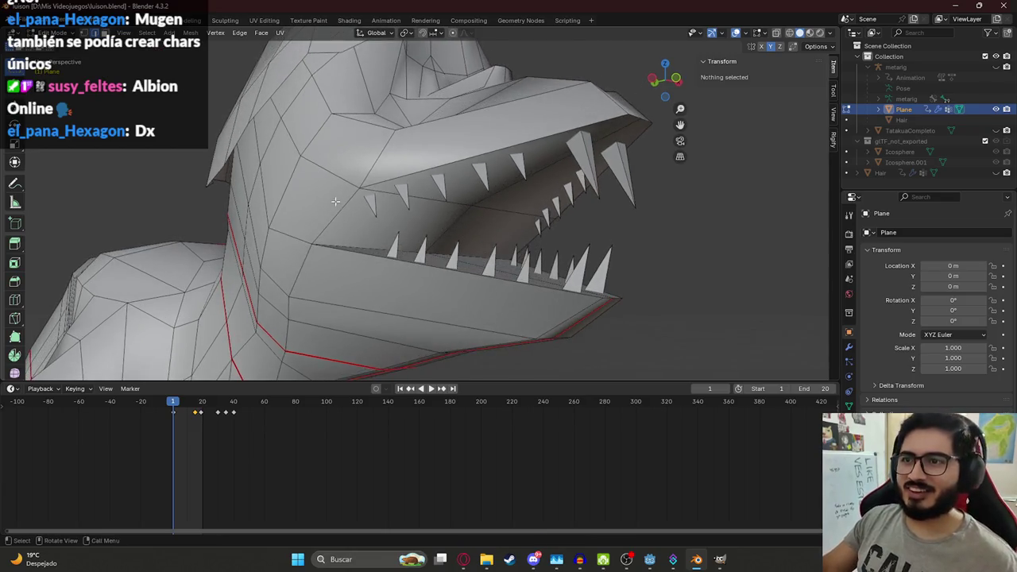
pyautogui.click(388, 193)
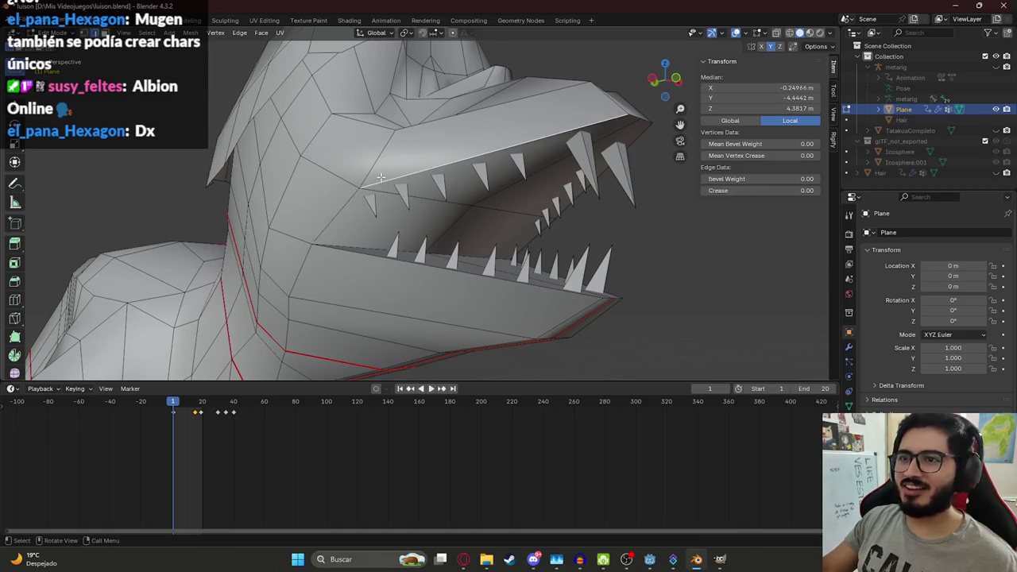
pyautogui.moveTo(552, 162)
pyautogui.mouseDown(button='middle')
pyautogui.moveTo(466, 174)
pyautogui.moveTo(239, 174)
pyautogui.moveTo(279, 188)
pyautogui.mouseUp(button='middle')
pyautogui.keyDown('shift'); pyautogui.click(213, 166); pyautogui.keyUp('shift')
pyautogui.keyDown('shift'); pyautogui.click(335, 210); pyautogui.keyUp('shift')
pyautogui.moveTo(335, 210)
pyautogui.mouseDown(button='middle')
pyautogui.moveTo(366, 311)
pyautogui.moveTo(363, 235)
pyautogui.moveTo(322, 259)
pyautogui.mouseUp(button='middle')
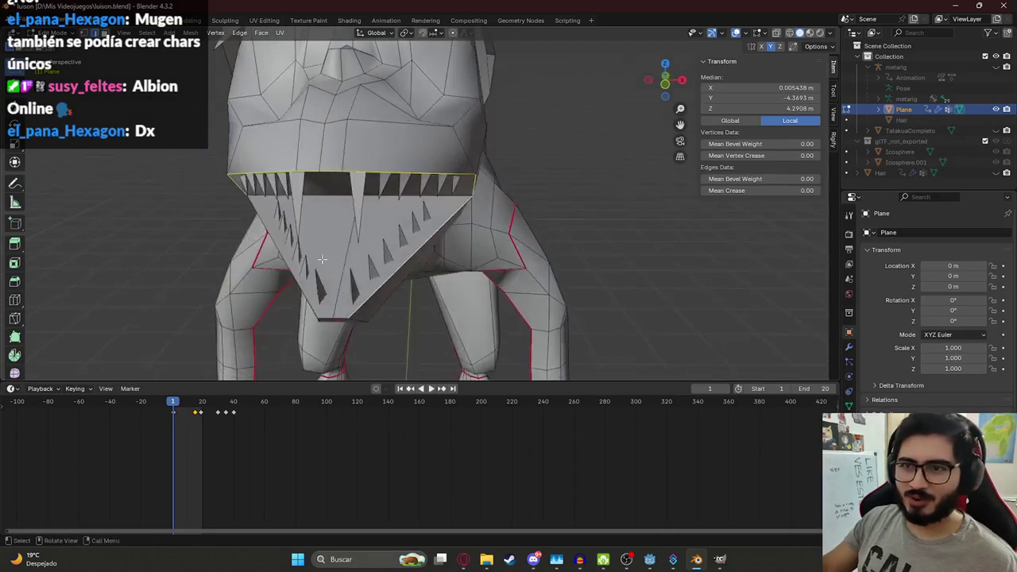
# Step: Add the last upper jaw edge and mark the selected jaw edges as seams
pyautogui.keyDown('shift'); pyautogui.click(322, 318); pyautogui.keyUp('shift')
pyautogui.moveTo(323, 318); pyautogui.dragTo(485, 289, button='middle')
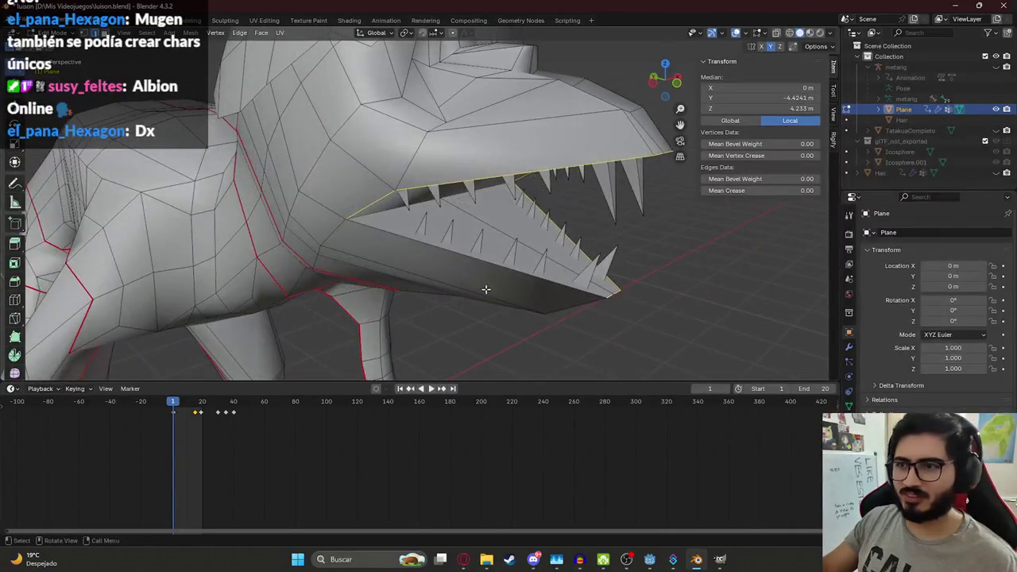
pyautogui.rightClick(395, 252)
pyautogui.click(386, 246)
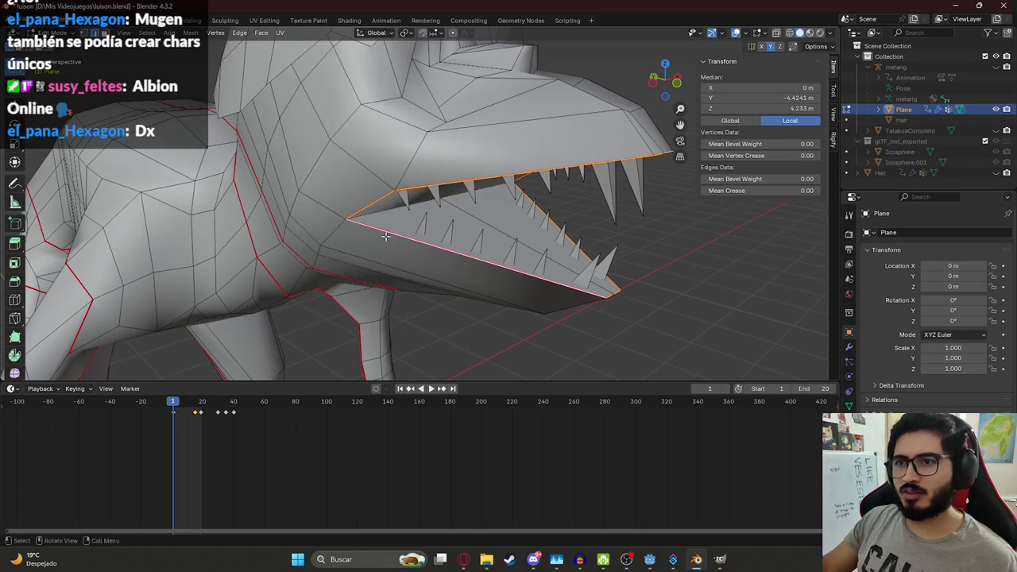
# Step: Mark a single upper-lip edge as a UV seam
pyautogui.moveTo(386, 246); pyautogui.dragTo(367, 193, button='middle')
pyautogui.click(396, 181)
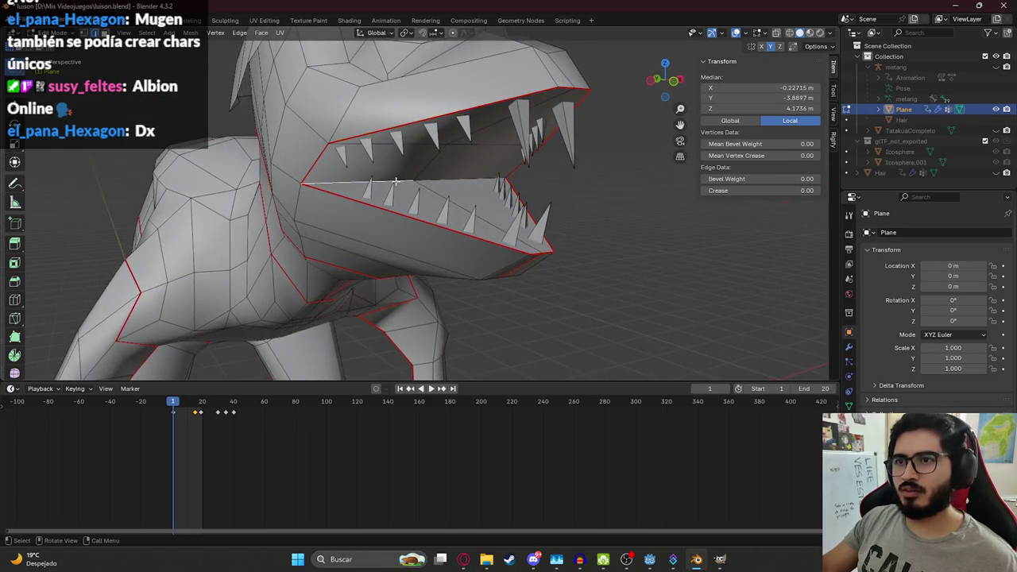
pyautogui.rightClick(441, 183)
pyautogui.click(388, 205)
pyautogui.moveTo(388, 205)
pyautogui.mouseDown(button='middle')
pyautogui.moveTo(520, 212)
pyautogui.moveTo(409, 181)
pyautogui.moveTo(372, 272)
pyautogui.moveTo(445, 221)
pyautogui.moveTo(227, 168)
pyautogui.moveTo(400, 182)
pyautogui.mouseUp(button='middle')
# Step: Switch the viewport to wireframe and box-select all the upper teeth, front to rear
pyautogui.press('z')
pyautogui.click(175, 168)
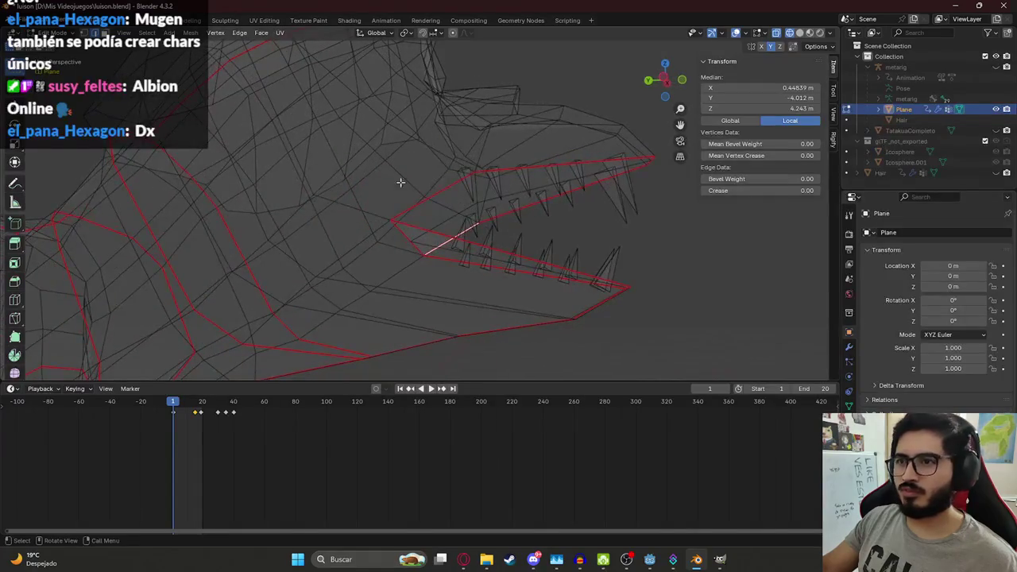
pyautogui.moveTo(476, 182); pyautogui.dragTo(479, 196, button='middle')
pyautogui.moveTo(466, 217); pyautogui.dragTo(639, 247)
pyautogui.moveTo(462, 216); pyautogui.dragTo(659, 241)
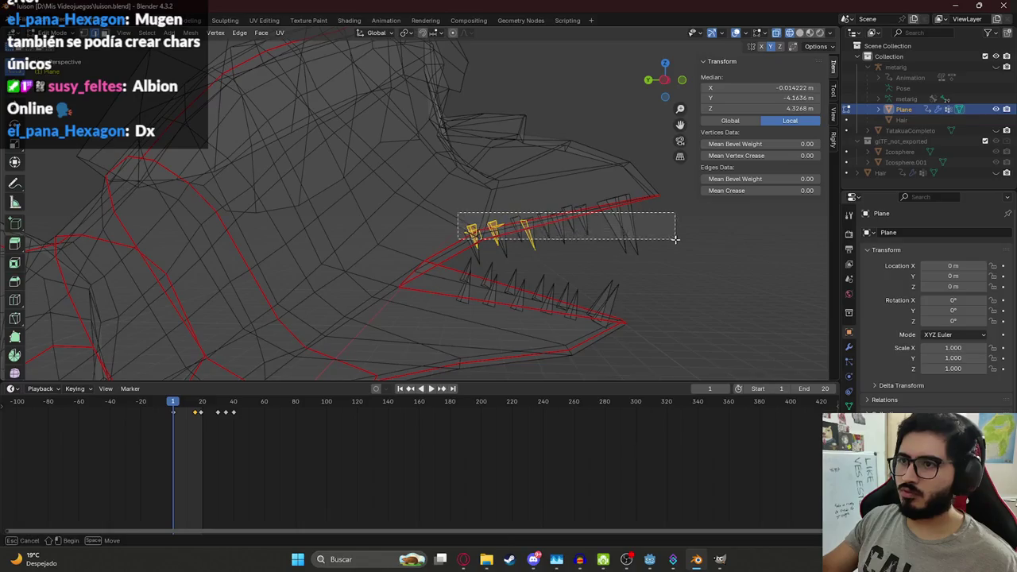
pyautogui.keyDown('shift'); pyautogui.moveTo(457, 212); pyautogui.dragTo(656, 257); pyautogui.keyUp('shift')
pyautogui.moveTo(537, 192)
pyautogui.keyDown('shift'); pyautogui.mouseDown()
pyautogui.moveTo(658, 251)
pyautogui.moveTo(597, 195)
pyautogui.mouseUp(); pyautogui.keyUp('shift')
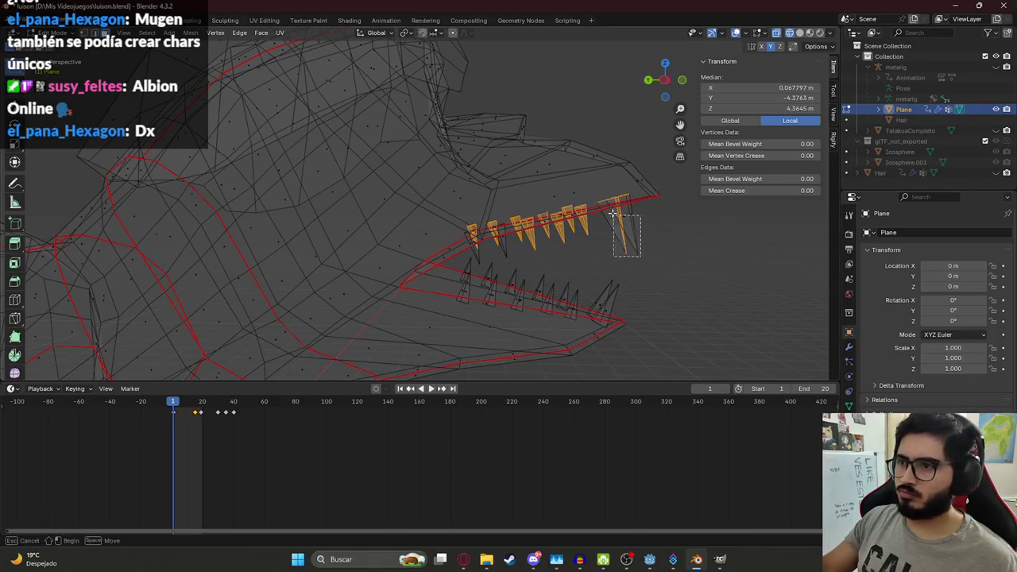
pyautogui.keyDown('shift'); pyautogui.moveTo(613, 214); pyautogui.dragTo(596, 224); pyautogui.keyUp('shift')
pyautogui.moveTo(474, 228)
pyautogui.keyDown('shift'); pyautogui.mouseDown()
pyautogui.moveTo(534, 294)
pyautogui.moveTo(584, 303)
pyautogui.mouseUp(); pyautogui.keyUp('shift')
pyautogui.moveTo(552, 321)
pyautogui.mouseDown(button='middle')
pyautogui.moveTo(453, 325)
pyautogui.moveTo(342, 300)
pyautogui.moveTo(324, 277)
pyautogui.moveTo(642, 211)
pyautogui.moveTo(317, 262)
pyautogui.mouseUp(button='middle')
# Step: Toggle the mouth-floor and mouth faces in the selection
pyautogui.keyDown('shift'); pyautogui.click(434, 328); pyautogui.keyUp('shift')
pyautogui.keyDown('shift'); pyautogui.click(429, 318); pyautogui.keyUp('shift')
pyautogui.keyDown('shift'); pyautogui.click(432, 317); pyautogui.keyUp('shift')
pyautogui.keyDown('shift'); pyautogui.click(434, 317); pyautogui.keyUp('shift')
pyautogui.keyDown('shift'); pyautogui.click(340, 302); pyautogui.keyUp('shift')
# Step: Return to solid, non-X-ray shading and save luison.blend
pyautogui.hotkey('alt', 'z')
pyautogui.moveTo(426, 258)
pyautogui.mouseDown(button='middle')
pyautogui.moveTo(341, 250)
pyautogui.moveTo(420, 233)
pyautogui.moveTo(269, 230)
pyautogui.mouseUp(button='middle')
pyautogui.hotkey('ctrl', 's')
pyautogui.scroll(-2, 278, 231)
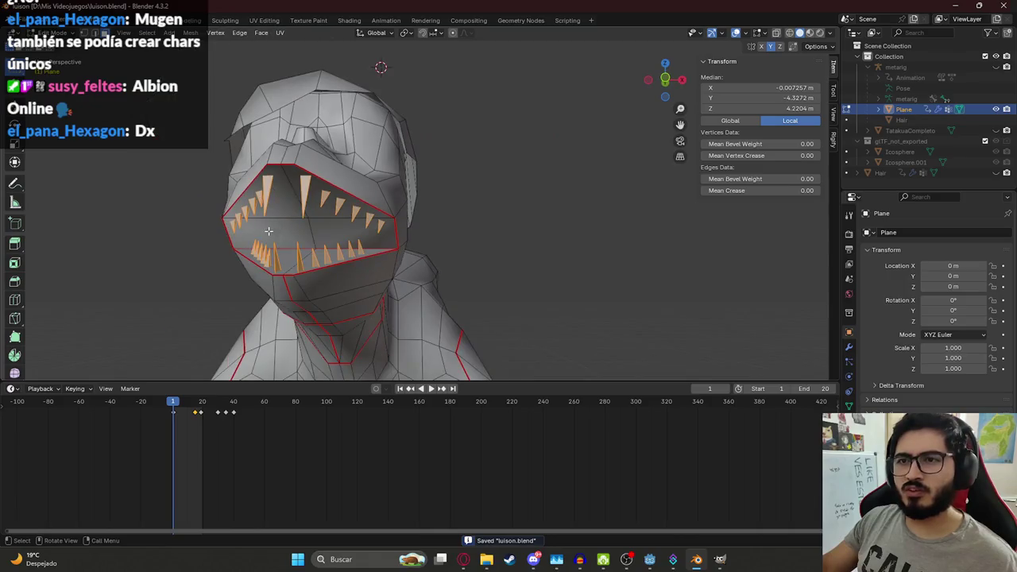
pyautogui.click(264, 20)
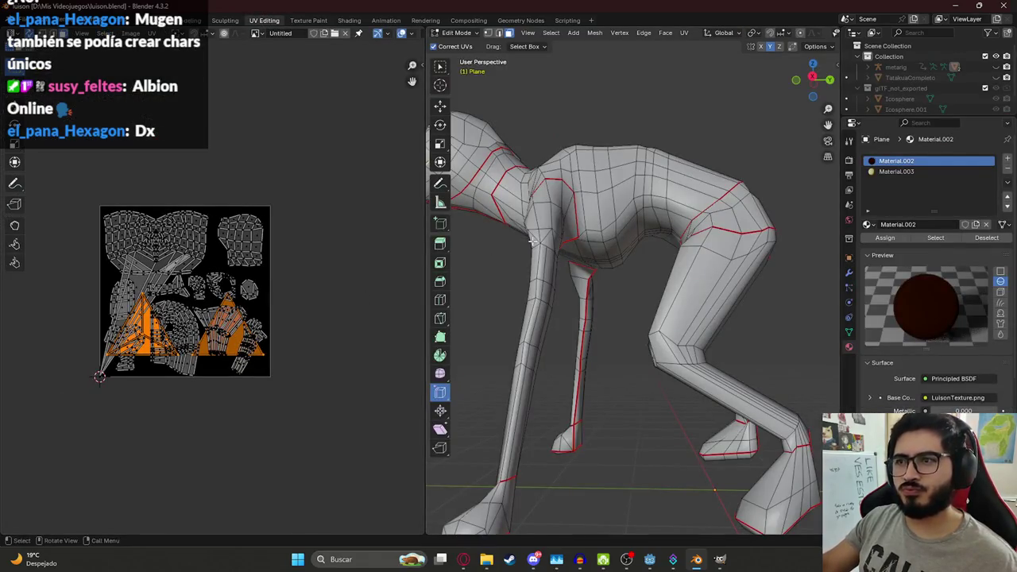
# Step: Unwrap the mesh UVs, shrink the stretched island, and move it to the layout's bottom
pyautogui.scroll(-3, 532, 240)
pyautogui.press('u')
pyautogui.click(591, 269)
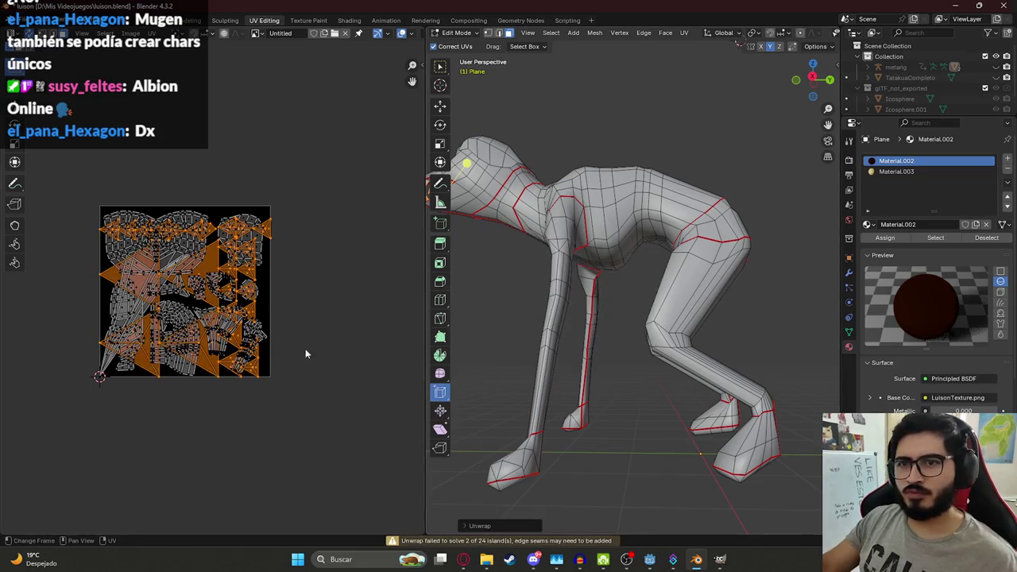
pyautogui.press('s')
pyautogui.click(207, 318)
pyautogui.scroll(4, 198, 333)
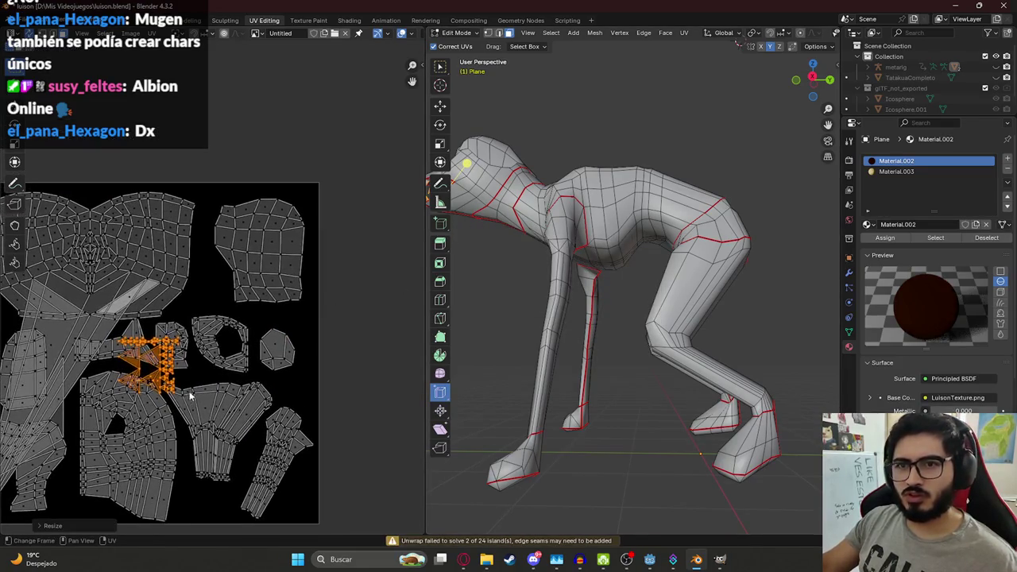
pyautogui.press('g')
pyautogui.keyDown('shift'); pyautogui.scroll(-4, 227, 363); pyautogui.keyUp('shift')
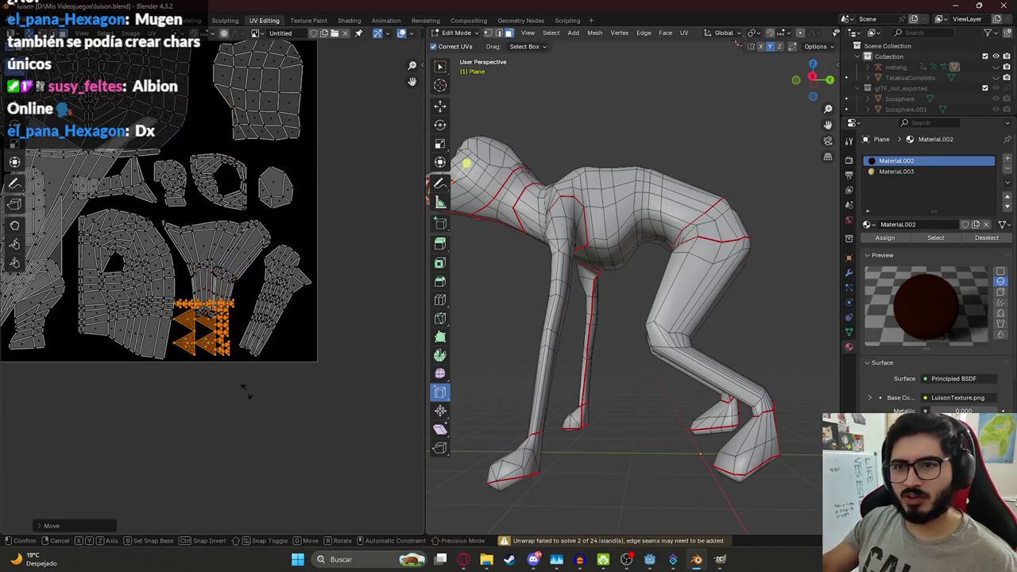
pyautogui.click(200, 380)
# Step: Pan the UV view and select the mouth faces from a front angle
pyautogui.moveTo(236, 278); pyautogui.dragTo(268, 345, button='middle')
pyautogui.moveTo(235, 253); pyautogui.dragTo(240, 255, button='middle')
pyautogui.moveTo(491, 183); pyautogui.dragTo(602, 245, button='middle')
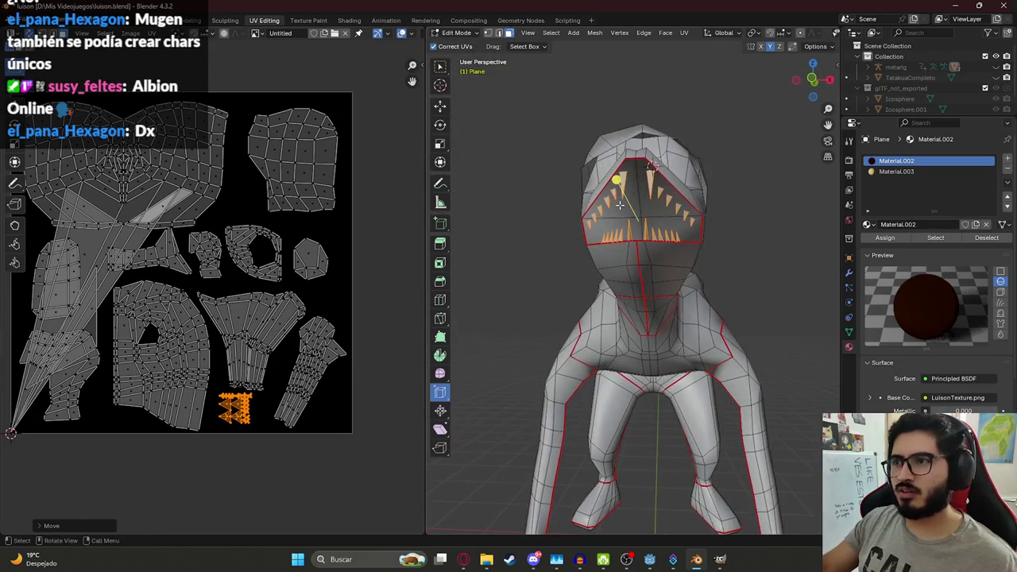
pyautogui.click(618, 205)
pyautogui.moveTo(619, 205); pyautogui.dragTo(644, 286, button='middle')
# Step: Unwrap the selected mouth faces and place their islands below the texture
pyautogui.keyDown('shift'); pyautogui.click(643, 286); pyautogui.keyUp('shift')
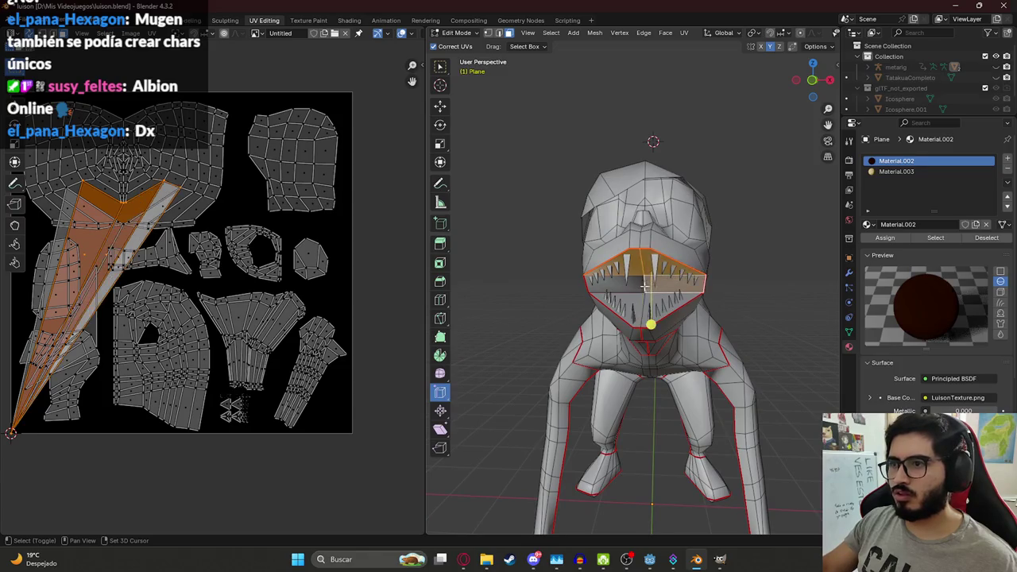
pyautogui.keyDown('shift'); pyautogui.click(643, 287); pyautogui.keyUp('shift')
pyautogui.keyDown('shift'); pyautogui.click(642, 299); pyautogui.keyUp('shift')
pyautogui.press('u')
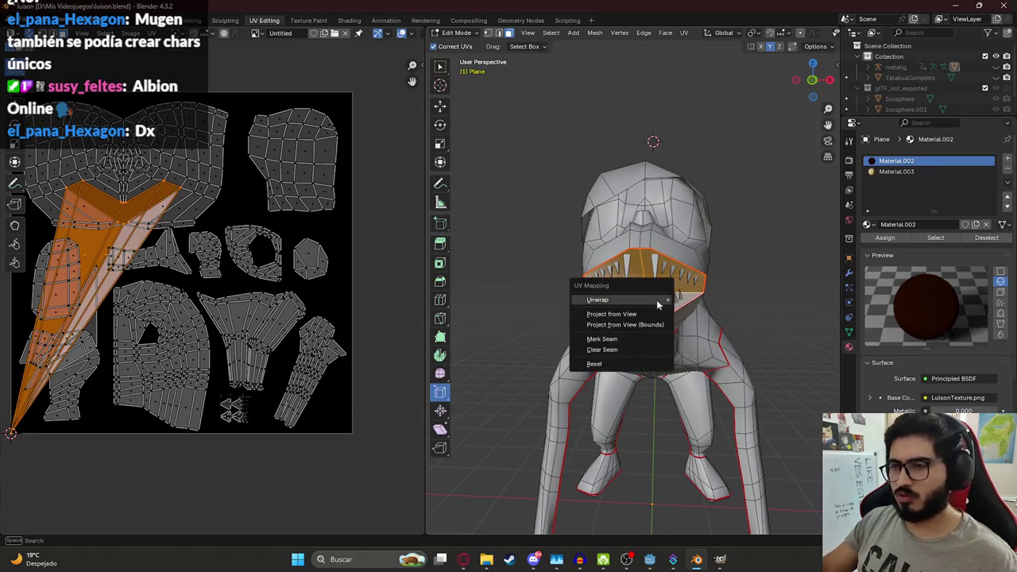
pyautogui.click(699, 320)
pyautogui.scroll(-2, 329, 285)
pyautogui.press('g')
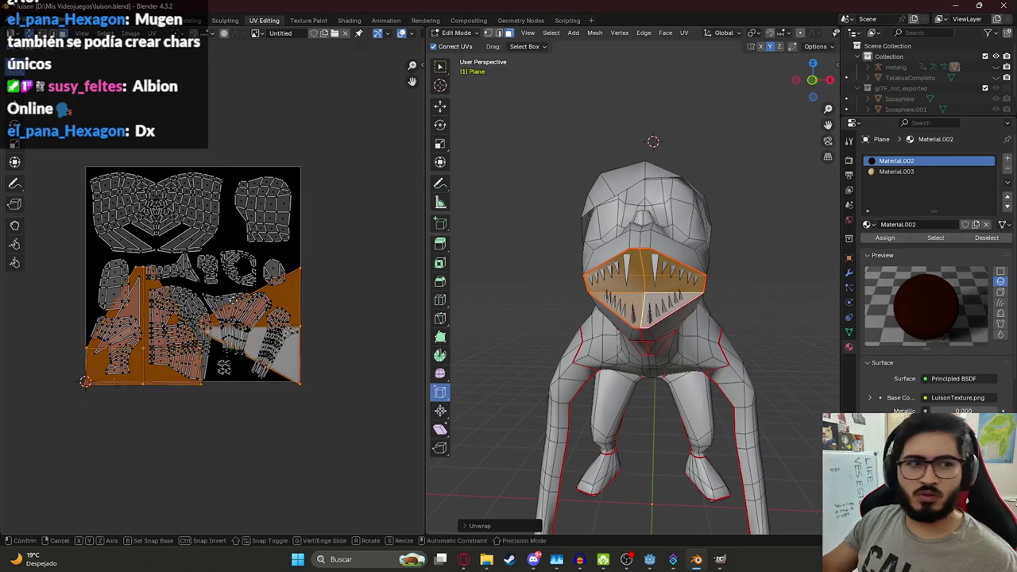
pyautogui.moveTo(248, 486); pyautogui.dragTo(235, 293, button='middle')
pyautogui.click(234, 294)
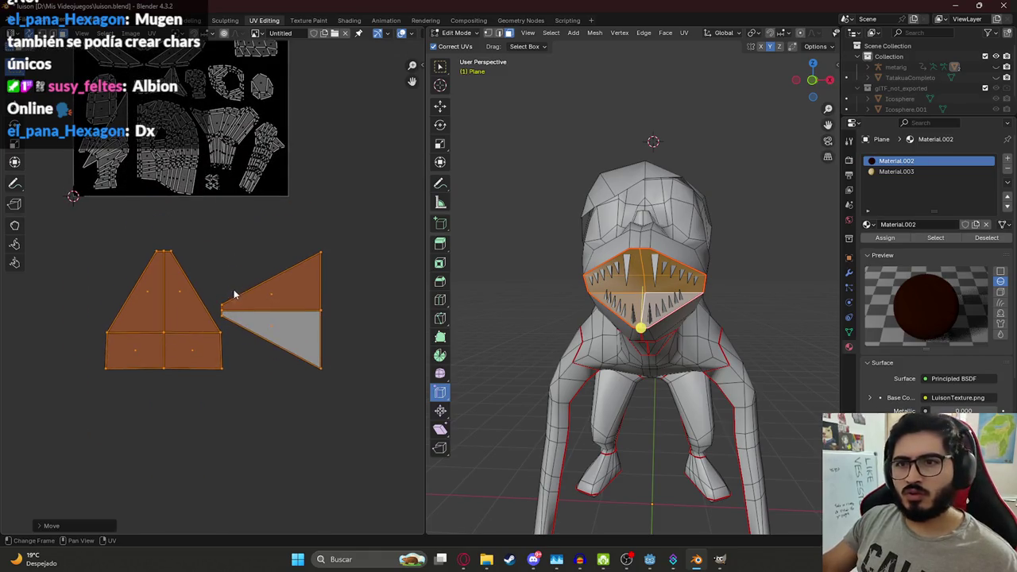
# Step: Rotate the right triangular mouth island to point down and move it below the left island
pyautogui.click(156, 302)
pyautogui.moveTo(226, 220); pyautogui.dragTo(343, 362)
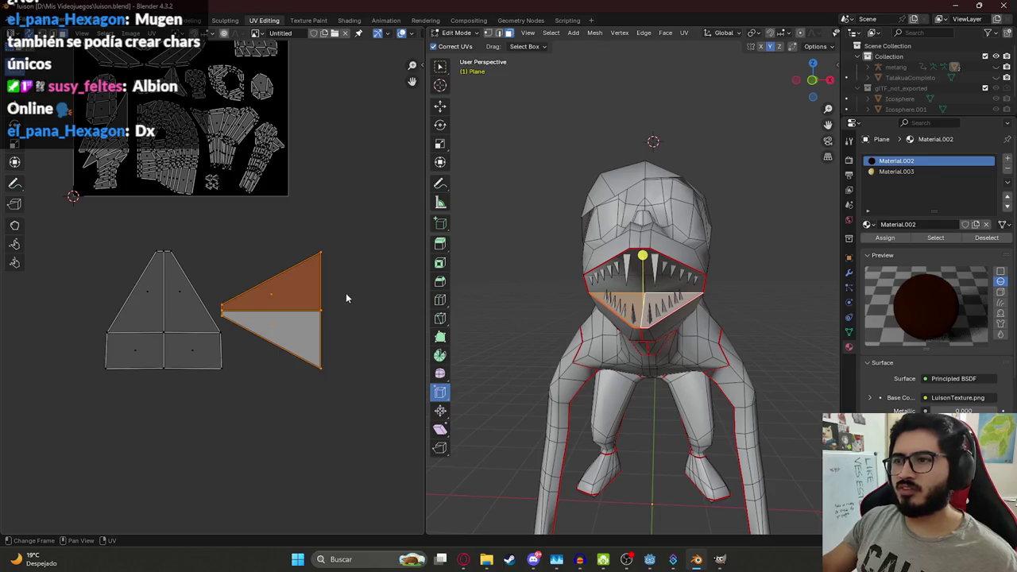
pyautogui.press('r')
pyautogui.click(323, 431)
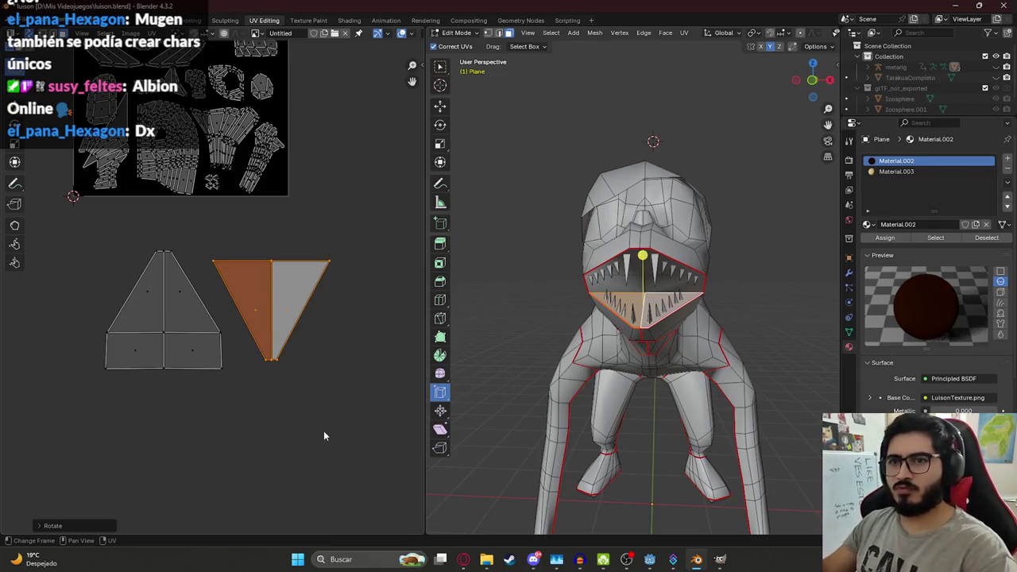
pyautogui.press('g')
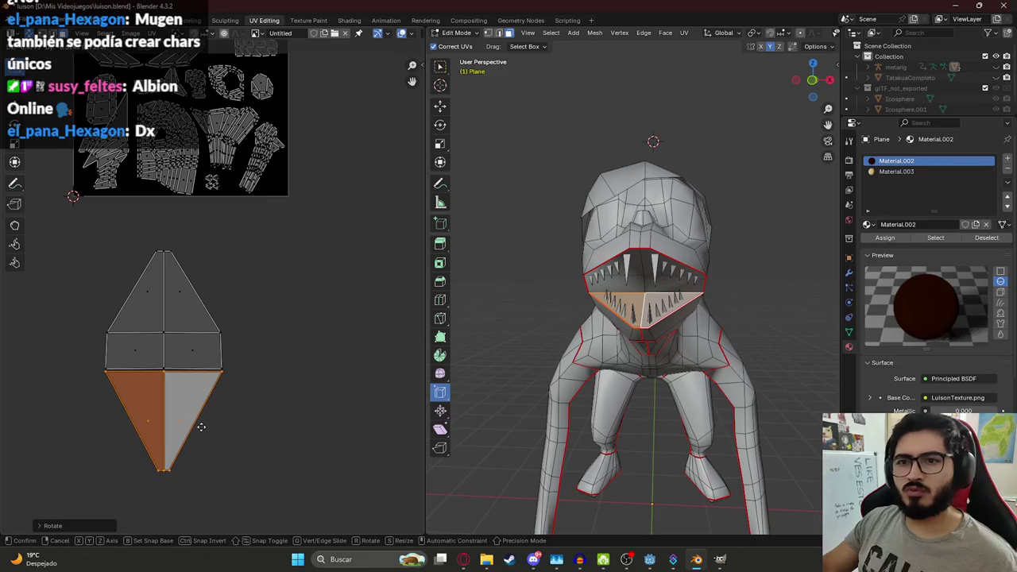
pyautogui.click(201, 427)
# Step: Scale both mouth islands down into a diamond and park it above the layout
pyautogui.moveTo(80, 239); pyautogui.dragTo(272, 443)
pyautogui.press('s')
pyautogui.click(230, 393)
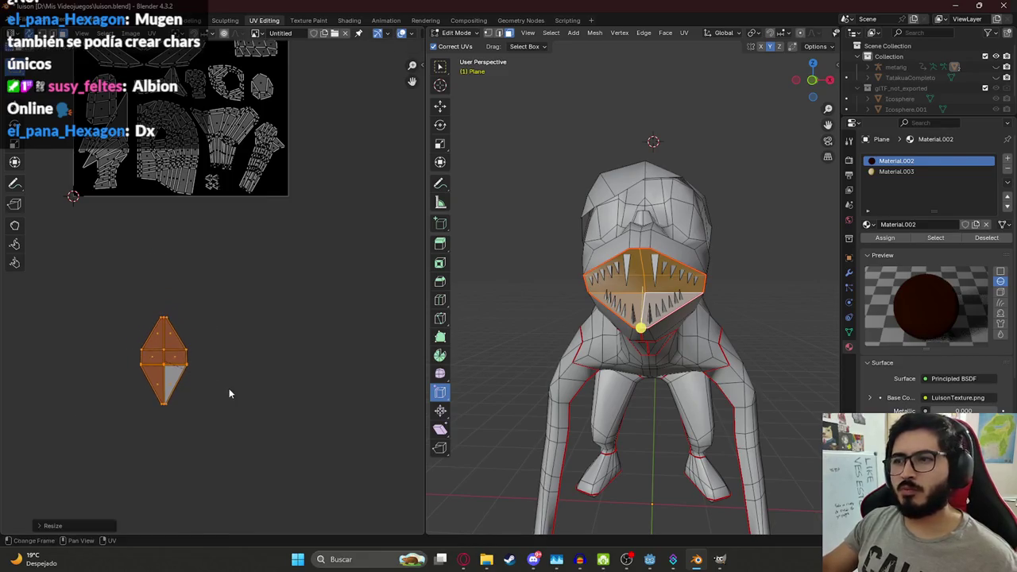
pyautogui.keyDown('shift'); pyautogui.scroll(3, 235, 394); pyautogui.keyUp('shift')
pyautogui.moveTo(156, 380); pyautogui.dragTo(216, 413)
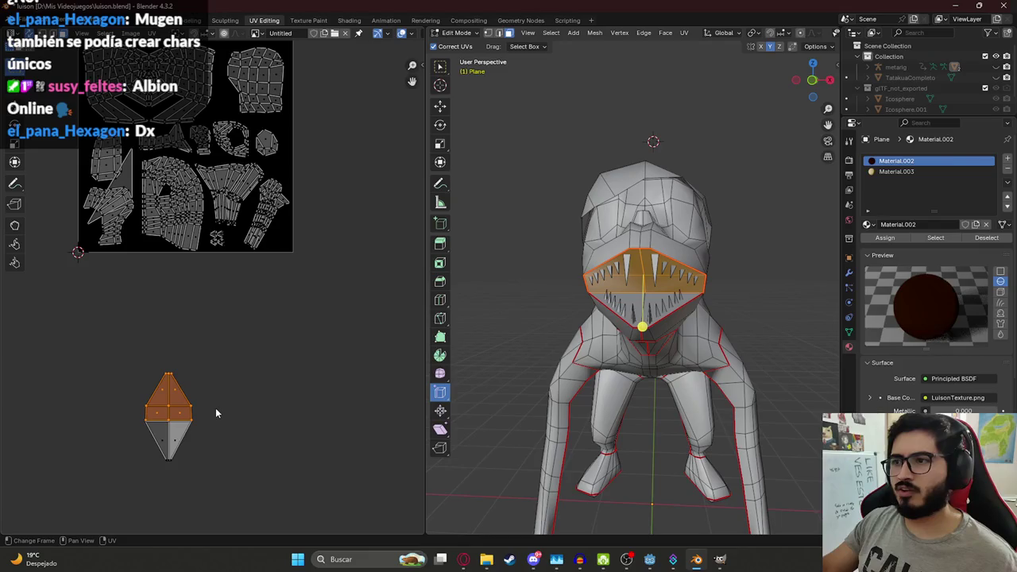
pyautogui.press('a')
pyautogui.press('g')
pyautogui.click(275, 144)
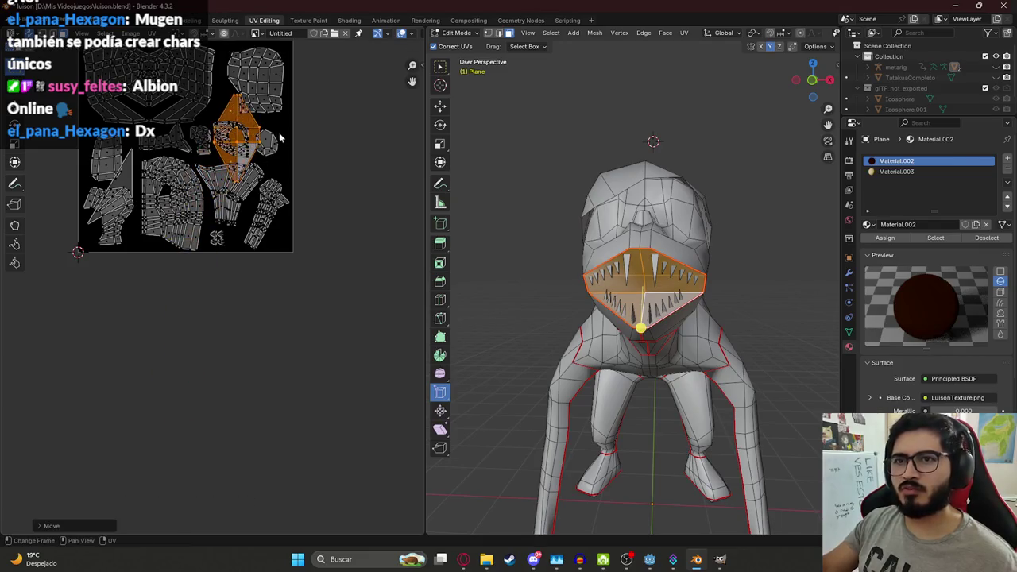
pyautogui.moveTo(275, 144); pyautogui.dragTo(256, 380, button='middle')
pyautogui.press('g')
pyautogui.click(235, 253)
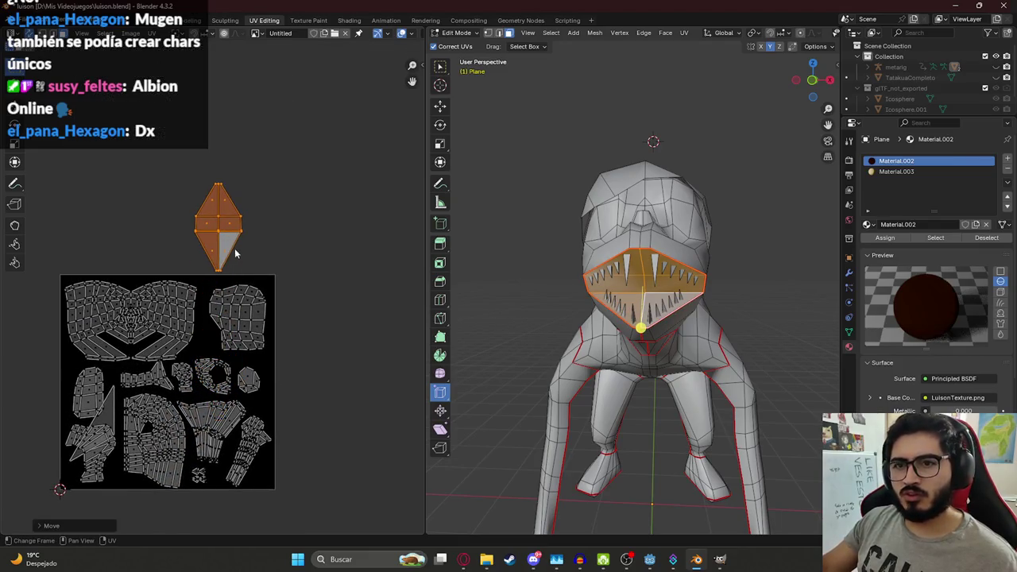
# Step: Select the large stretched UV triangle in the layout
pyautogui.click(111, 414)
pyautogui.scroll(5, 109, 424)
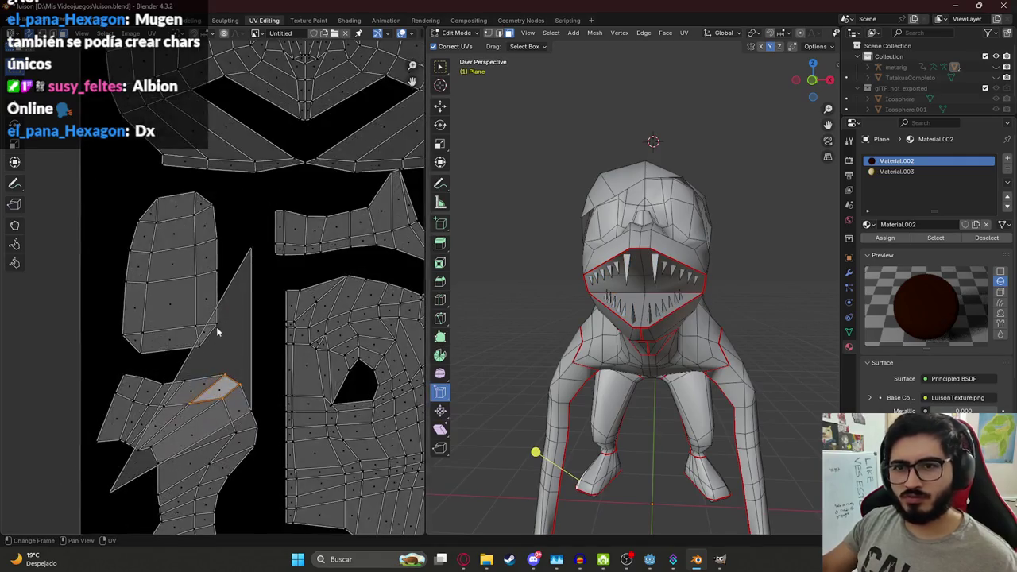
pyautogui.click(191, 385)
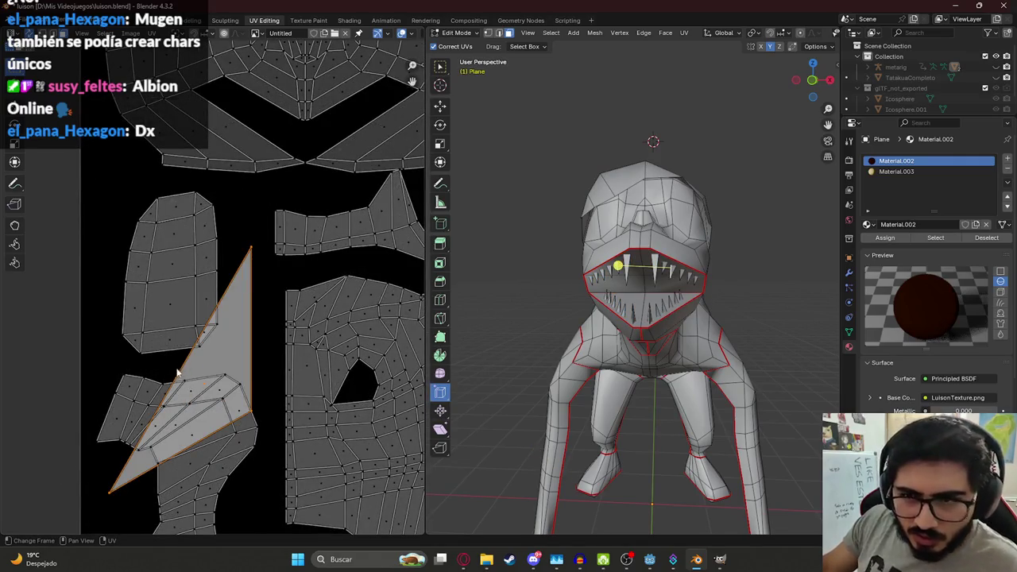
pyautogui.scroll(-3, 649, 307)
pyautogui.press('g')
pyautogui.click(731, 252)
pyautogui.moveTo(730, 252)
pyautogui.mouseDown(button='middle')
pyautogui.moveTo(528, 272)
pyautogui.moveTo(648, 235)
pyautogui.mouseUp(button='middle')
pyautogui.scroll(-5, 527, 271)
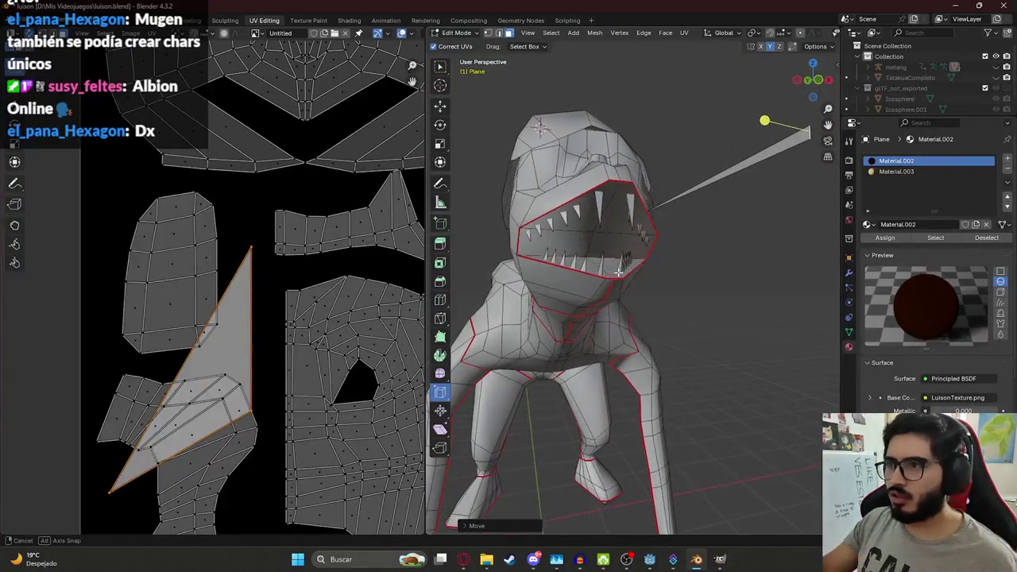
pyautogui.scroll(-5, 265, 356)
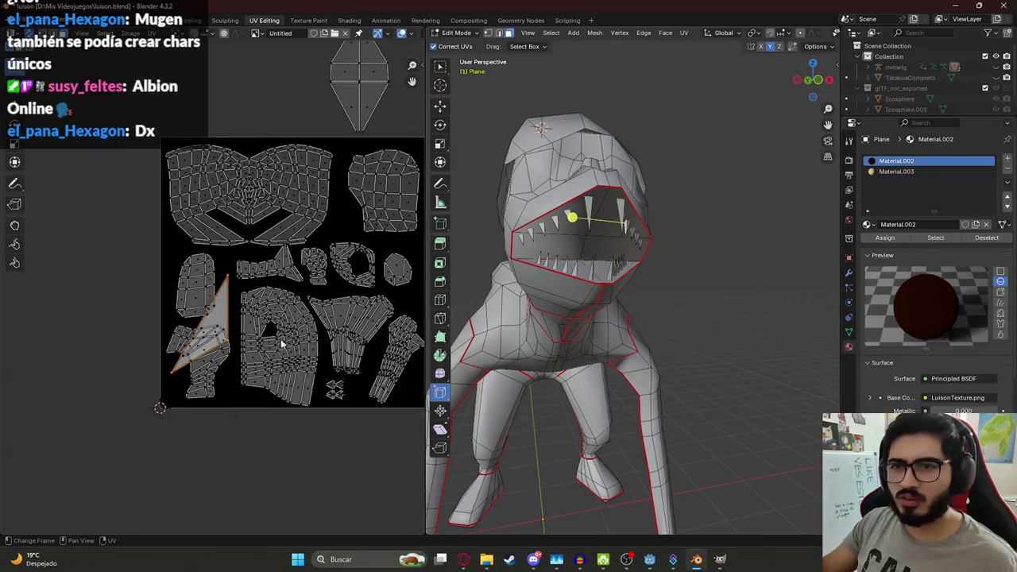
# Step: Move the stretched UV triangle to the texture's bottom, rotating and repositioning it
pyautogui.press('g')
pyautogui.click(237, 160)
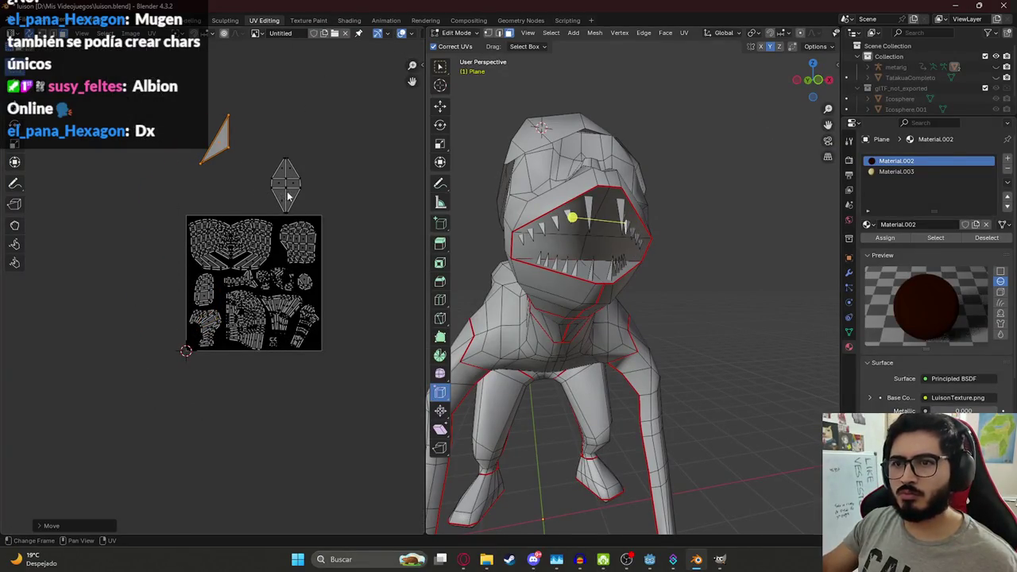
pyautogui.press('g')
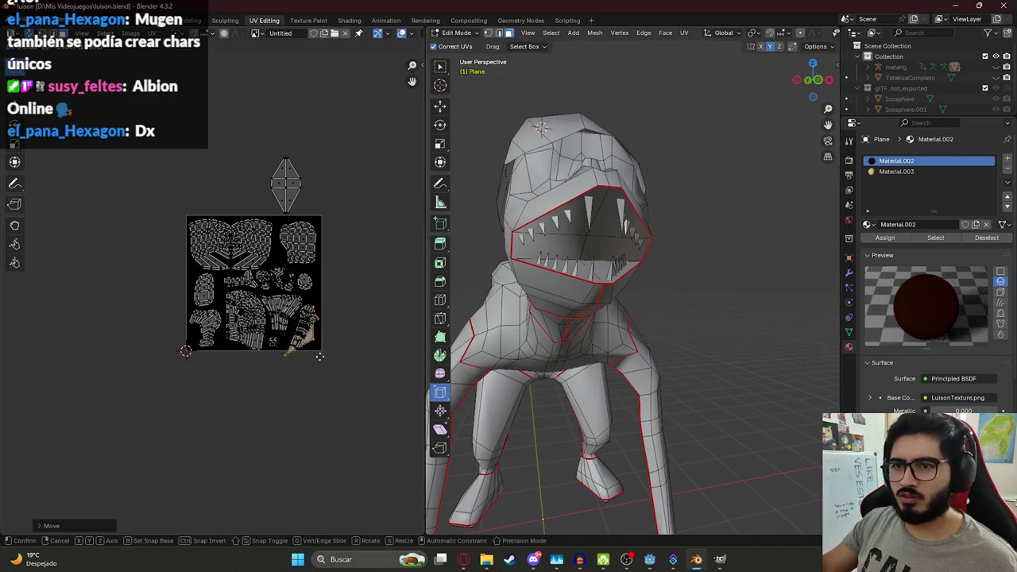
pyautogui.scroll(6, 270, 365)
pyautogui.click(266, 369)
pyautogui.press('s')
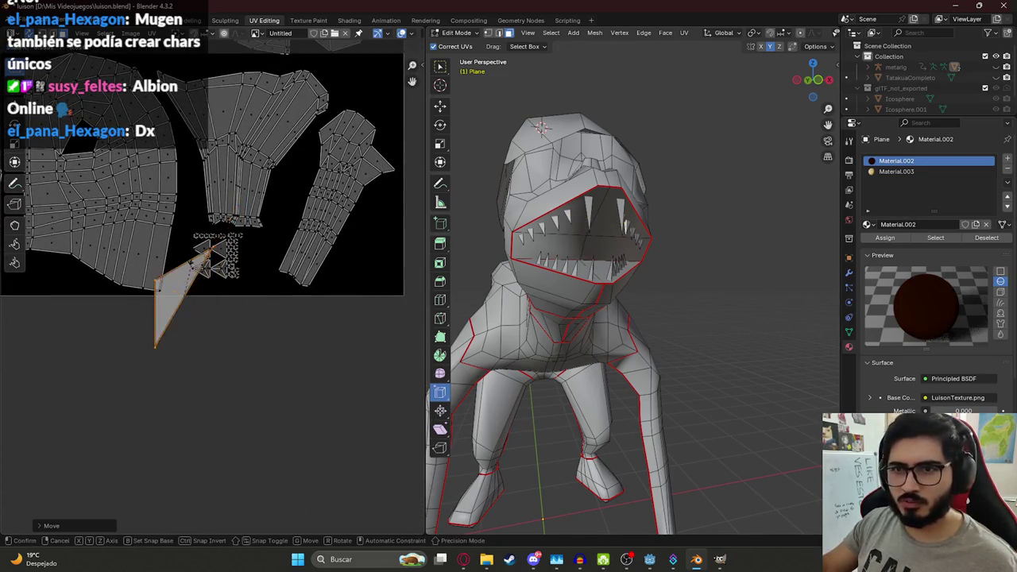
pyautogui.press('r')
pyautogui.click(262, 262)
pyautogui.press('g')
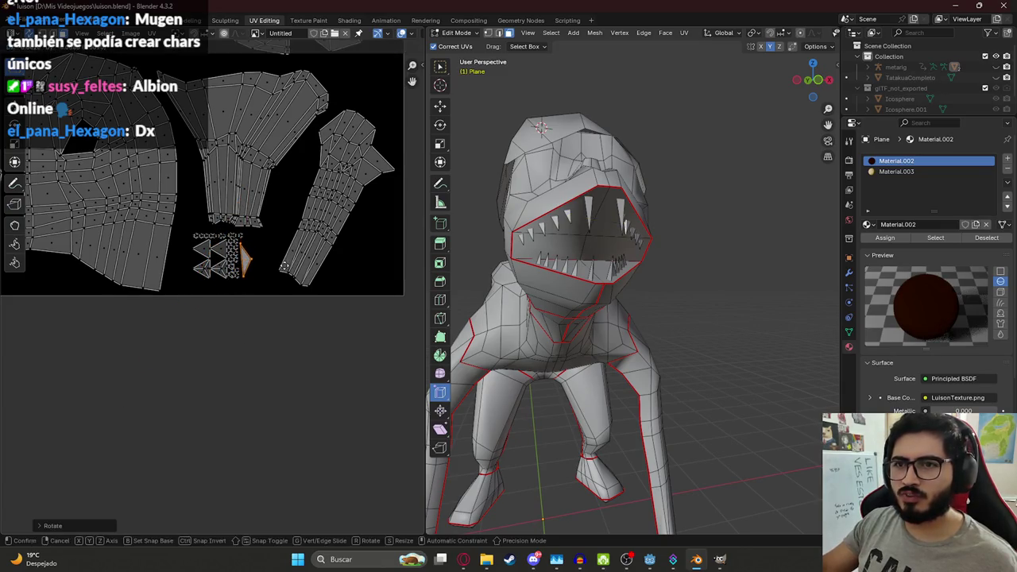
pyautogui.click(261, 278)
pyautogui.scroll(-5, 261, 283)
# Step: Select the diamond island and try it inside the texture before returning it above
pyautogui.moveTo(195, 146); pyautogui.dragTo(271, 236)
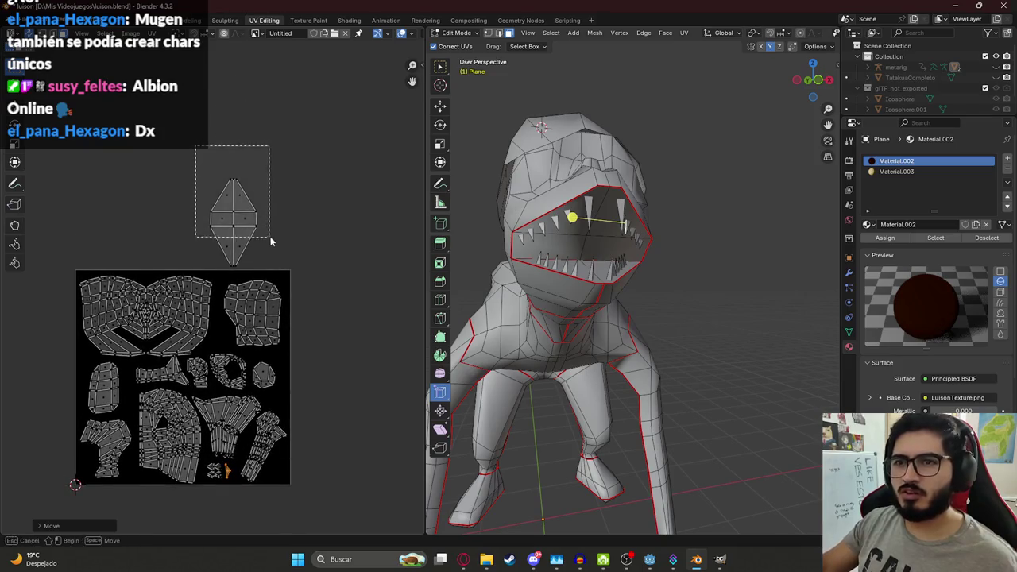
pyautogui.press('Tab')
pyautogui.moveTo(585, 207); pyautogui.dragTo(602, 212, button='middle')
pyautogui.press('Tab')
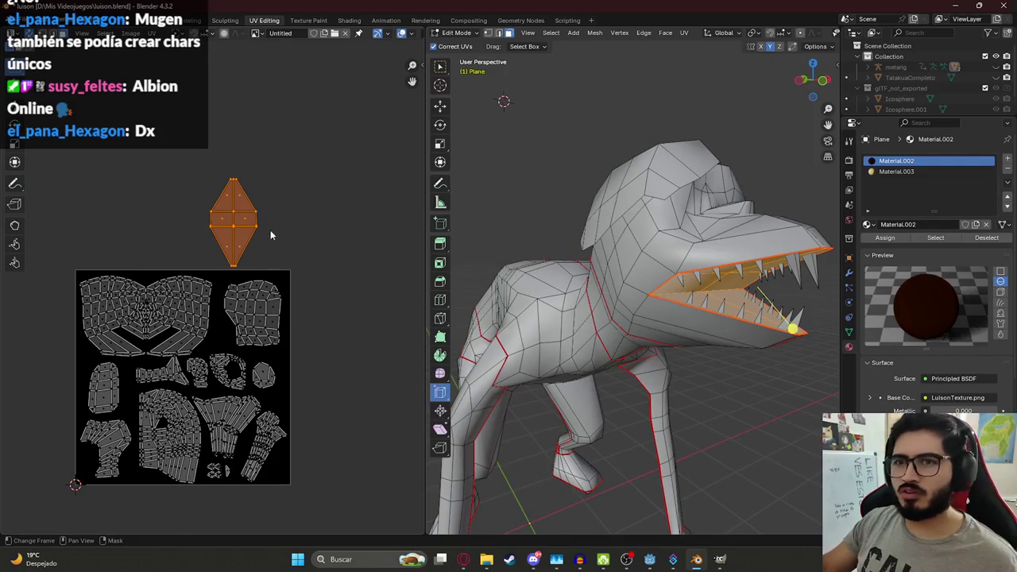
pyautogui.press('g')
pyautogui.scroll(3, 279, 356)
pyautogui.scroll(2, 233, 227)
pyautogui.scroll(-5, 258, 292)
pyautogui.click(258, 292)
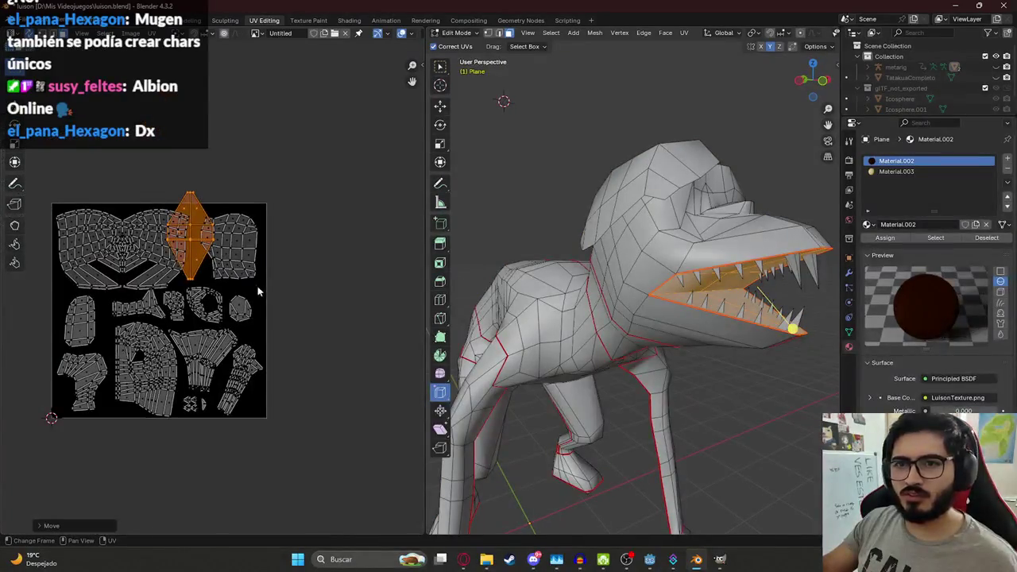
pyautogui.press('g')
pyautogui.click(147, 202)
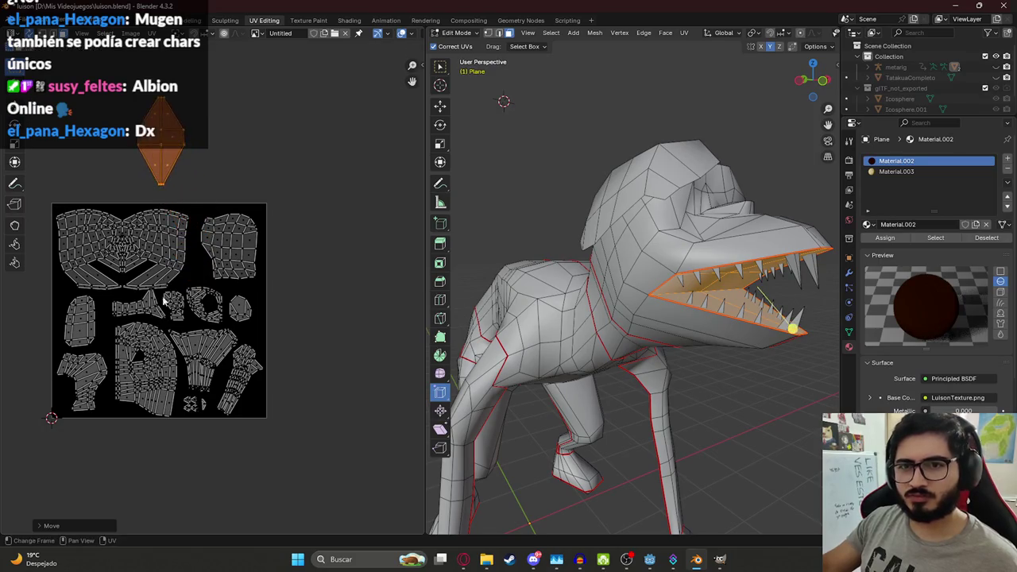
pyautogui.scroll(3, 194, 371)
# Step: Move the leg UV island into the lower left of the texture
pyautogui.moveTo(90, 299); pyautogui.dragTo(215, 454)
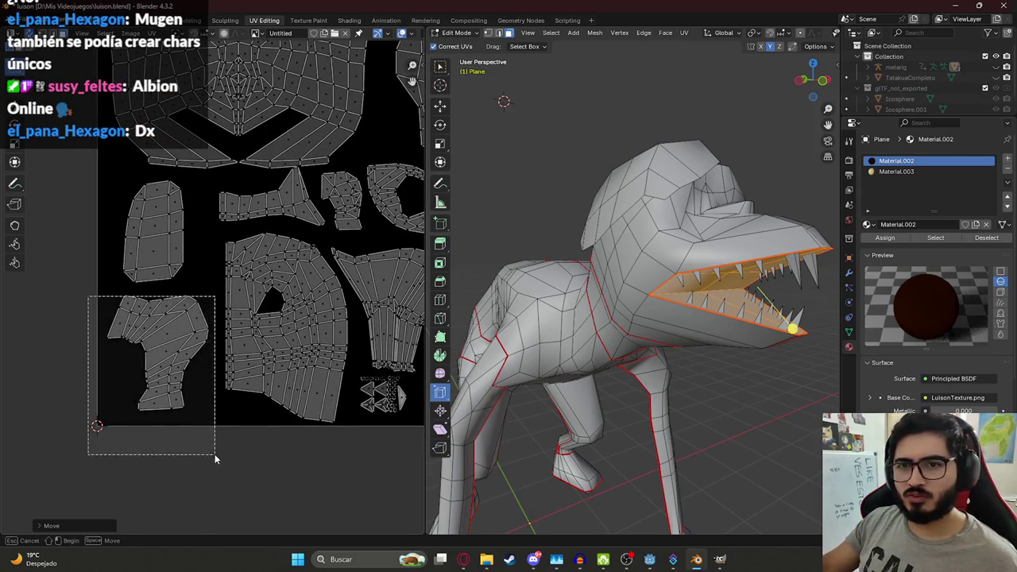
pyautogui.scroll(-4, 247, 380)
pyautogui.press('g')
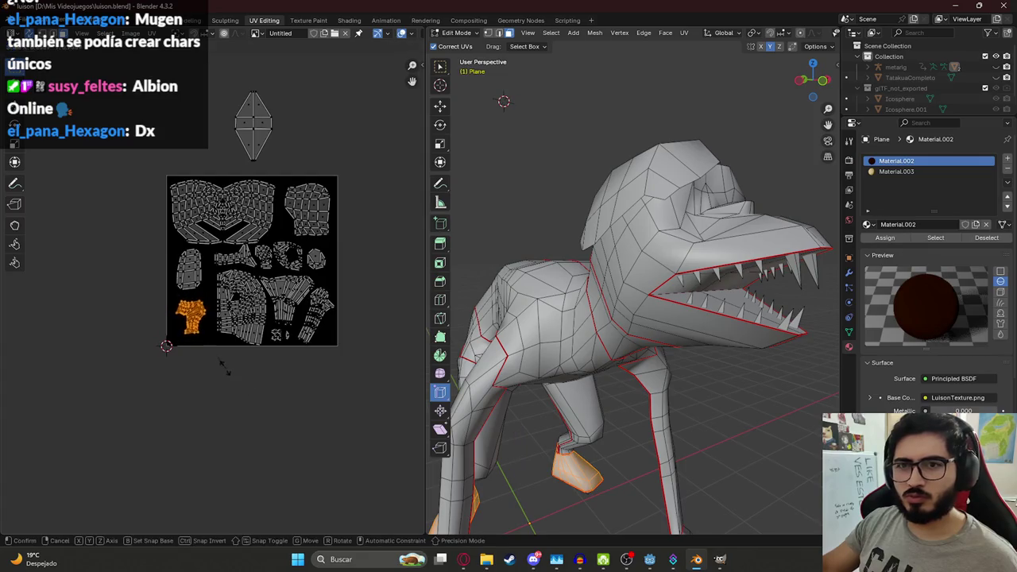
pyautogui.click(210, 369)
# Step: Move the diamond teeth island into the texture square, keeping its size
pyautogui.click(254, 125)
pyautogui.press('g')
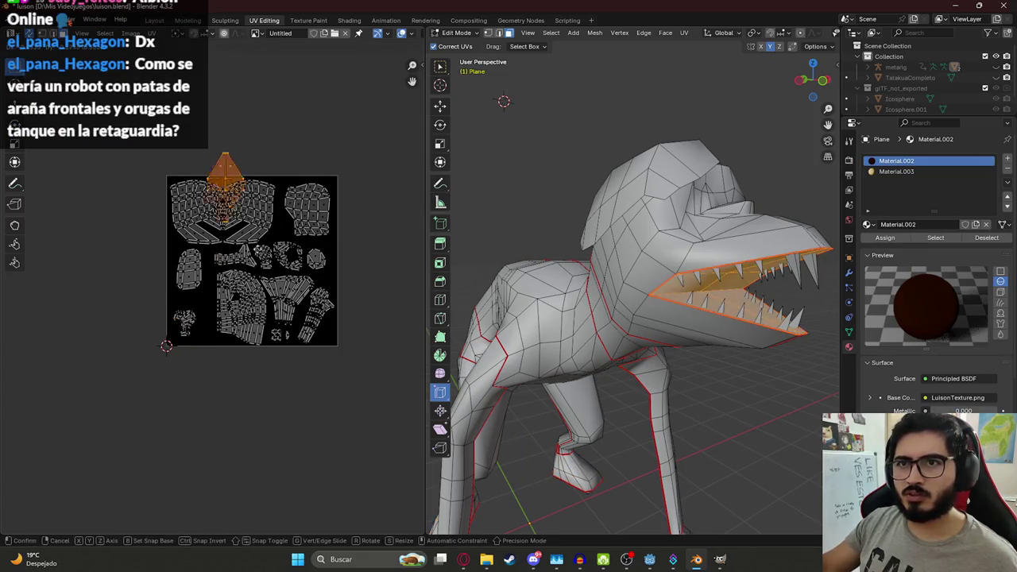
pyautogui.click(191, 292)
pyautogui.scroll(2, 190, 292)
pyautogui.press('s')
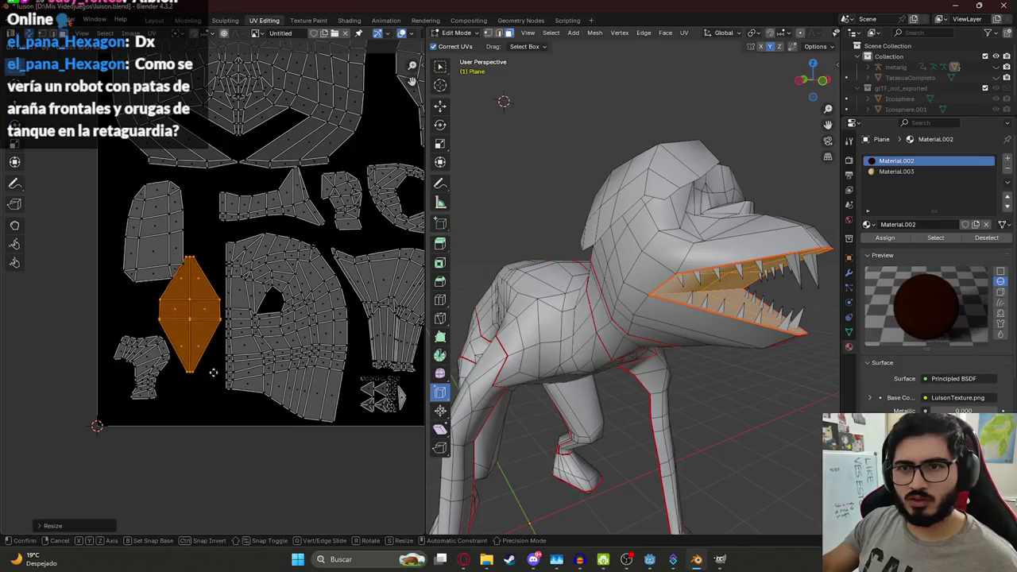
pyautogui.rightClick(219, 401)
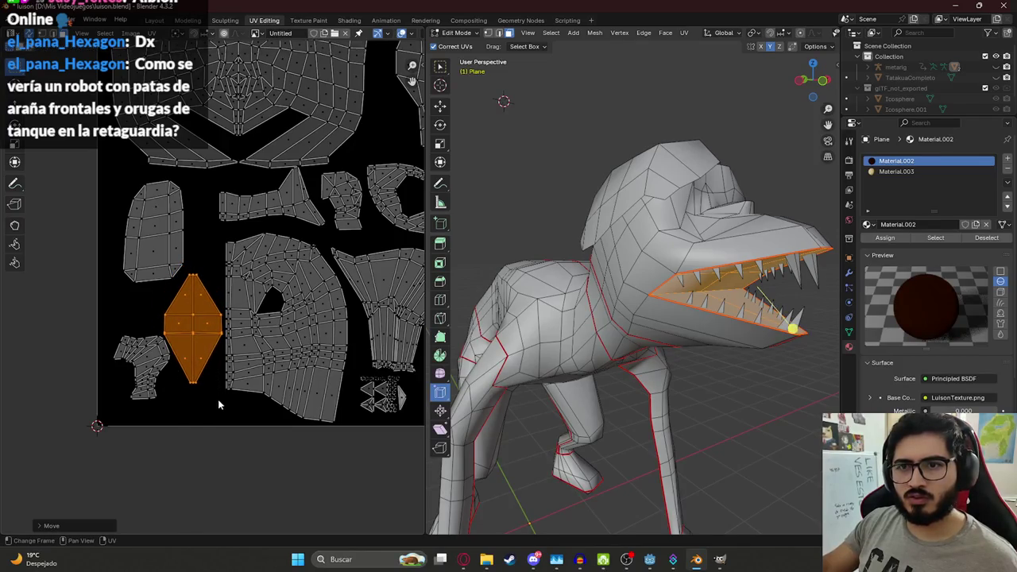
# Step: Reposition the small leg island and reselect the diamond's lower-jaw teeth faces
pyautogui.click(157, 398)
pyautogui.press('g')
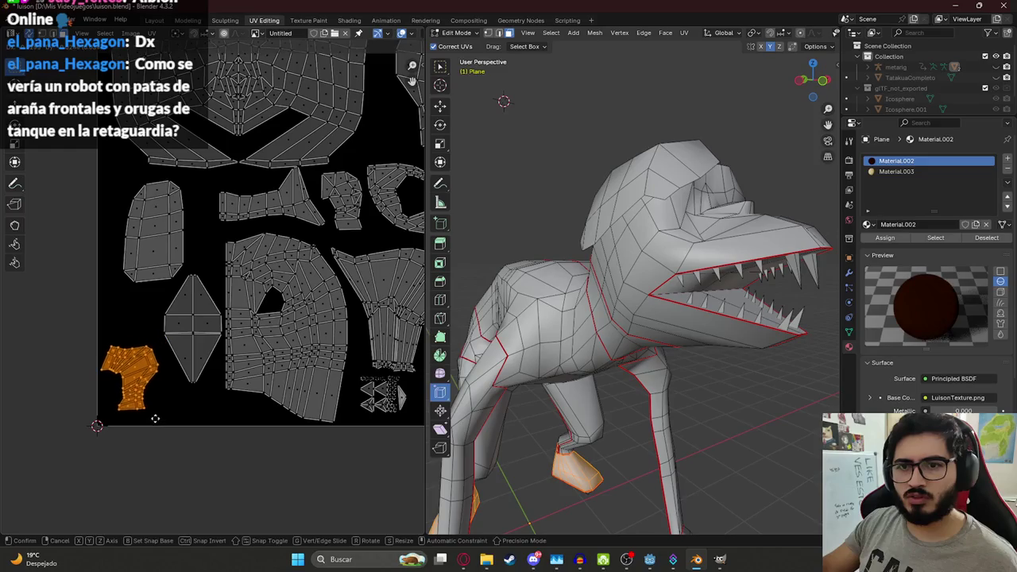
pyautogui.click(165, 367)
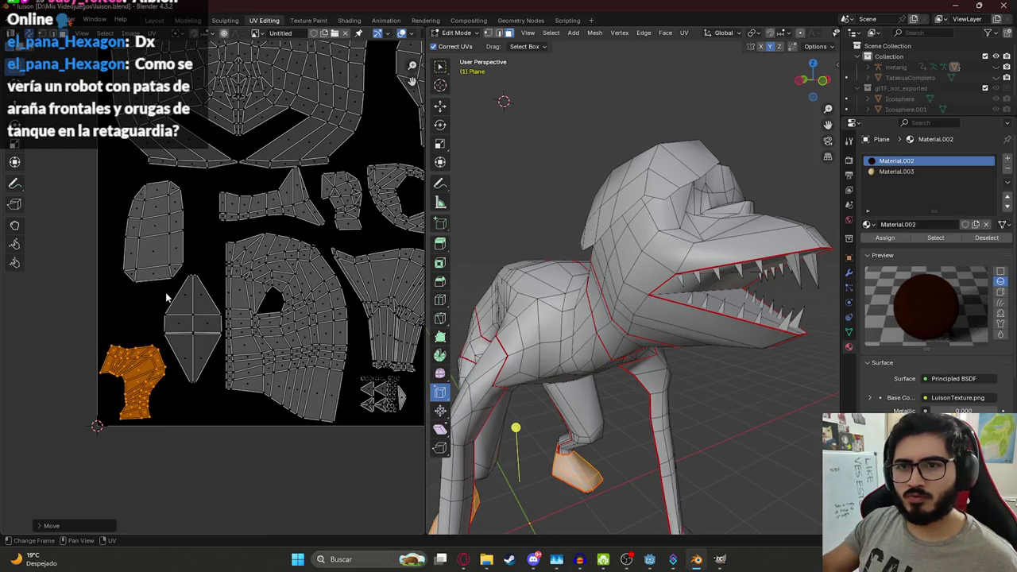
pyautogui.click(189, 334)
pyautogui.press('s')
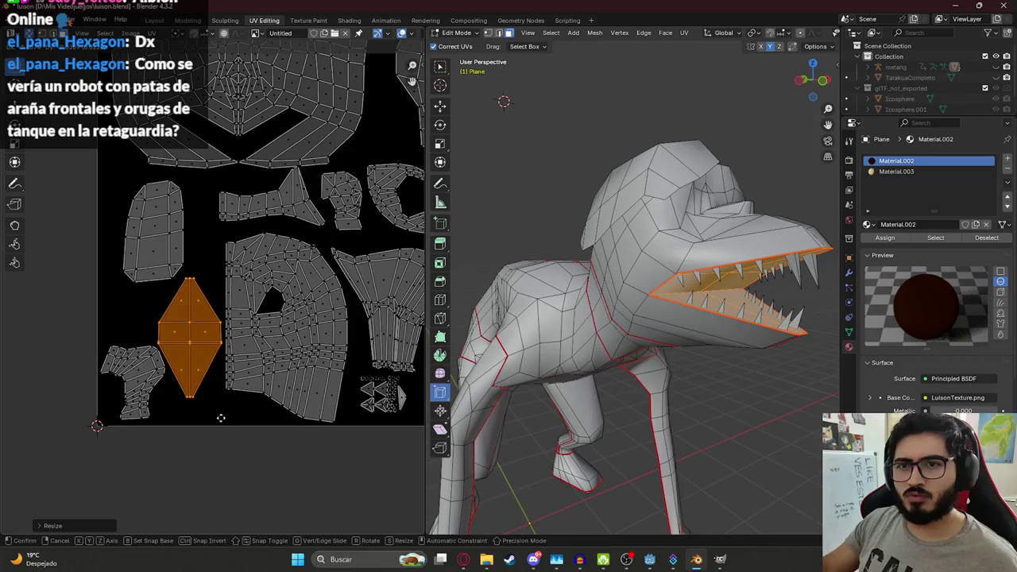
pyautogui.press('Escape')
pyautogui.moveTo(155, 302); pyautogui.dragTo(216, 340)
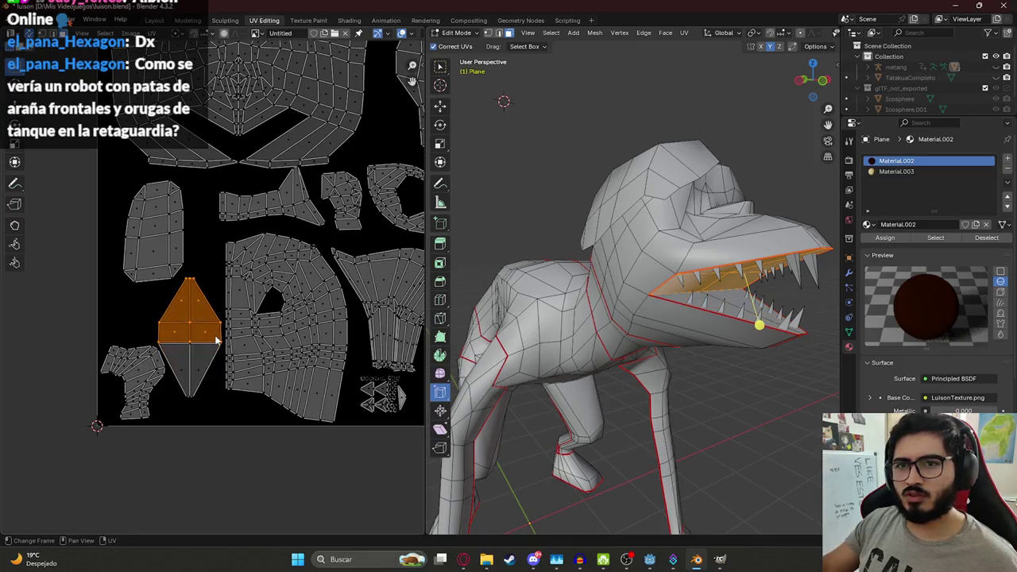
pyautogui.click(179, 370)
pyautogui.keyDown('shift'); pyautogui.click(199, 356); pyautogui.keyUp('shift')
# Step: Save luison.blend and select all UVs and the whole mesh
pyautogui.hotkey('ctrl', 's')
pyautogui.scroll(-3, 200, 350)
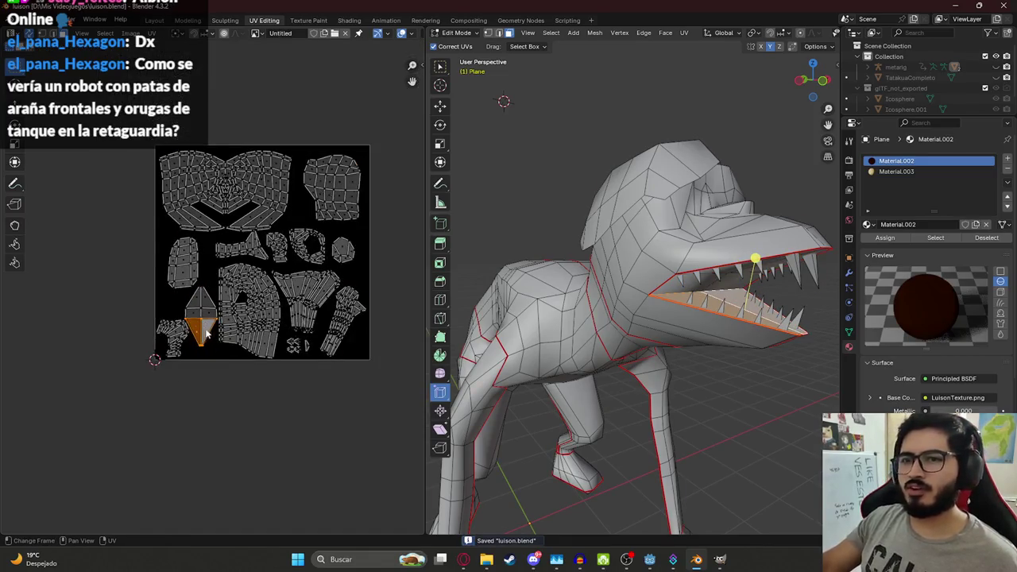
pyautogui.press('a')
pyautogui.click(151, 33)
# Step: Export the UV layout as an image named LuisonUV
pyautogui.click(191, 347)
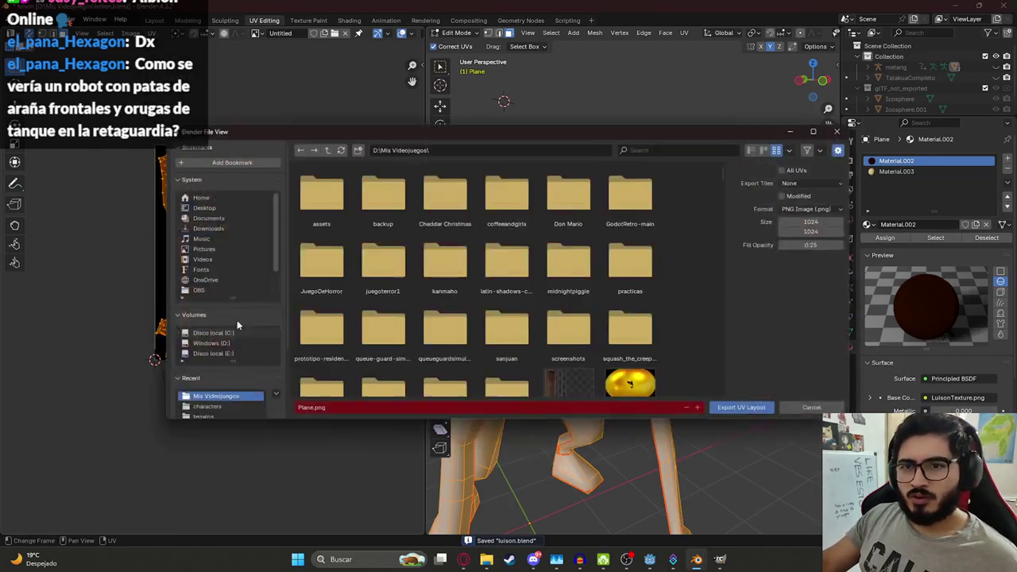
pyautogui.click(346, 412)
pyautogui.write('LuisonUV')
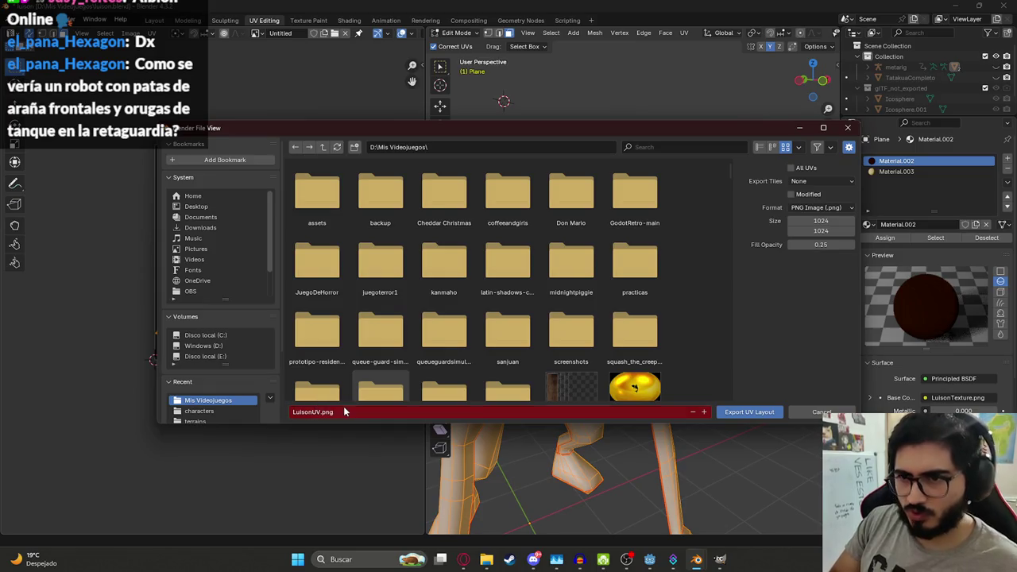
pyautogui.press('Return')
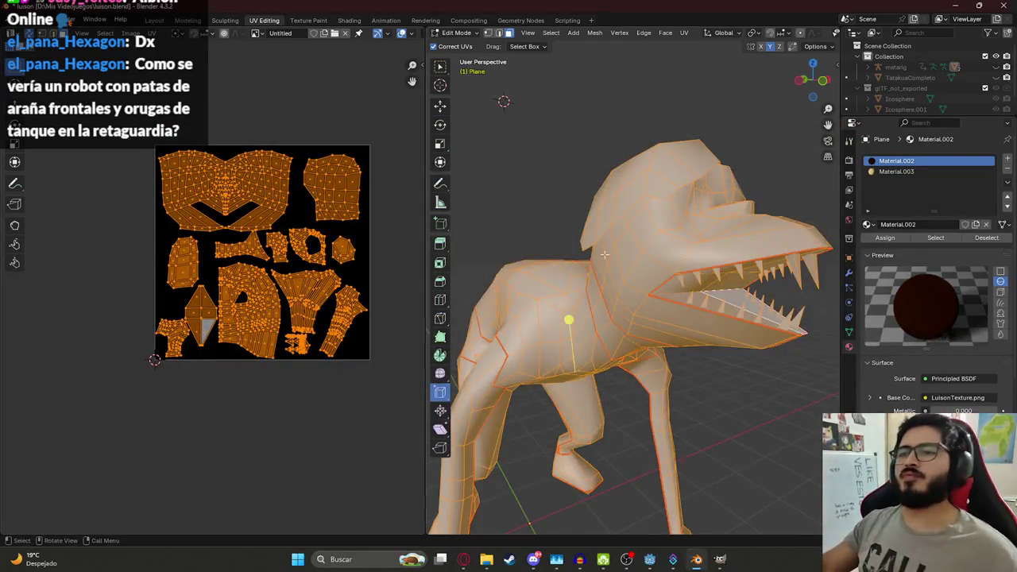
# Step: Save luison.blend again, frame the whole model, and switch to the texture in GIMP
pyautogui.hotkey('ctrl', 's')
pyautogui.press('KP_Decimal')
pyautogui.scroll(5, 657, 333)
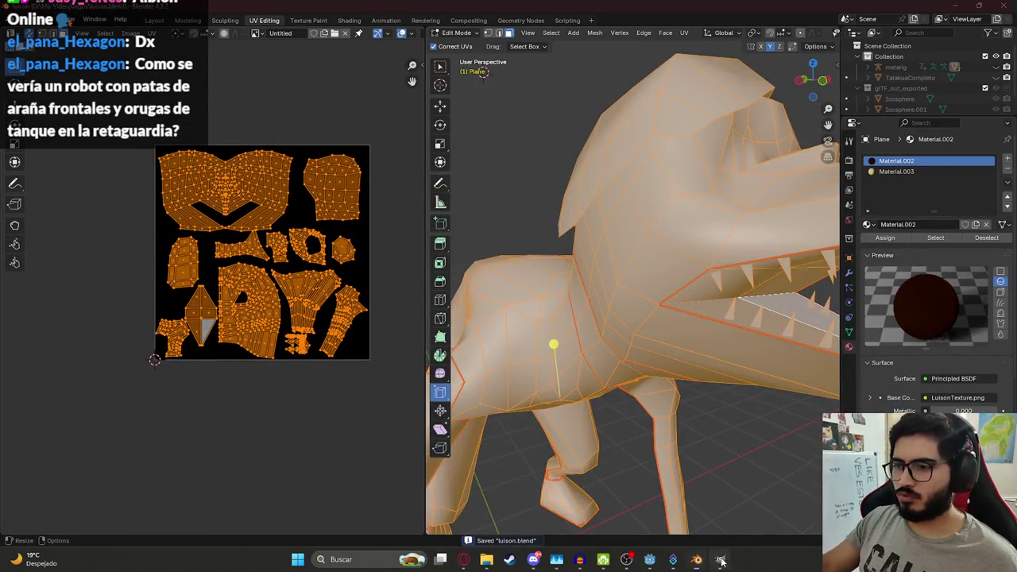
pyautogui.click(719, 559)
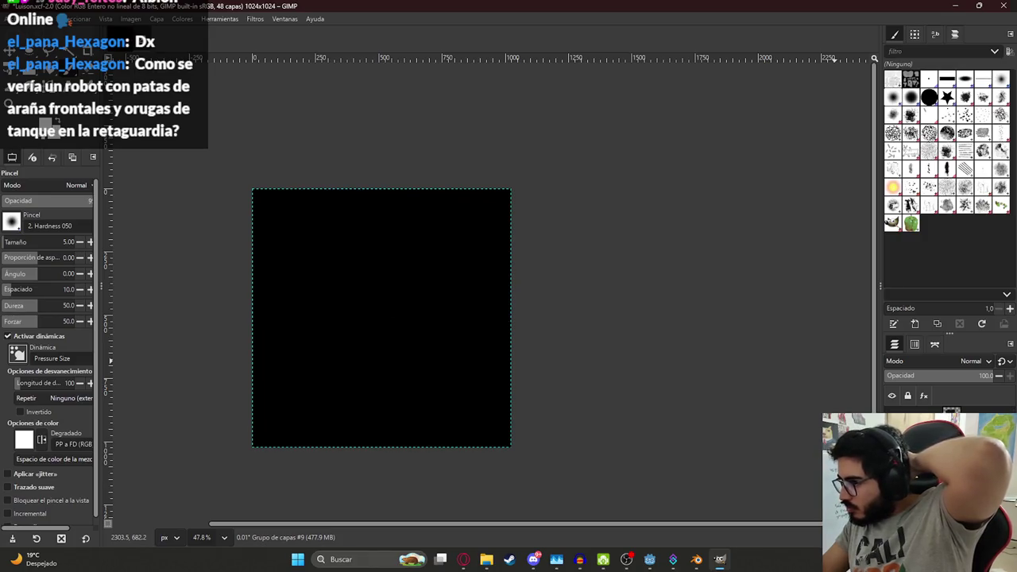
# Step: Delete the old UV-layout layer group from the Luison texture and bring up the Mis Videojuegos folder
pyautogui.rightClick(922, 409)
pyautogui.click(921, 264)
pyautogui.moveTo(486, 559)
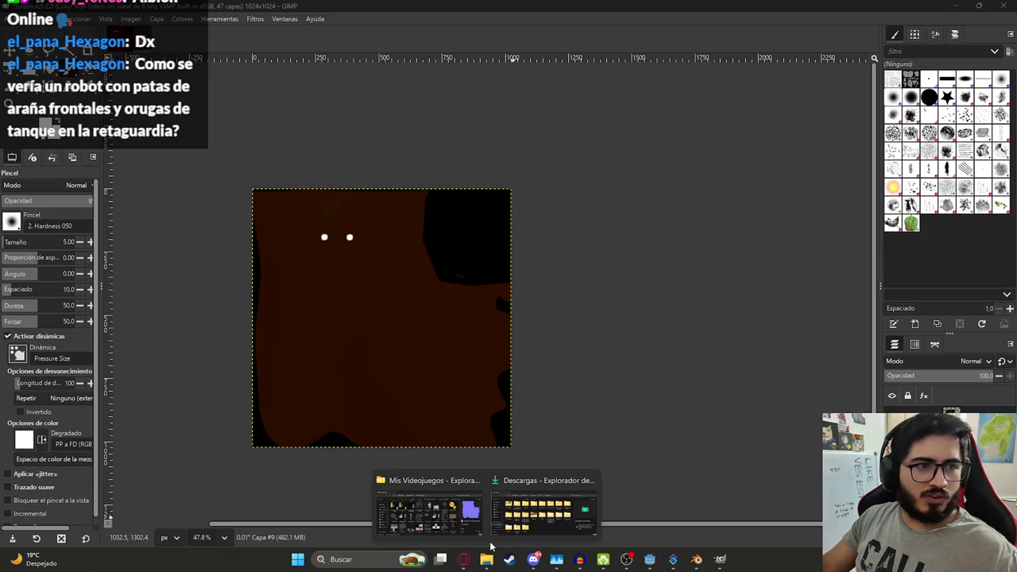
pyautogui.click(429, 512)
pyautogui.click(529, 234)
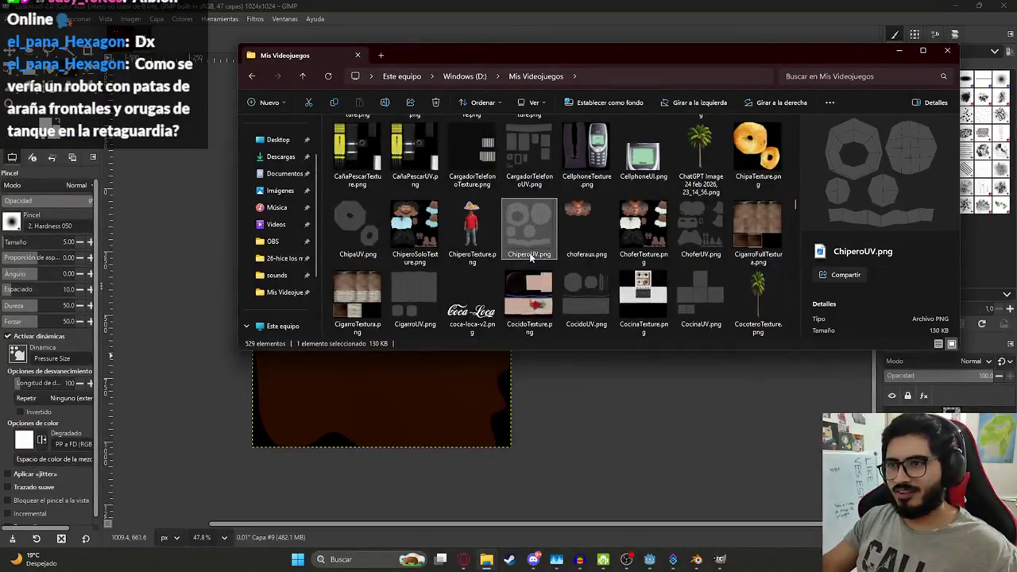
# Step: Find LuisonUV.png in File Explorer and drag it onto the GIMP Luison texture as a new layer
pyautogui.scroll(2, 531, 256)
pyautogui.scroll(3, 556, 262)
pyautogui.scroll(-3, 604, 270)
pyautogui.scroll(-4, 659, 277)
pyautogui.scroll(-5, 635, 254)
pyautogui.scroll(-5, 612, 230)
pyautogui.scroll(-5, 587, 199)
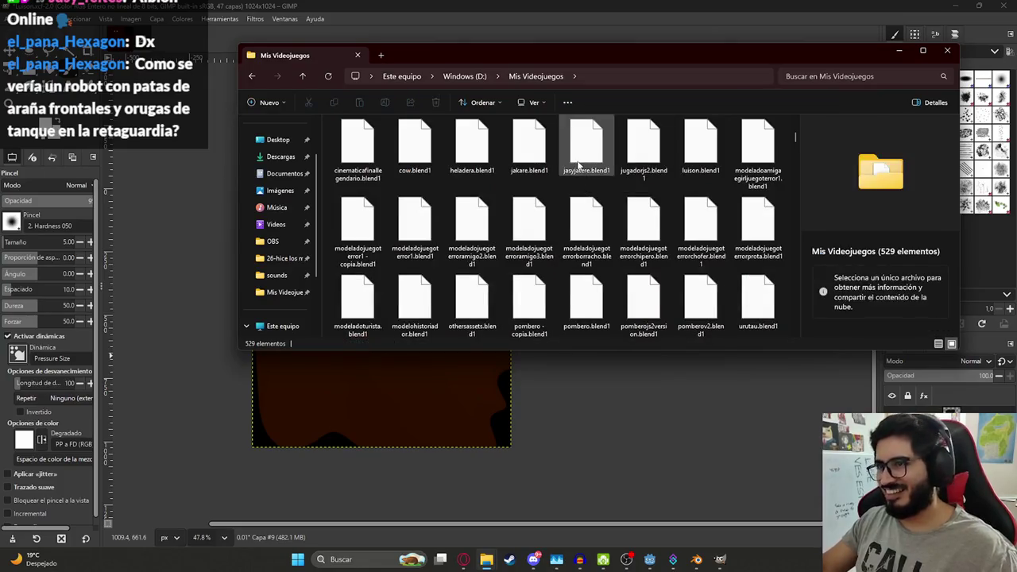
pyautogui.click(578, 165)
pyautogui.click(544, 235)
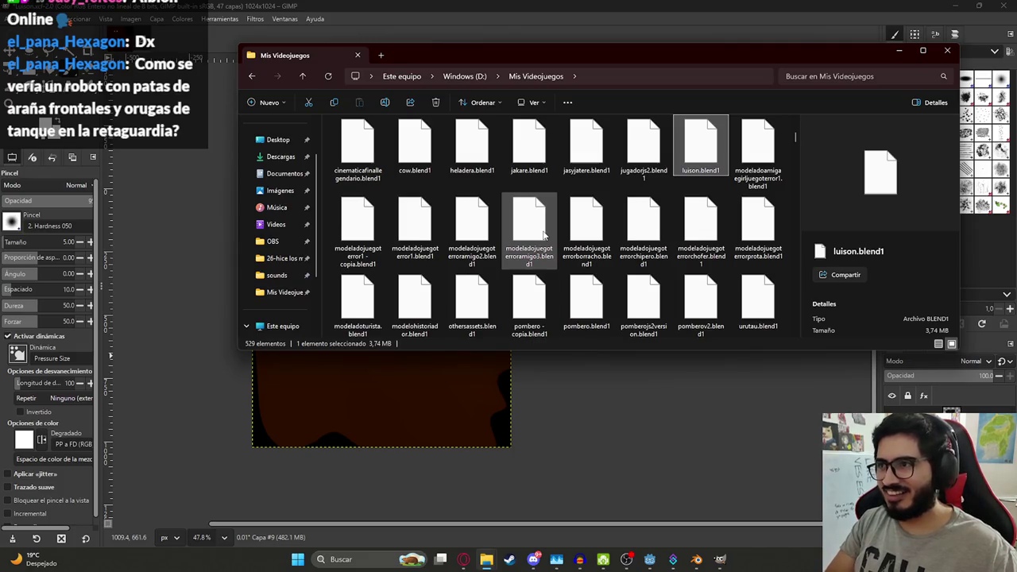
pyautogui.write('u')
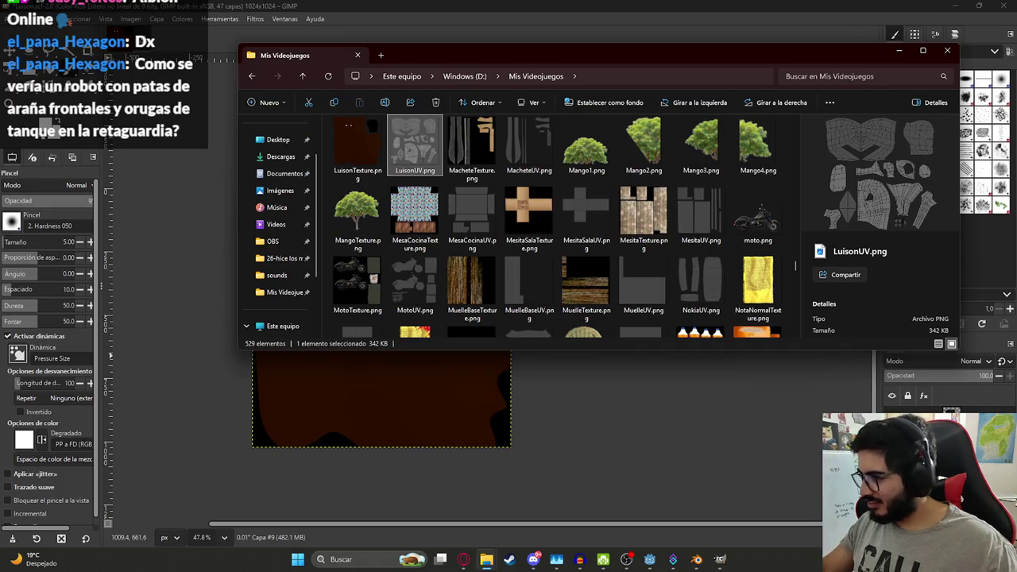
pyautogui.moveTo(415, 147); pyautogui.dragTo(365, 398)
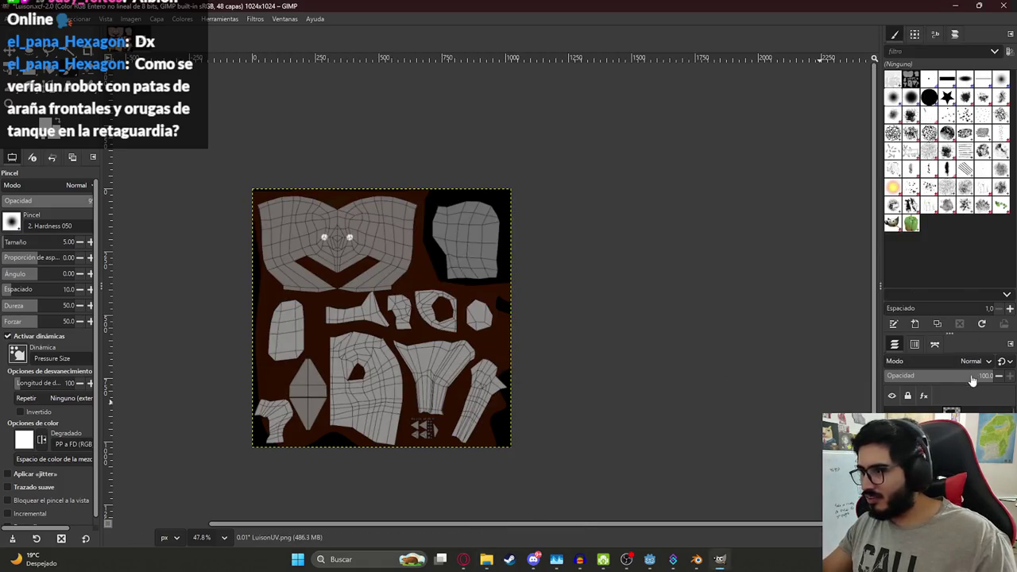
# Step: Fade the UV overlay layer to 15 opacity, then restore it to 100
pyautogui.moveTo(972, 378); pyautogui.dragTo(901, 377)
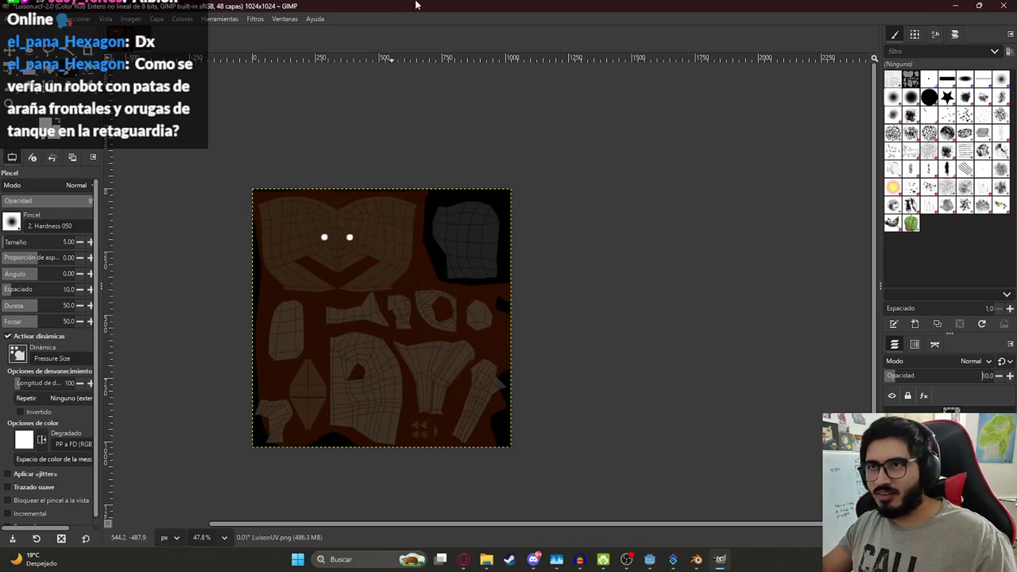
pyautogui.keyDown('ctrl'); pyautogui.scroll(2, 336, 291); pyautogui.keyUp('ctrl')
pyautogui.keyDown('ctrl'); pyautogui.scroll(-3, 325, 302); pyautogui.keyUp('ctrl')
pyautogui.keyDown('ctrl'); pyautogui.scroll(3, 301, 392); pyautogui.keyUp('ctrl')
pyautogui.keyDown('ctrl'); pyautogui.scroll(2, 302, 392); pyautogui.keyUp('ctrl')
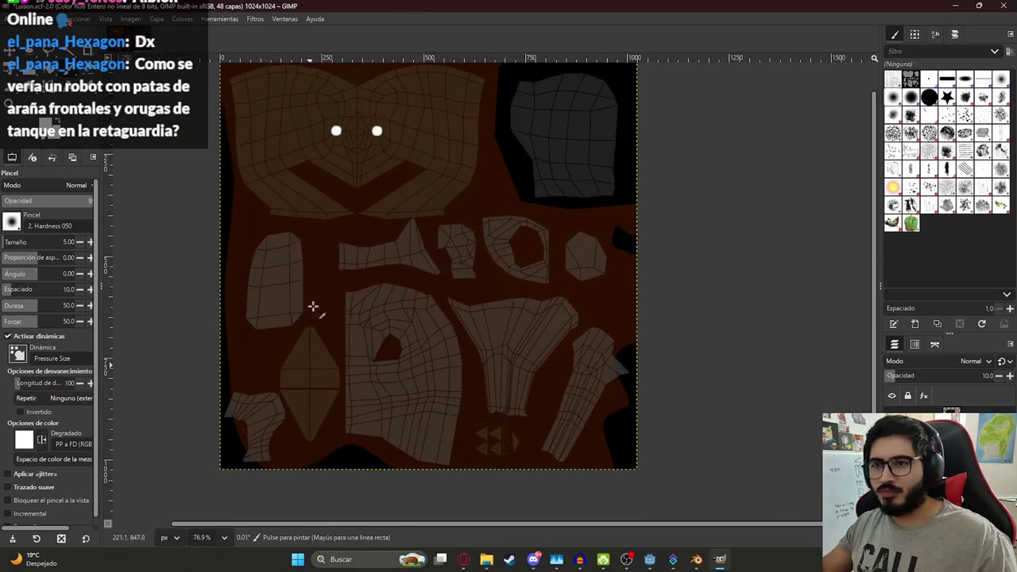
pyautogui.keyDown('ctrl'); pyautogui.scroll(2, 278, 438); pyautogui.keyUp('ctrl')
pyautogui.keyDown('ctrl'); pyautogui.scroll(2, 318, 416); pyautogui.keyUp('ctrl')
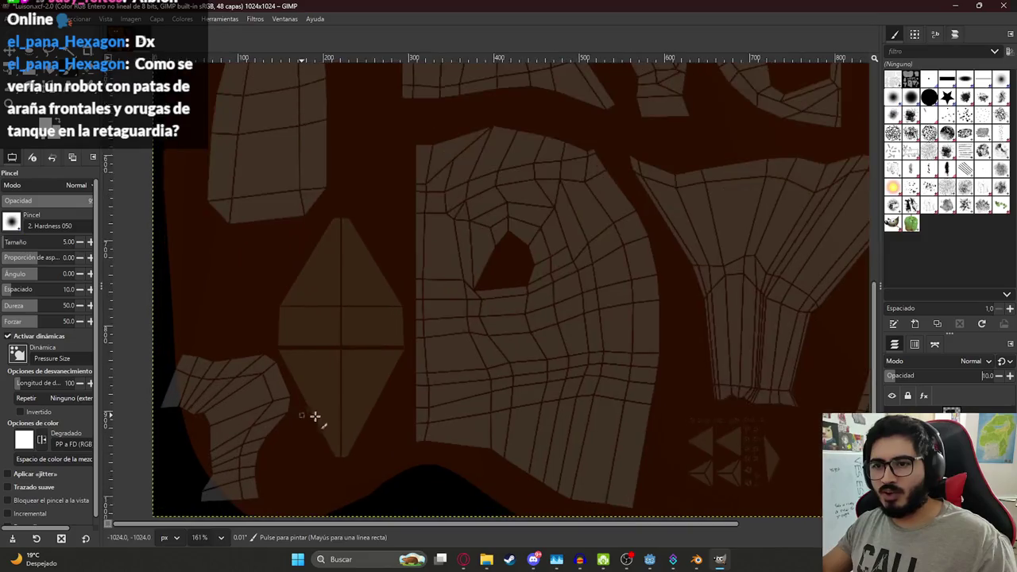
pyautogui.keyDown('ctrl'); pyautogui.scroll(3, 318, 415); pyautogui.keyUp('ctrl')
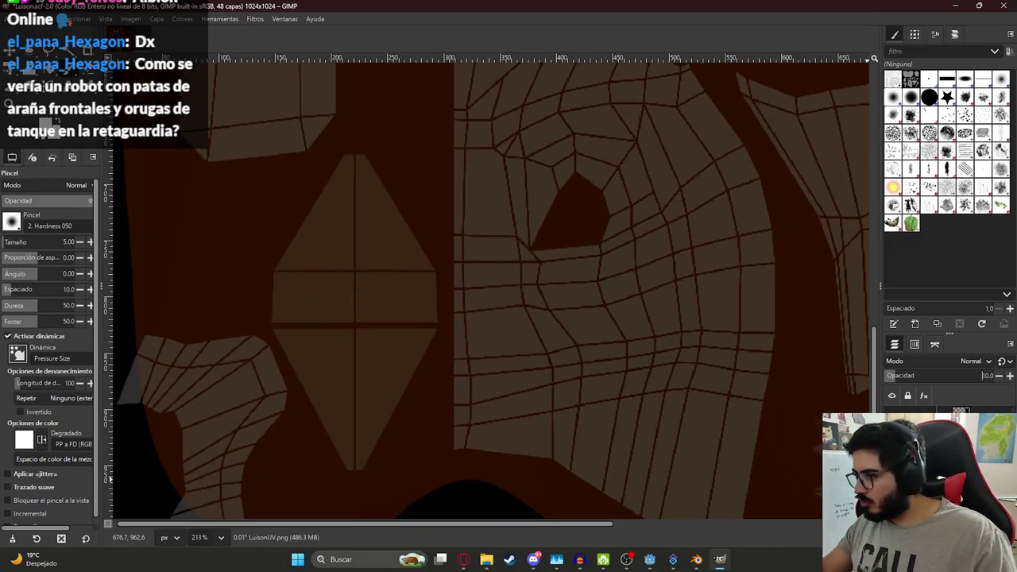
pyautogui.write('100')
pyautogui.press('Return')
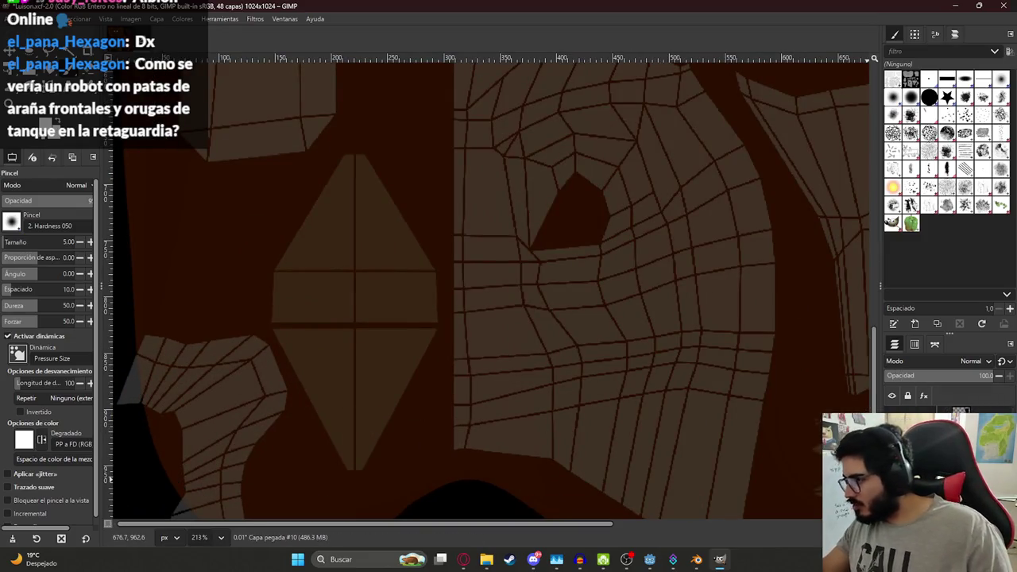
# Step: Add a new empty layer and set the foreground colour to muted red 952e2e
pyautogui.hotkey('shift', 'ctrl', 'n')
pyautogui.click(609, 431)
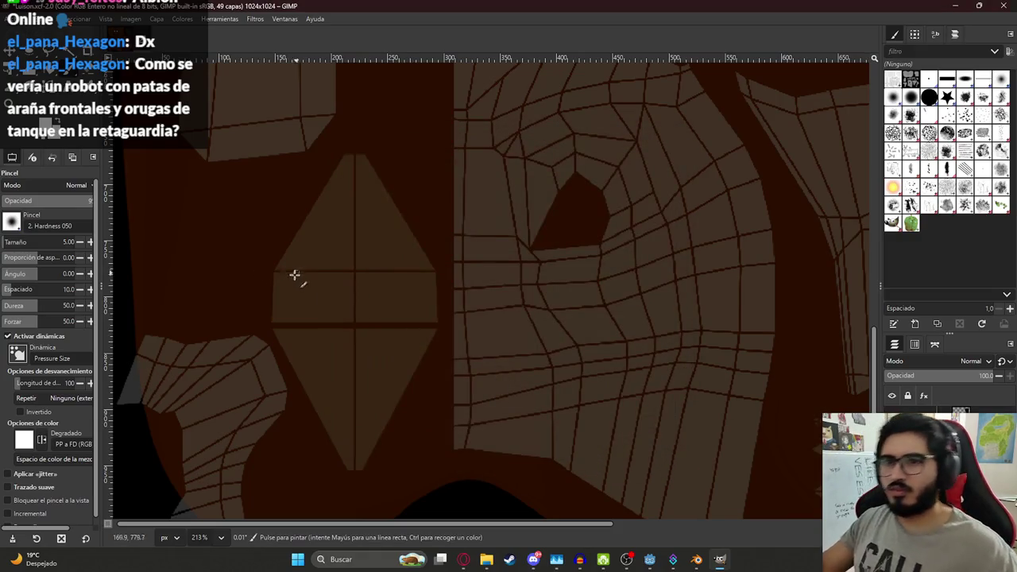
pyautogui.keyDown('ctrl'); pyautogui.scroll(-2, 286, 302); pyautogui.keyUp('ctrl')
pyautogui.keyDown('ctrl'); pyautogui.scroll(-1, 297, 302); pyautogui.keyUp('ctrl')
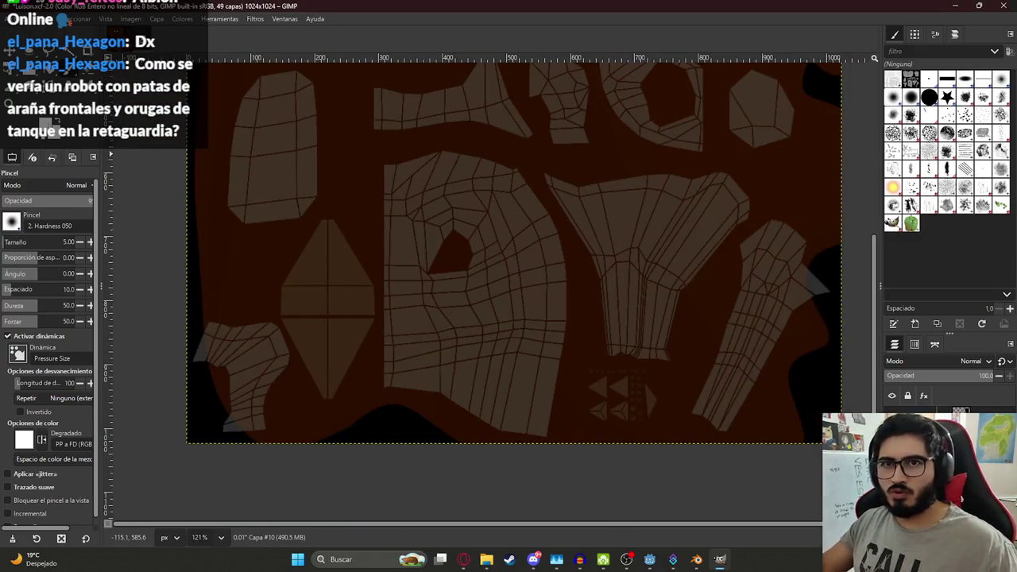
pyautogui.click(16, 127)
pyautogui.moveTo(47, 159); pyautogui.dragTo(119, 187)
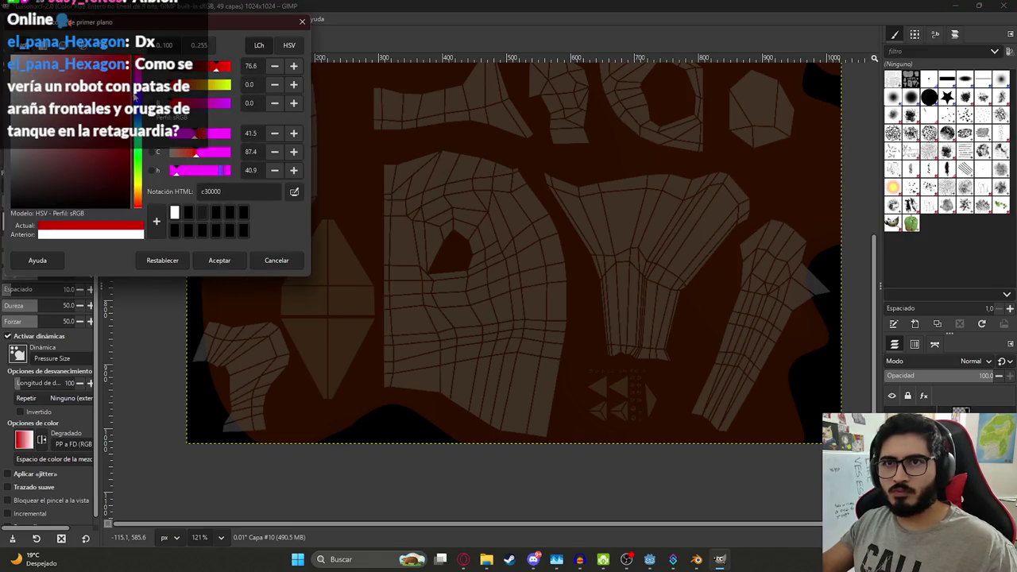
pyautogui.moveTo(127, 119); pyautogui.dragTo(95, 123)
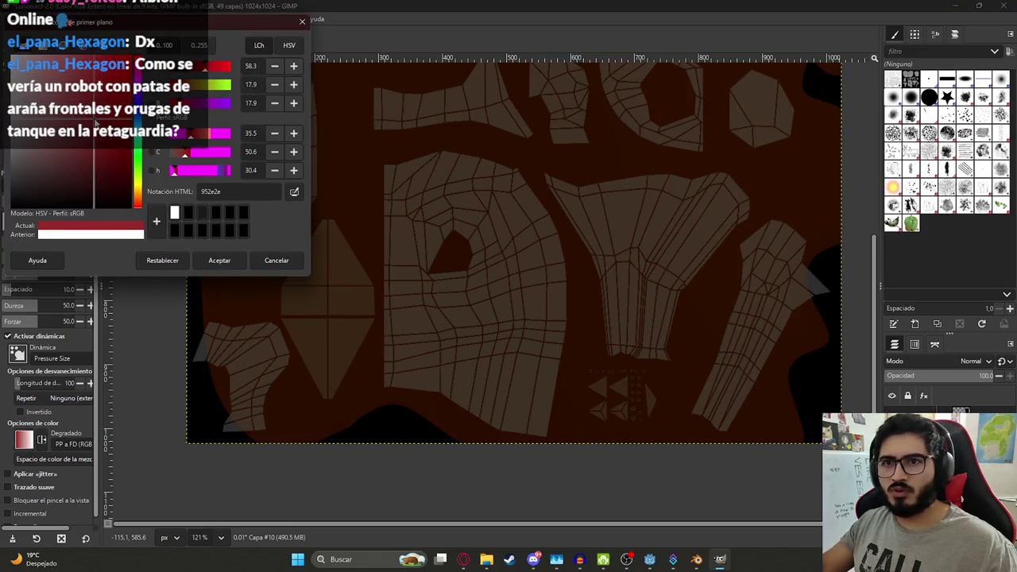
pyautogui.click(218, 261)
pyautogui.keyDown('ctrl'); pyautogui.scroll(1, 294, 302); pyautogui.keyUp('ctrl')
pyautogui.keyDown('ctrl'); pyautogui.scroll(1, 313, 311); pyautogui.keyUp('ctrl')
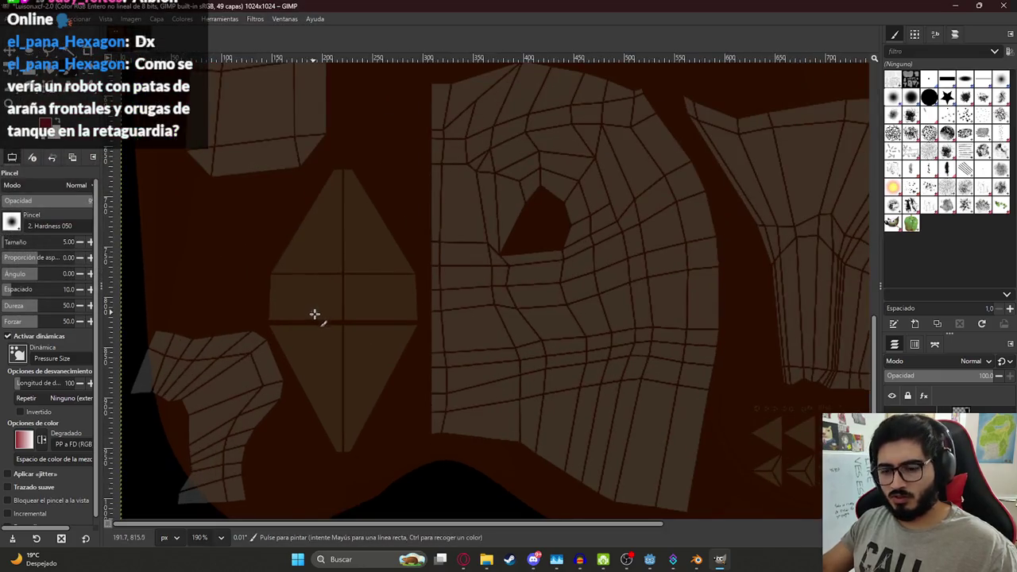
pyautogui.press('f')
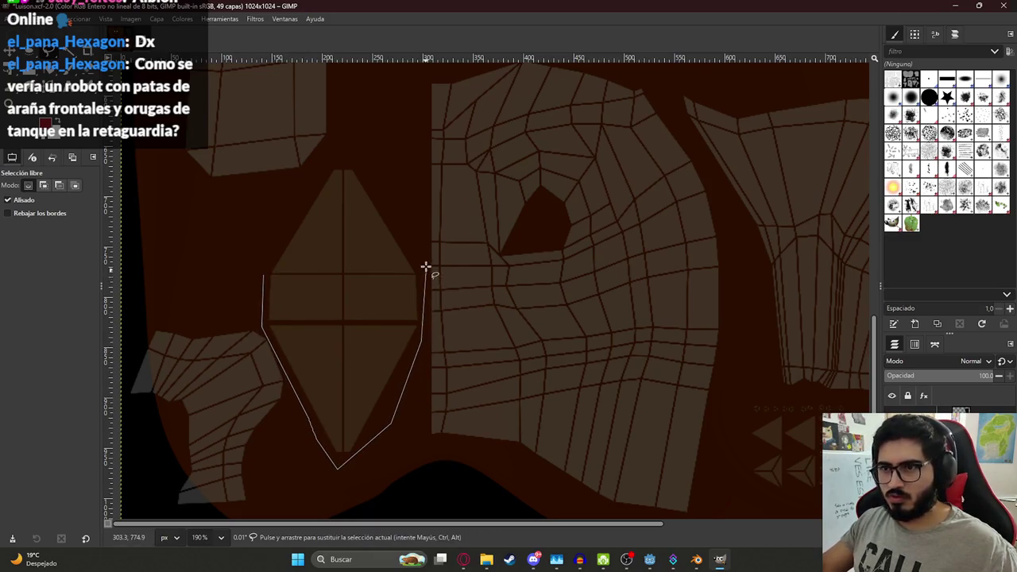
# Step: Close the freehand outline around the diamond island, bucket-fill it red, and save Luison.xcf
pyautogui.press('Return')
pyautogui.hotkey('shift', 'b')
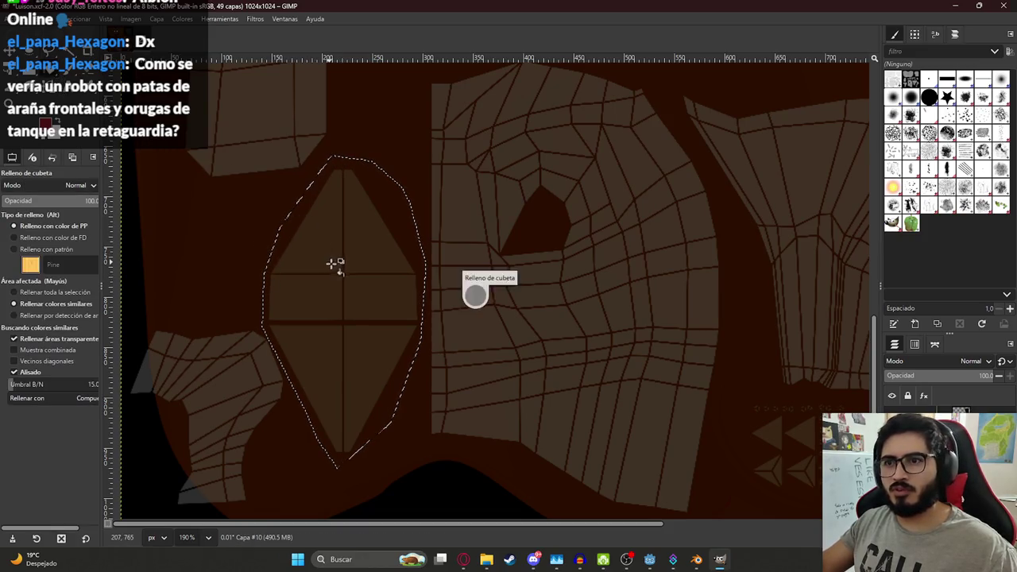
pyautogui.click(318, 259)
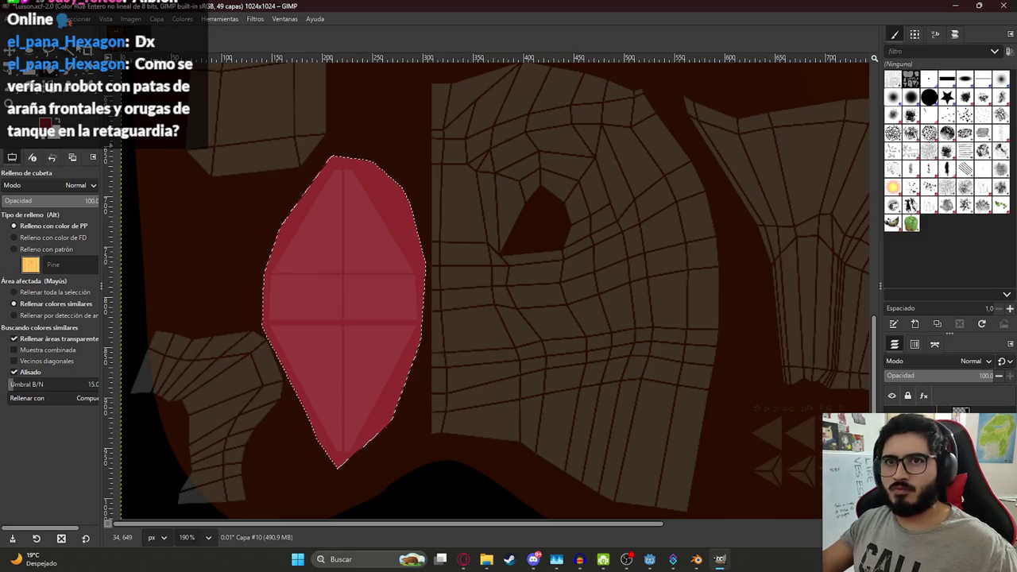
pyautogui.press('u')
pyautogui.keyDown('ctrl'); pyautogui.scroll(-3, 264, 232); pyautogui.keyUp('ctrl')
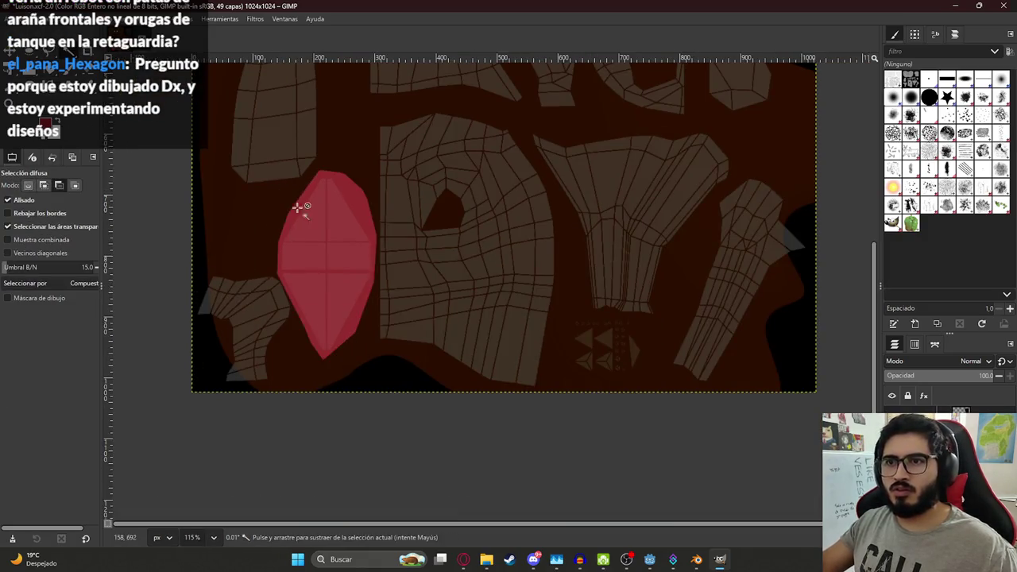
pyautogui.keyDown('ctrl'); pyautogui.scroll(3, 306, 222); pyautogui.keyUp('ctrl')
pyautogui.keyDown('ctrl'); pyautogui.scroll(2, 302, 359); pyautogui.keyUp('ctrl')
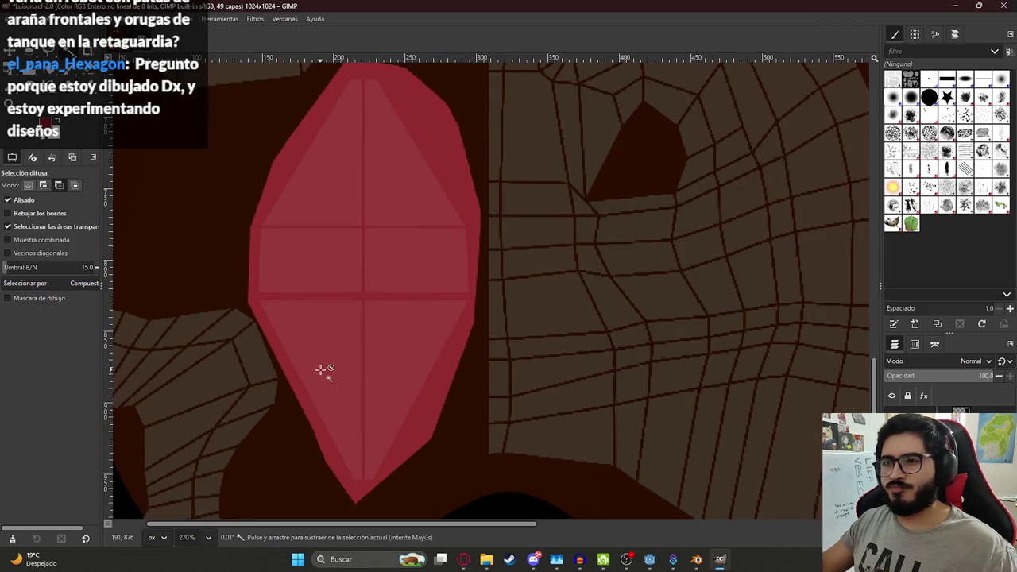
pyautogui.keyDown('ctrl'); pyautogui.scroll(-2, 341, 374); pyautogui.keyUp('ctrl')
pyautogui.hotkey('ctrl', 's')
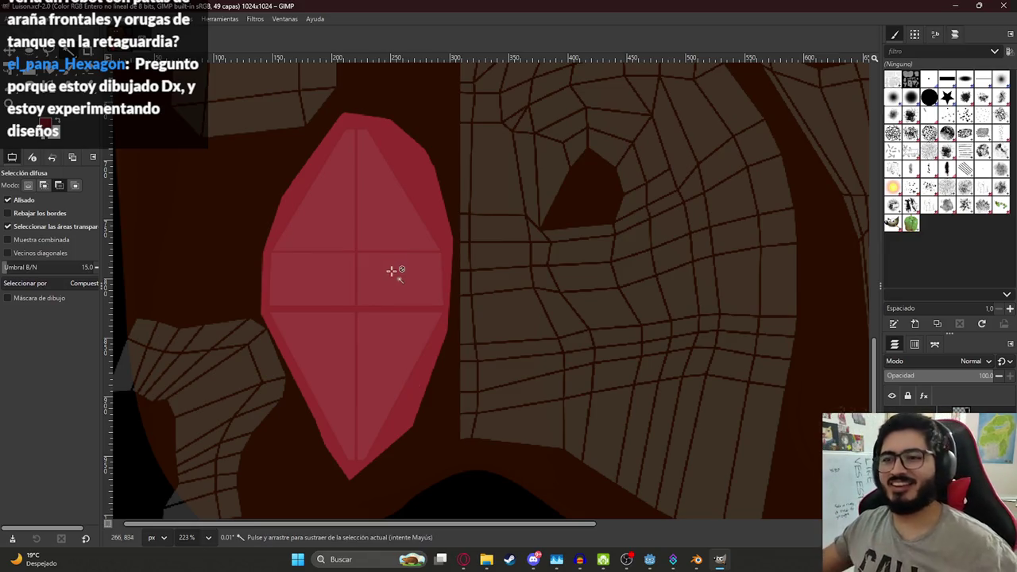
# Step: Select the red island and refill it with the darker red 621f1f
pyautogui.keyDown('ctrl'); pyautogui.scroll(-2, 398, 268); pyautogui.keyUp('ctrl')
pyautogui.keyDown('ctrl'); pyautogui.scroll(2, 382, 249); pyautogui.keyUp('ctrl')
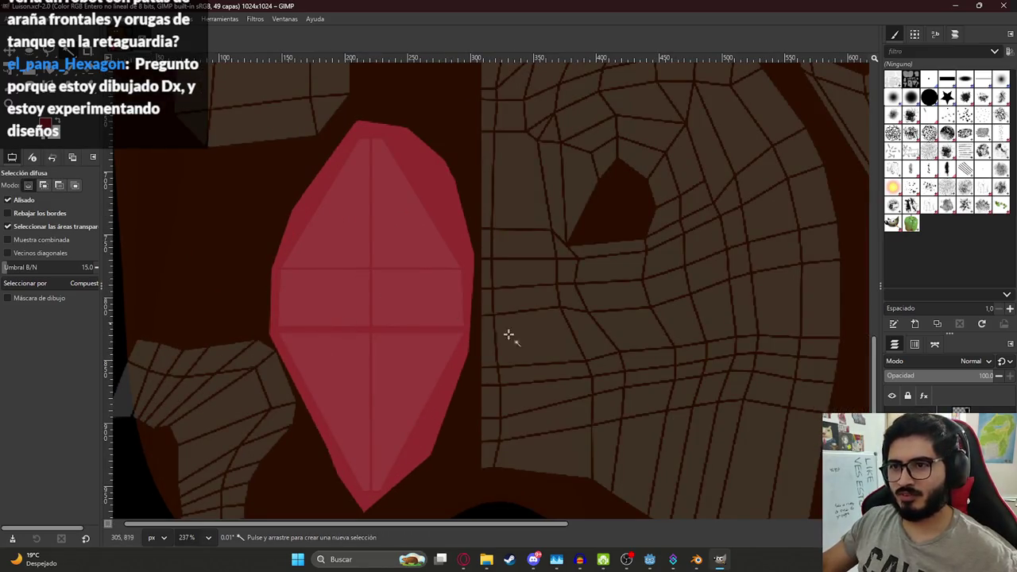
pyautogui.click(348, 239)
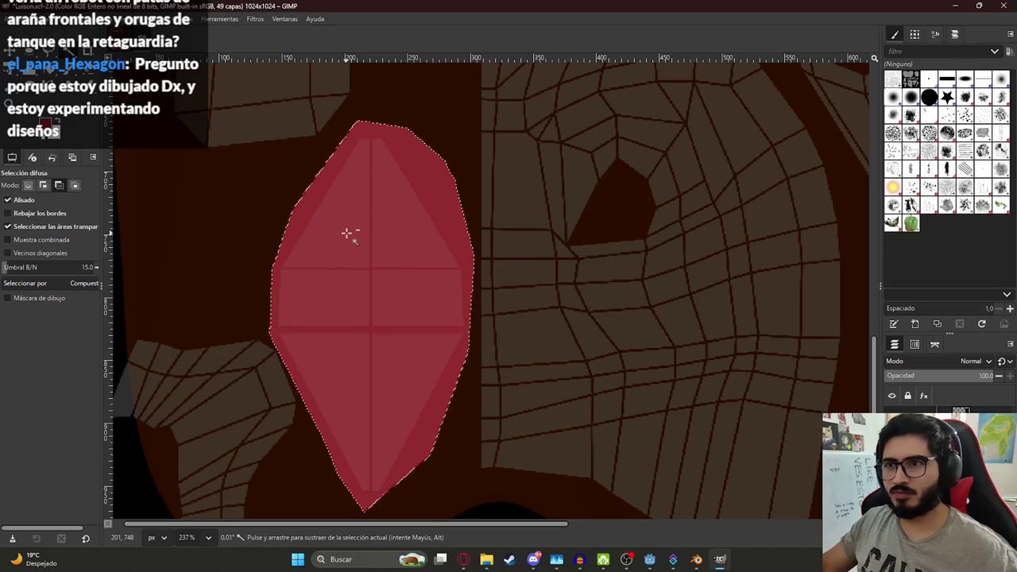
pyautogui.click(46, 123)
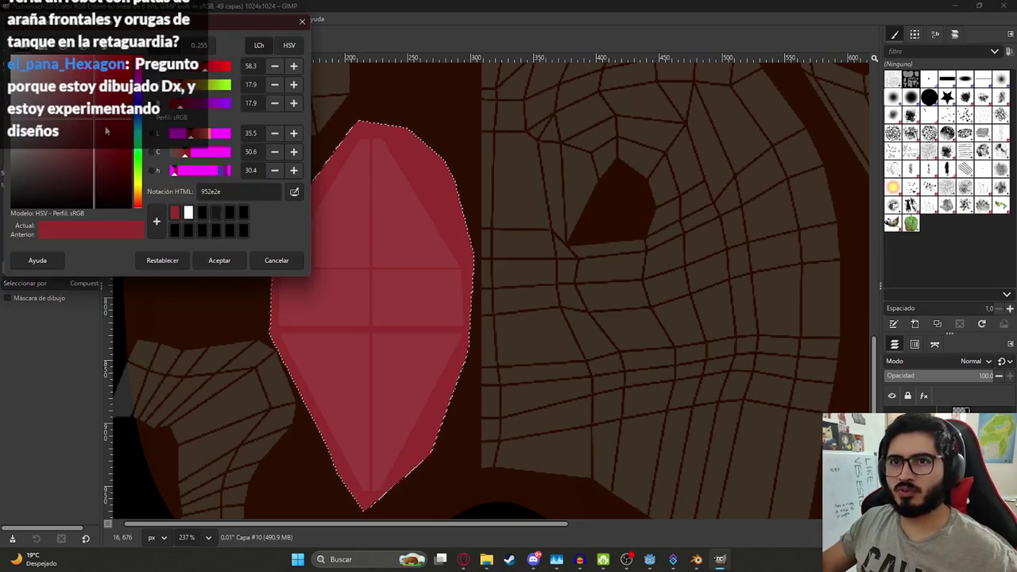
pyautogui.moveTo(99, 139); pyautogui.dragTo(93, 149)
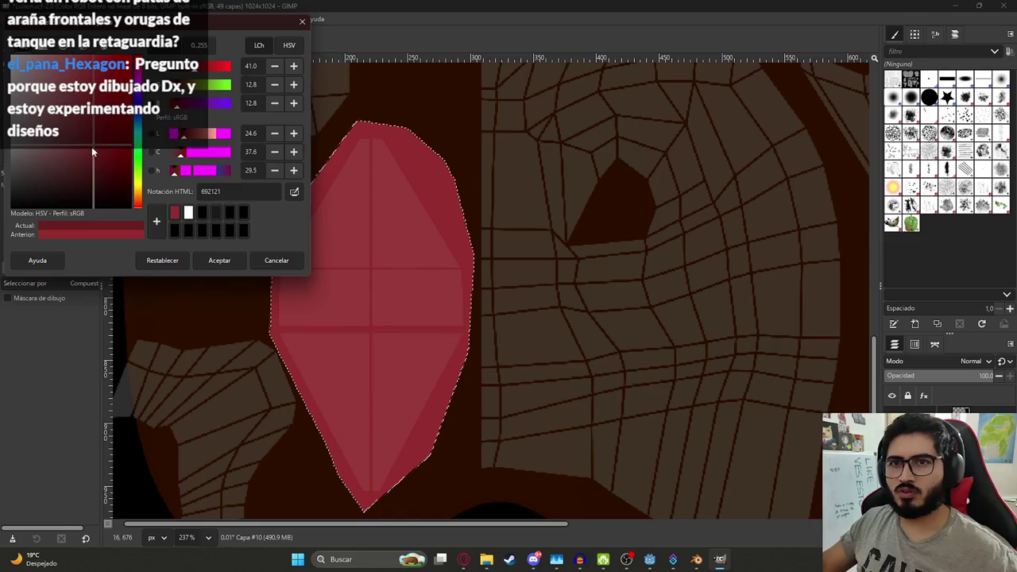
pyautogui.click(219, 260)
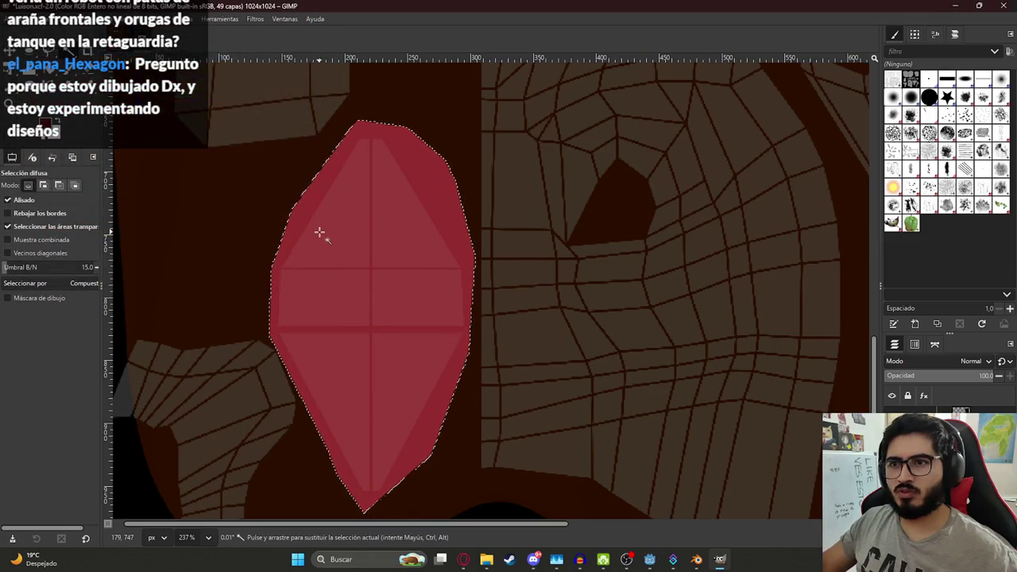
pyautogui.hotkey('shift', 'b')
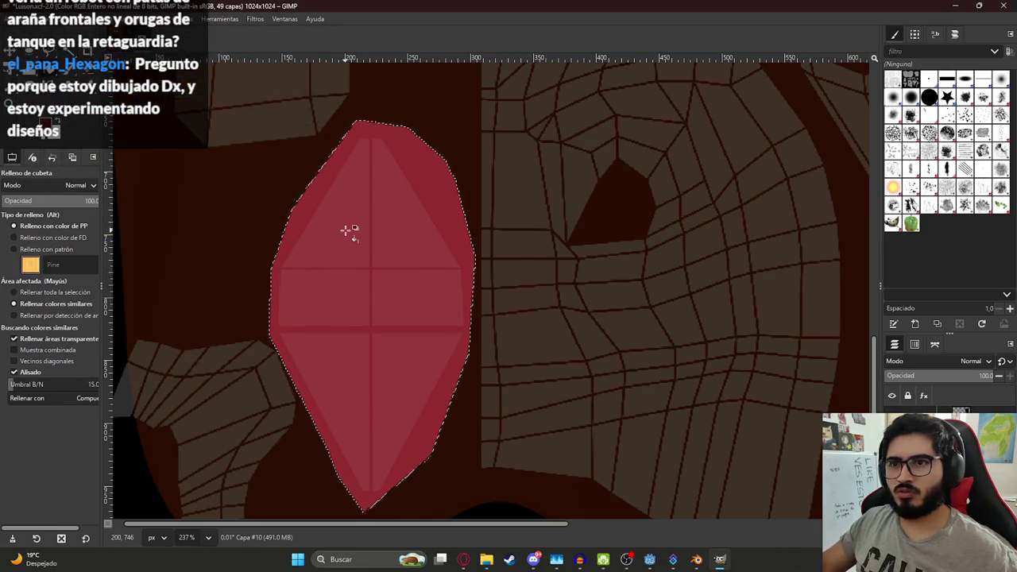
pyautogui.click(350, 270)
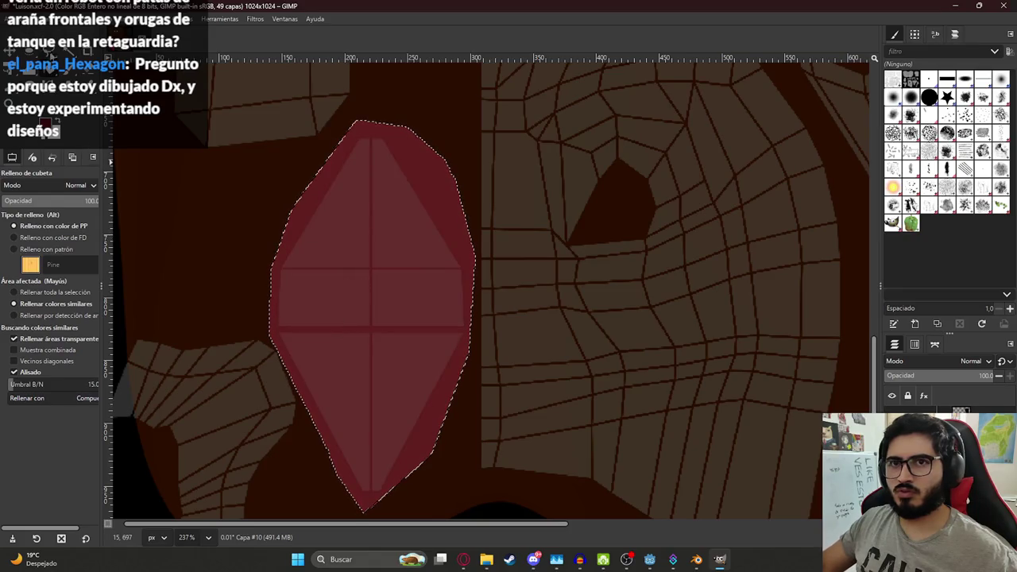
pyautogui.press('u')
pyautogui.keyDown('ctrl'); pyautogui.scroll(-2, 149, 247); pyautogui.keyUp('ctrl')
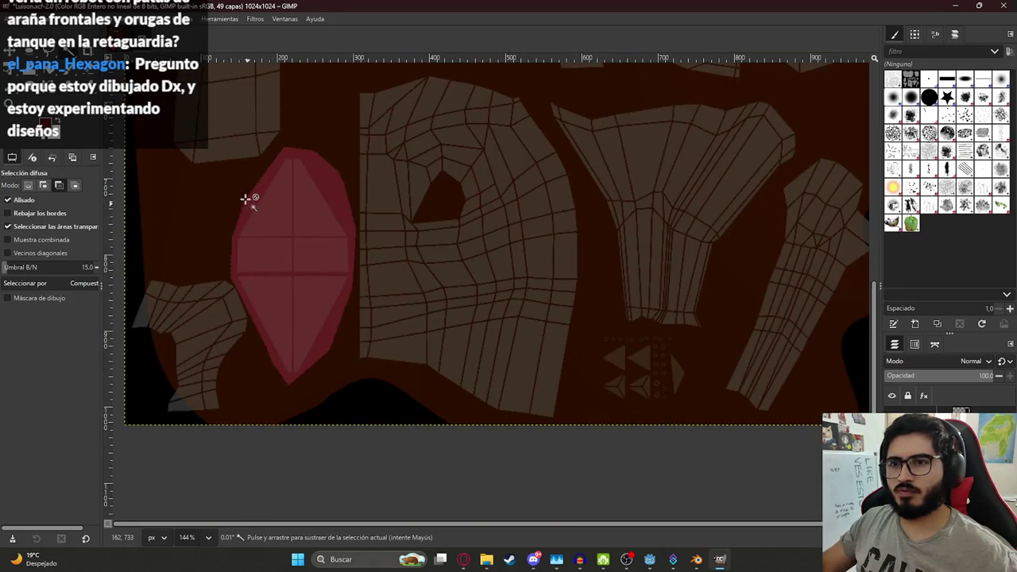
pyautogui.keyDown('ctrl'); pyautogui.scroll(2, 223, 230); pyautogui.keyUp('ctrl')
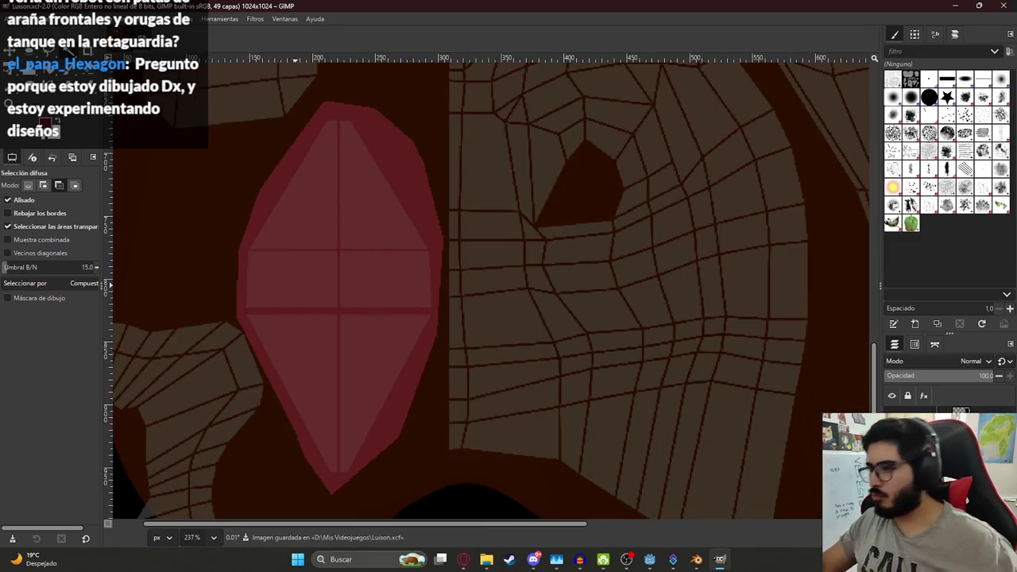
pyautogui.hotkey('shift', 'ctrl', 'n')
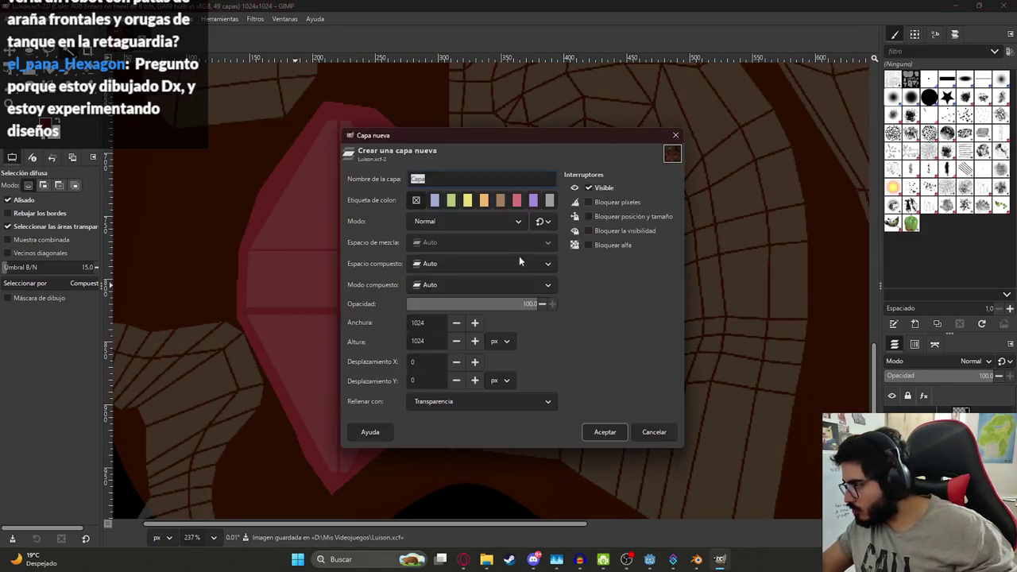
# Step: Add a new transparent layer and set up the Paintbrush with the dark red colour
pyautogui.click(602, 429)
pyautogui.keyDown('ctrl'); pyautogui.scroll(1, 257, 251); pyautogui.keyUp('ctrl')
pyautogui.keyDown('ctrl'); pyautogui.scroll(1, 257, 252); pyautogui.keyUp('ctrl')
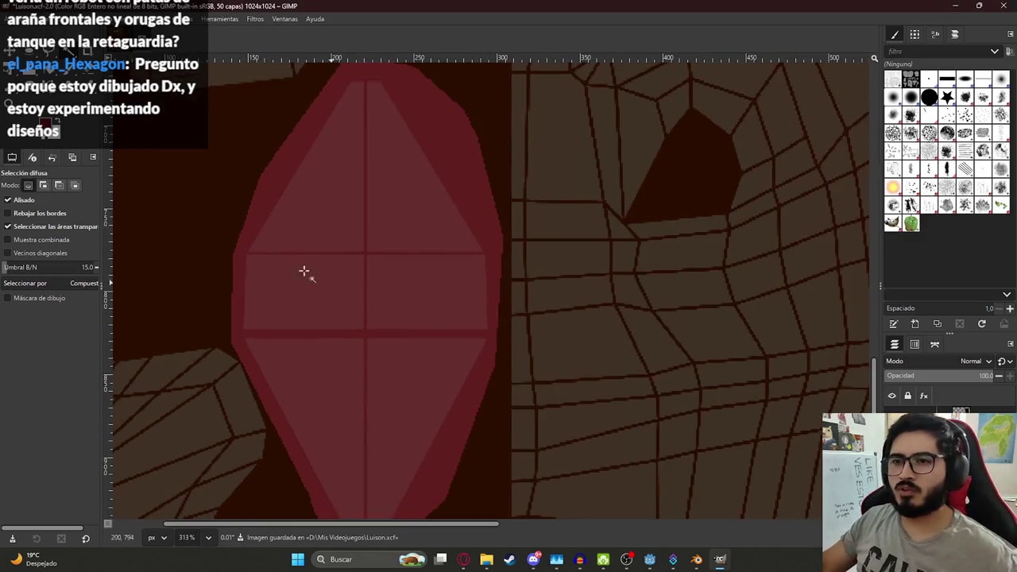
pyautogui.press('p')
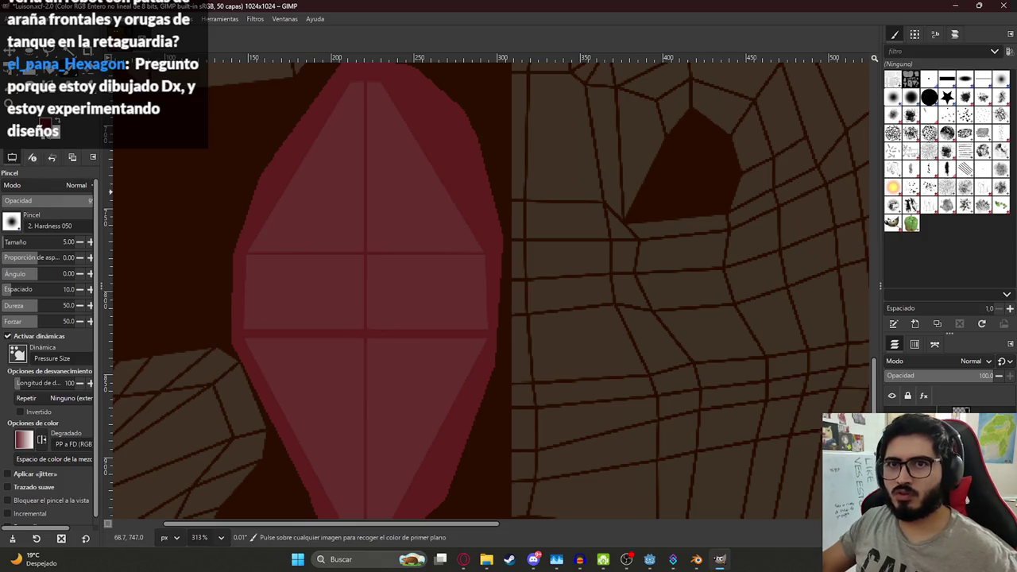
pyautogui.click(43, 124)
pyautogui.click(226, 262)
# Step: Paint several test strokes across the red diamond island, undoing each one
pyautogui.moveTo(275, 292); pyautogui.dragTo(469, 284)
pyautogui.hotkey('ctrl', 'z')
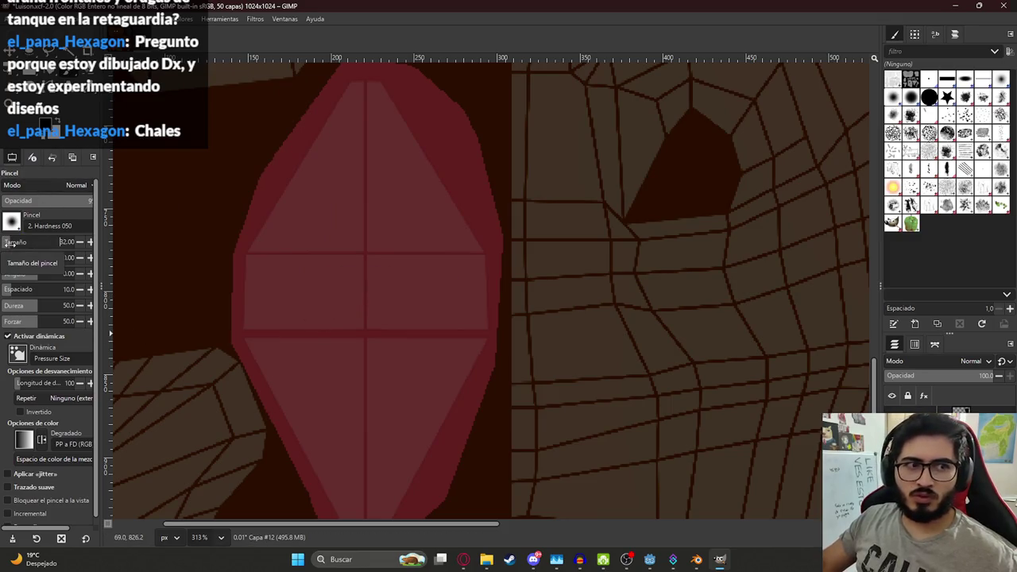
pyautogui.moveTo(253, 276); pyautogui.dragTo(404, 267)
pyautogui.hotkey('ctrl', 'z')
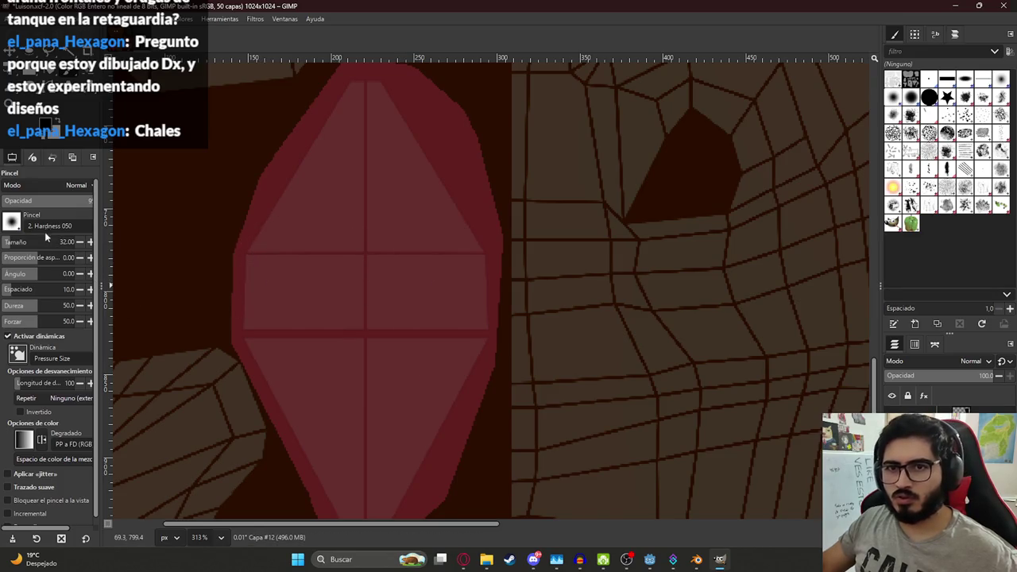
pyautogui.moveTo(262, 295); pyautogui.dragTo(441, 313)
pyautogui.hotkey('ctrl', 'z')
pyautogui.moveTo(261, 329); pyautogui.dragTo(274, 262)
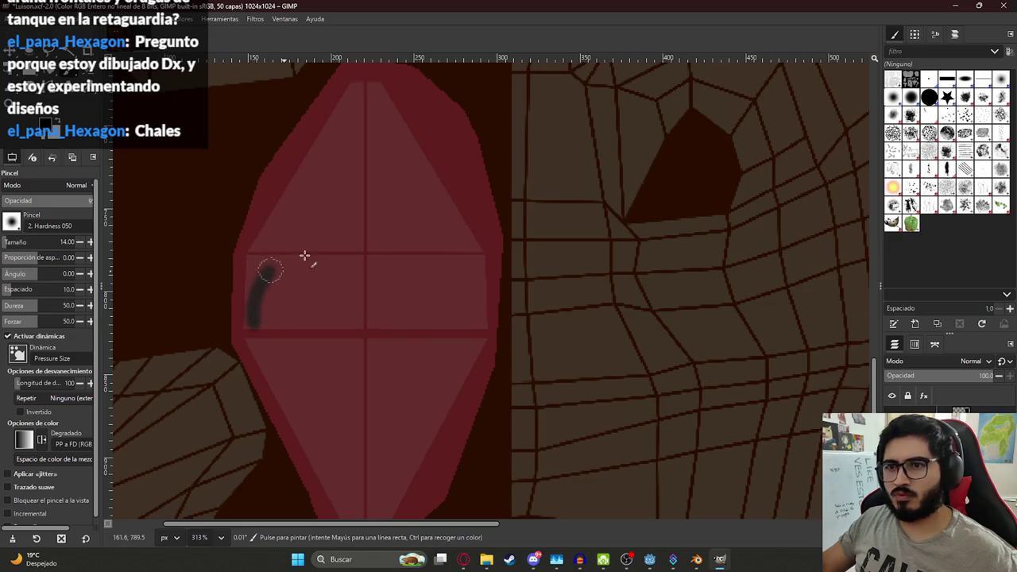
pyautogui.hotkey('ctrl', 'z')
pyautogui.moveTo(255, 313)
pyautogui.mouseDown()
pyautogui.moveTo(272, 283)
pyautogui.moveTo(494, 305)
pyautogui.mouseUp()
pyautogui.hotkey('ctrl', 'z')
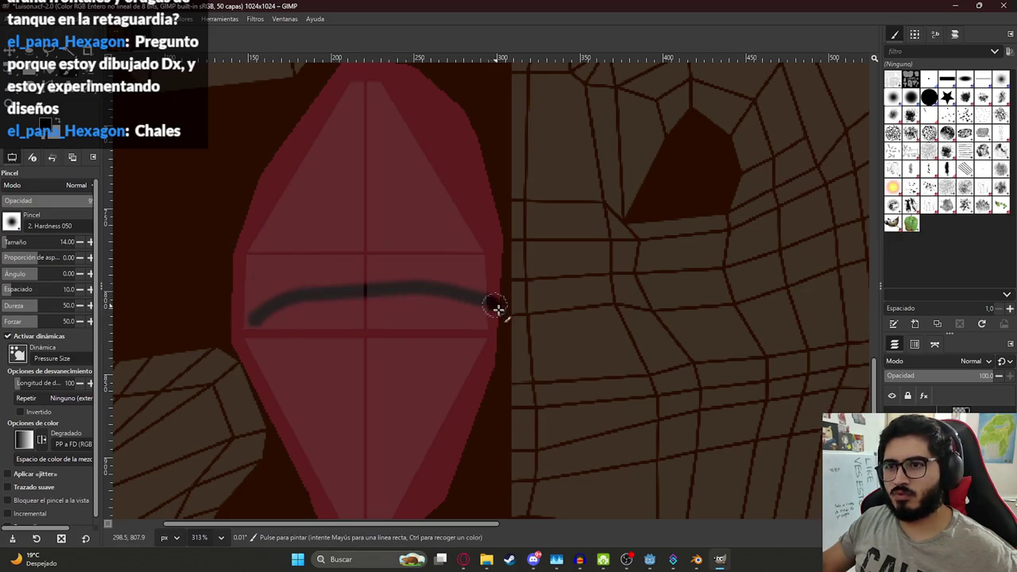
pyautogui.hotkey('ctrl', 'z')
pyautogui.keyDown('ctrl'); pyautogui.scroll(3, 452, 325); pyautogui.keyUp('ctrl')
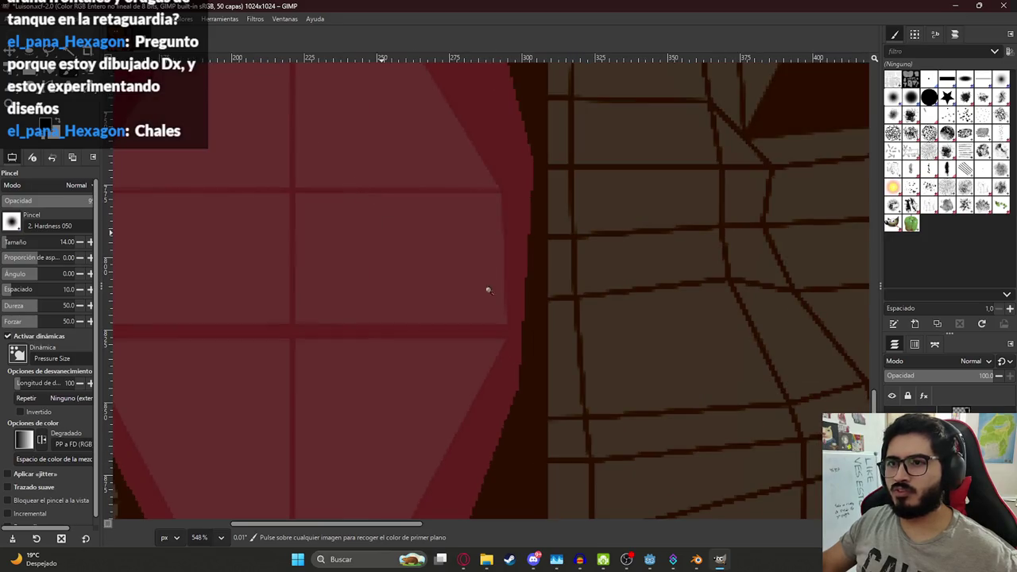
pyautogui.keyDown('ctrl'); pyautogui.scroll(-3, 489, 291); pyautogui.keyUp('ctrl')
pyautogui.keyDown('ctrl'); pyautogui.scroll(-3, 606, 443); pyautogui.keyUp('ctrl')
# Step: Check the Luisón reference images, then set the paint colour to white
pyautogui.click(463, 560)
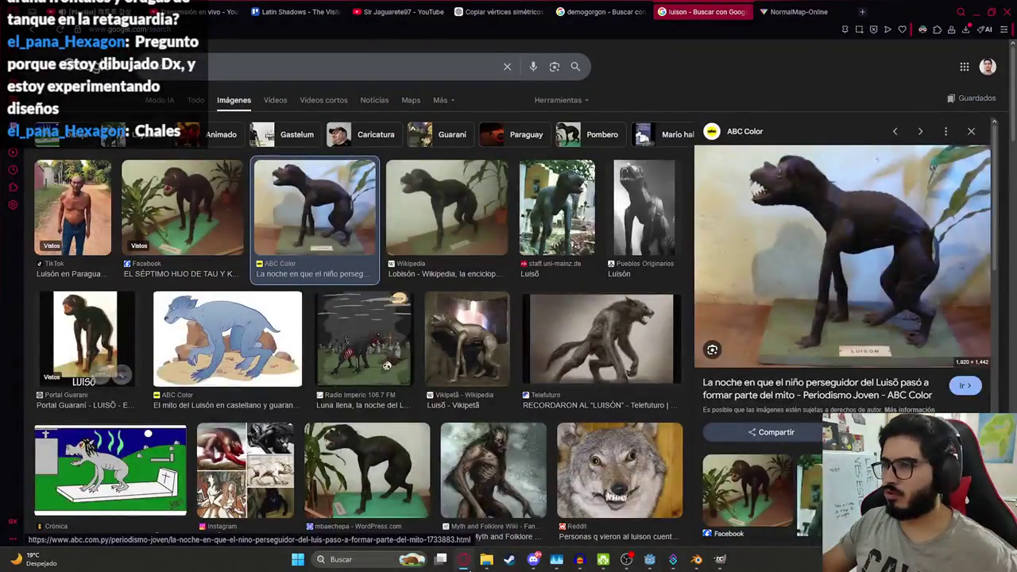
pyautogui.click(463, 559)
pyautogui.keyDown('ctrl'); pyautogui.scroll(-2, 487, 335); pyautogui.keyUp('ctrl')
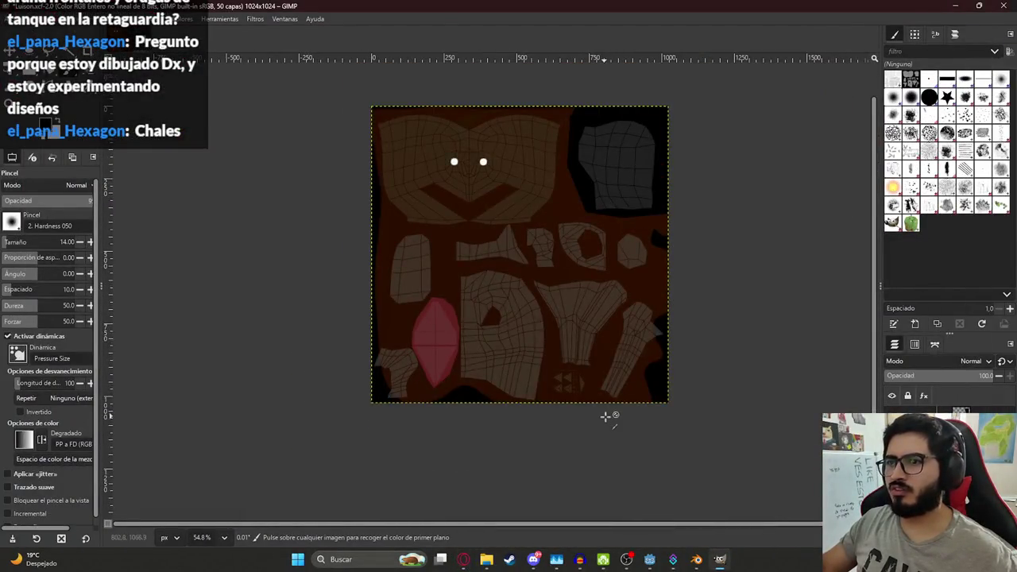
pyautogui.keyDown('ctrl'); pyautogui.scroll(5, 606, 416); pyautogui.keyUp('ctrl')
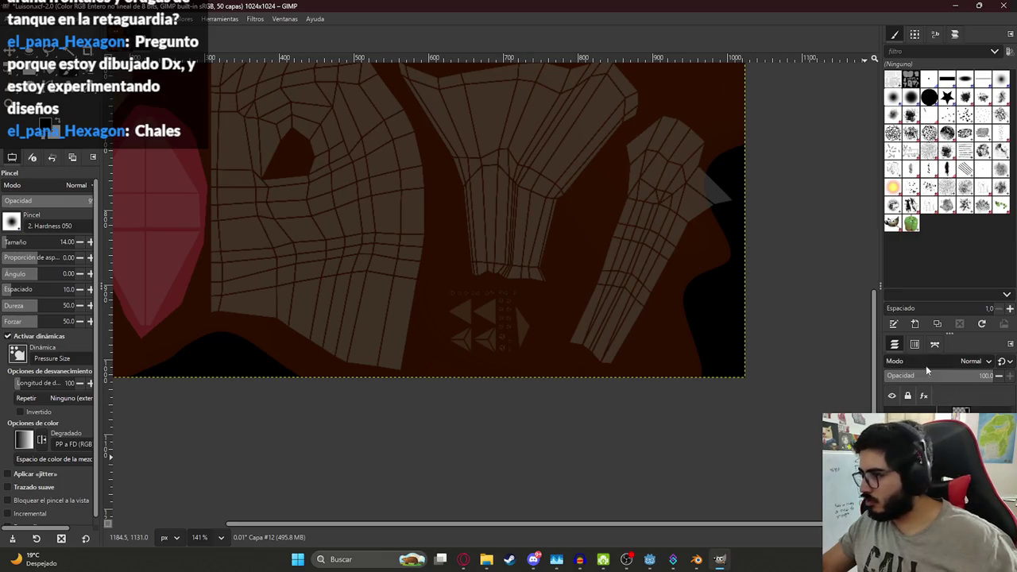
pyautogui.keyDown('ctrl'); pyautogui.scroll(3, 493, 326); pyautogui.keyUp('ctrl')
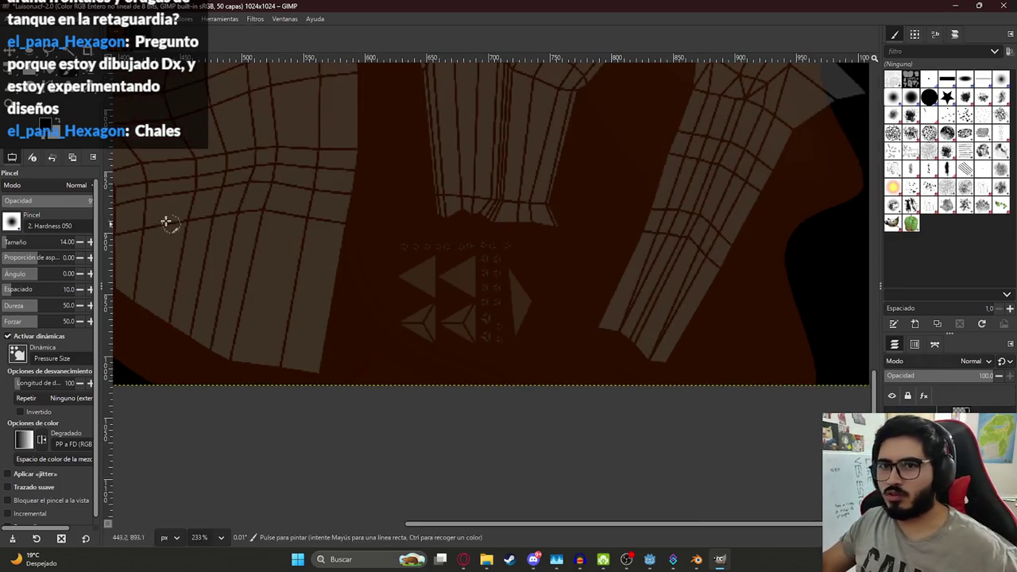
pyautogui.click(46, 124)
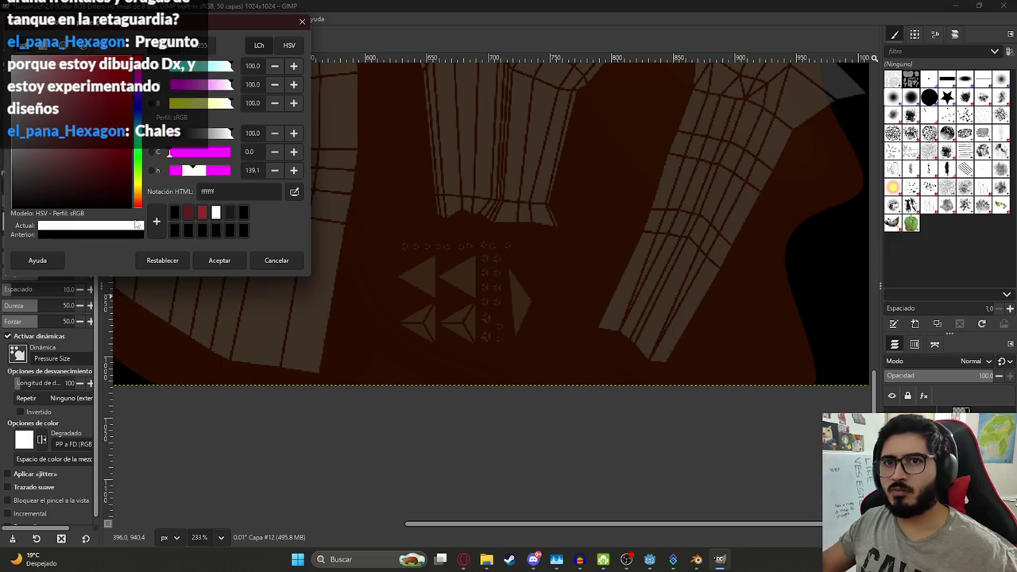
pyautogui.click(219, 260)
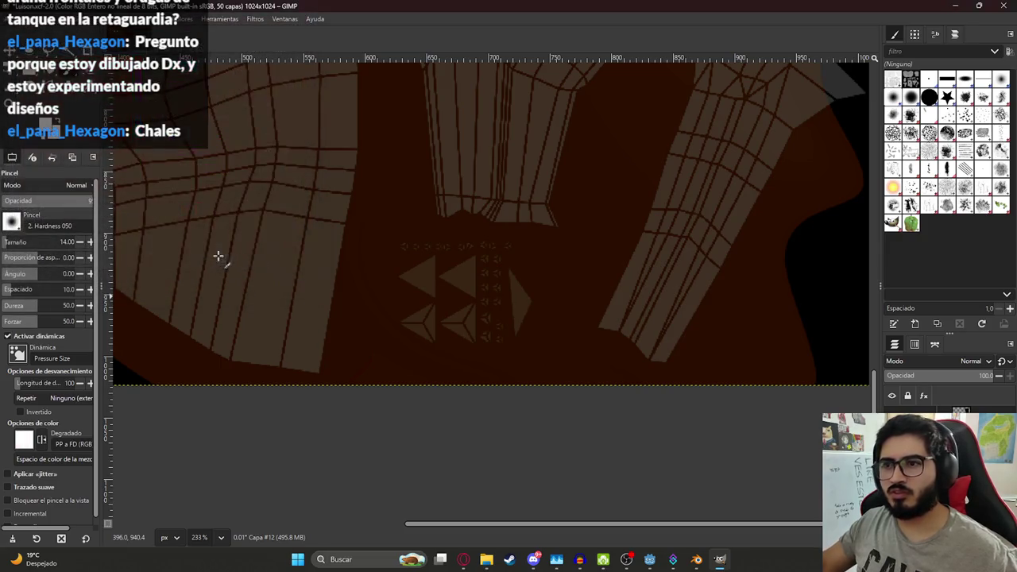
pyautogui.keyDown('ctrl'); pyautogui.scroll(2, 504, 300); pyautogui.keyUp('ctrl')
pyautogui.keyDown('ctrl'); pyautogui.scroll(2, 499, 261); pyautogui.keyUp('ctrl')
# Step: Paint white over the triangular teeth sketch, filling every gap and notch into a solid patch
pyautogui.moveTo(524, 226)
pyautogui.mouseDown()
pyautogui.moveTo(451, 220)
pyautogui.moveTo(517, 325)
pyautogui.moveTo(540, 341)
pyautogui.moveTo(549, 318)
pyautogui.moveTo(456, 349)
pyautogui.moveTo(421, 341)
pyautogui.moveTo(474, 362)
pyautogui.moveTo(354, 341)
pyautogui.moveTo(418, 333)
pyautogui.moveTo(390, 287)
pyautogui.moveTo(405, 238)
pyautogui.moveTo(390, 227)
pyautogui.moveTo(352, 273)
pyautogui.moveTo(401, 279)
pyautogui.mouseUp()
pyautogui.moveTo(442, 247); pyautogui.dragTo(448, 280)
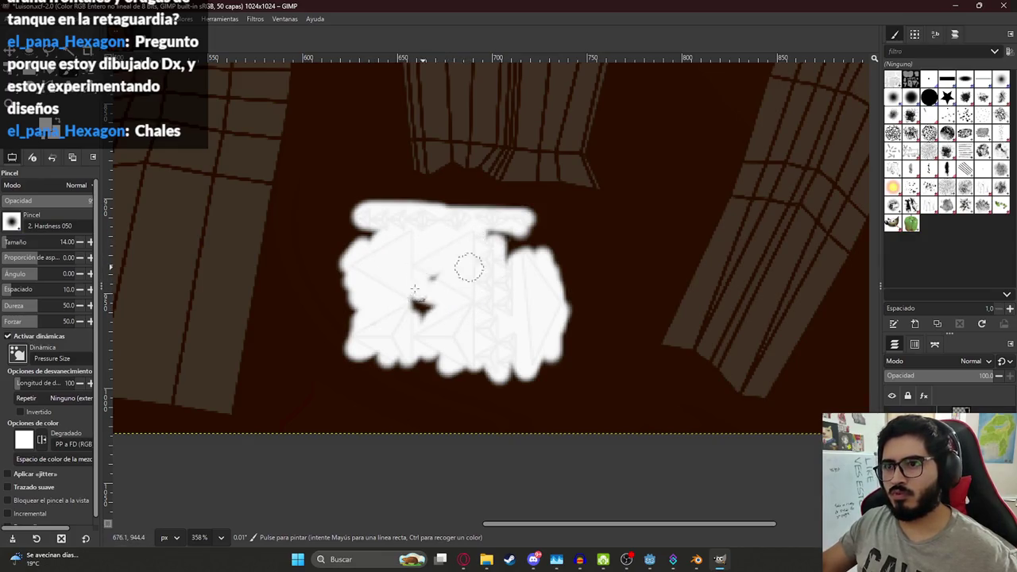
pyautogui.hotkey('alt', 'Tab')
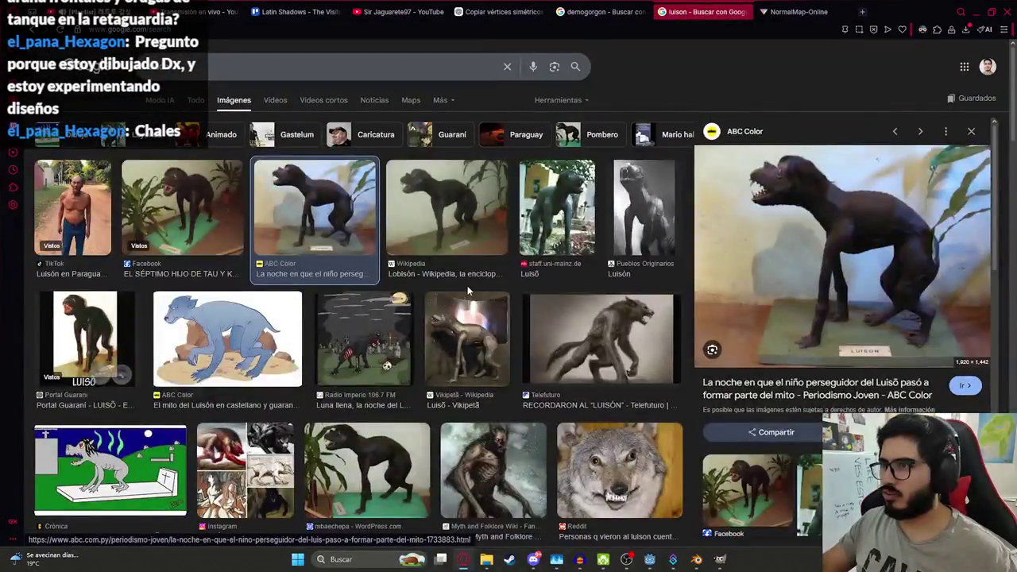
pyautogui.hotkey('alt', 'Tab')
pyautogui.moveTo(448, 296); pyautogui.dragTo(458, 336)
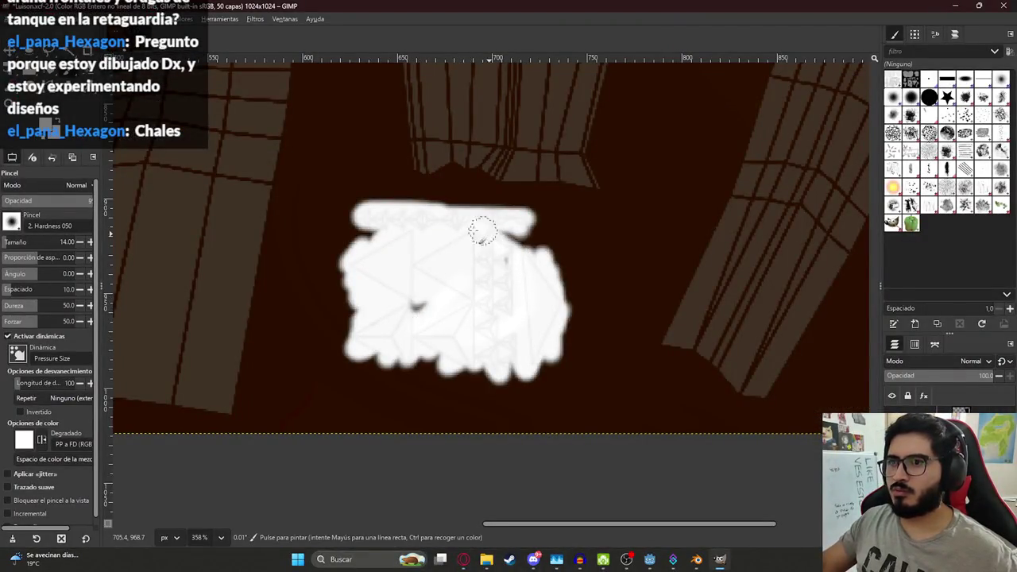
pyautogui.moveTo(519, 226); pyautogui.dragTo(508, 238)
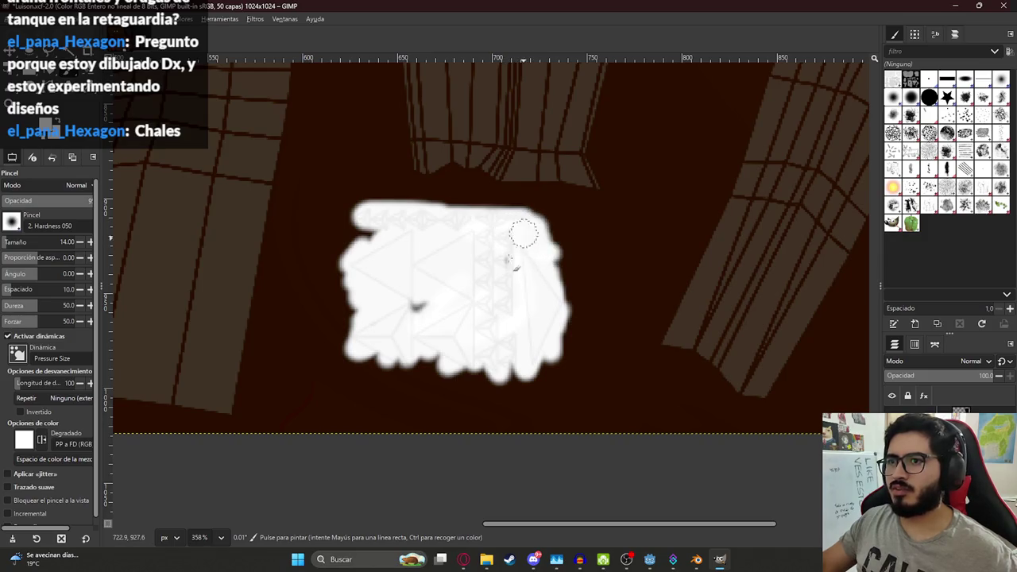
pyautogui.moveTo(363, 326)
pyautogui.mouseDown()
pyautogui.moveTo(511, 385)
pyautogui.moveTo(375, 370)
pyautogui.mouseUp()
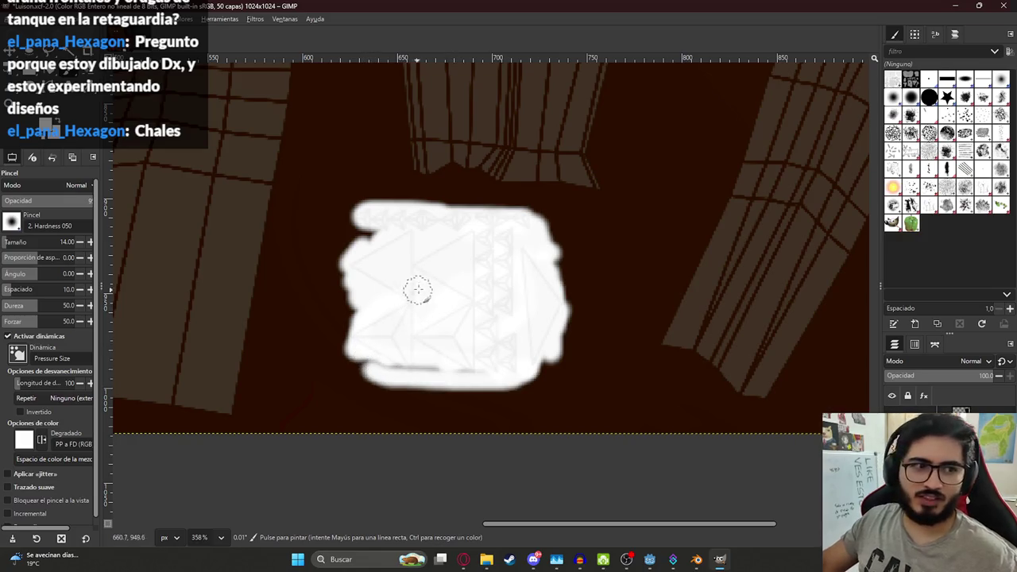
pyautogui.moveTo(450, 371); pyautogui.dragTo(366, 365)
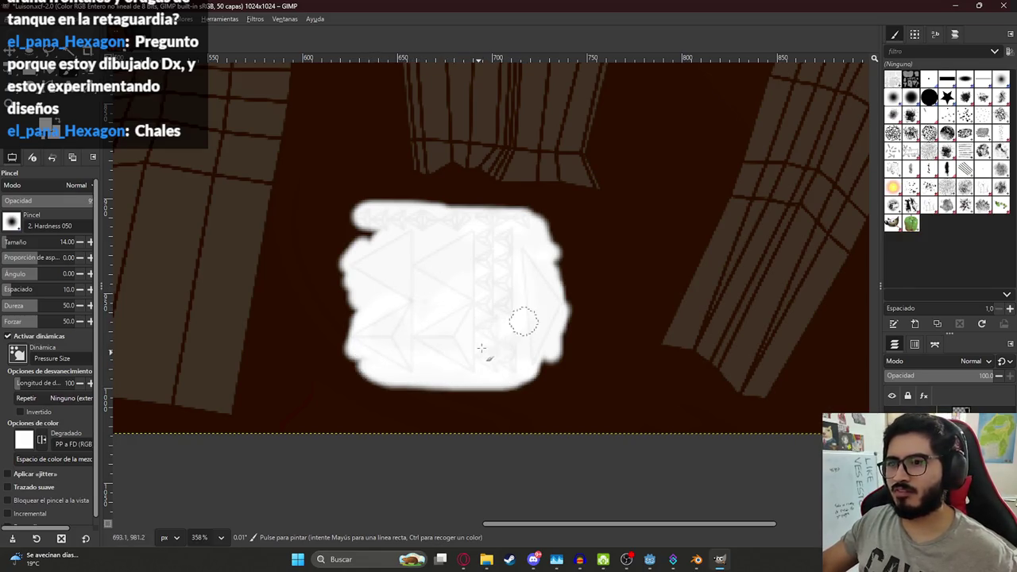
pyautogui.moveTo(408, 261)
pyautogui.mouseDown()
pyautogui.moveTo(347, 236)
pyautogui.moveTo(333, 334)
pyautogui.moveTo(344, 297)
pyautogui.mouseUp()
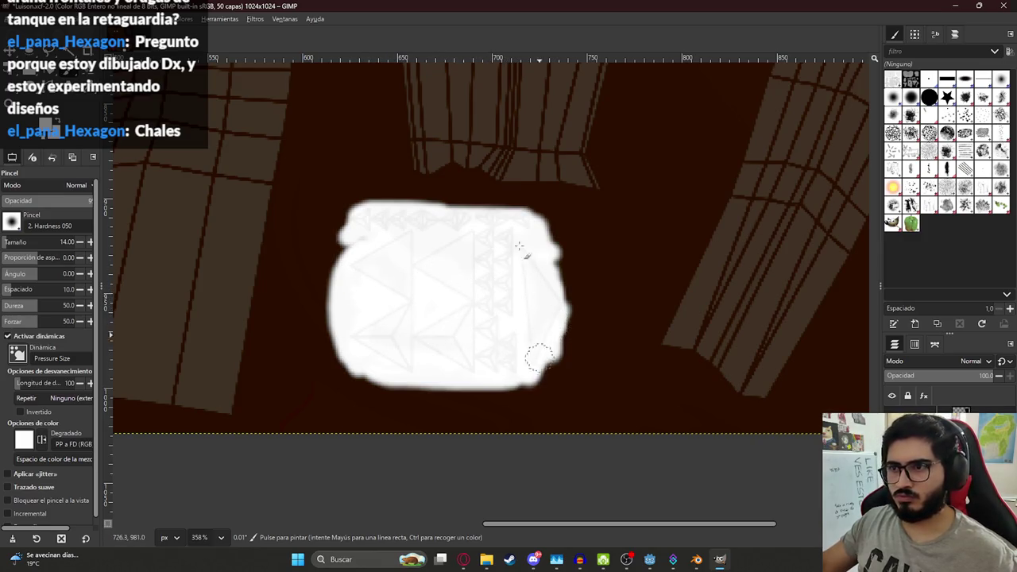
pyautogui.moveTo(466, 211)
pyautogui.mouseDown()
pyautogui.moveTo(356, 230)
pyautogui.moveTo(343, 222)
pyautogui.mouseUp()
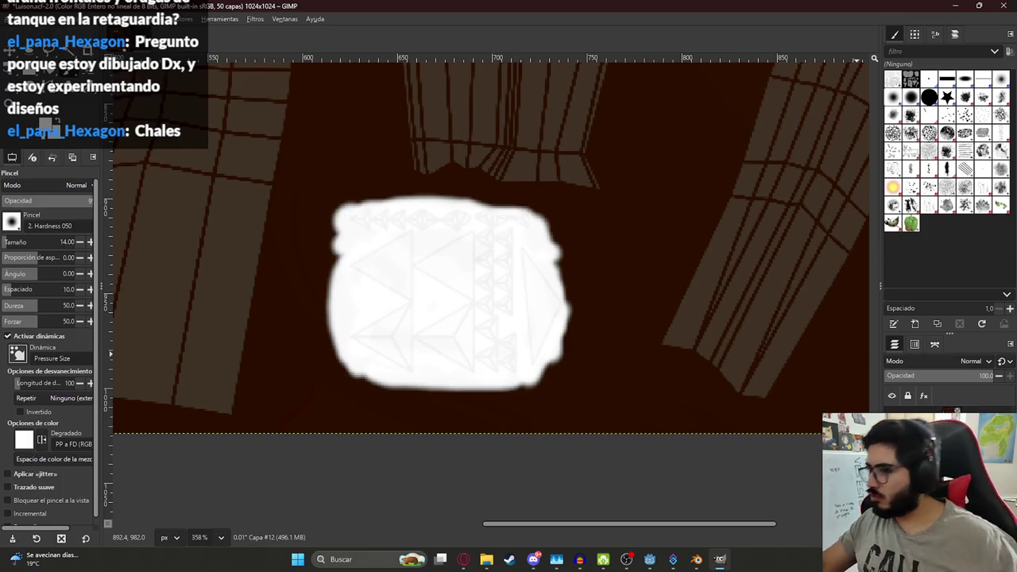
pyautogui.press('pageup')
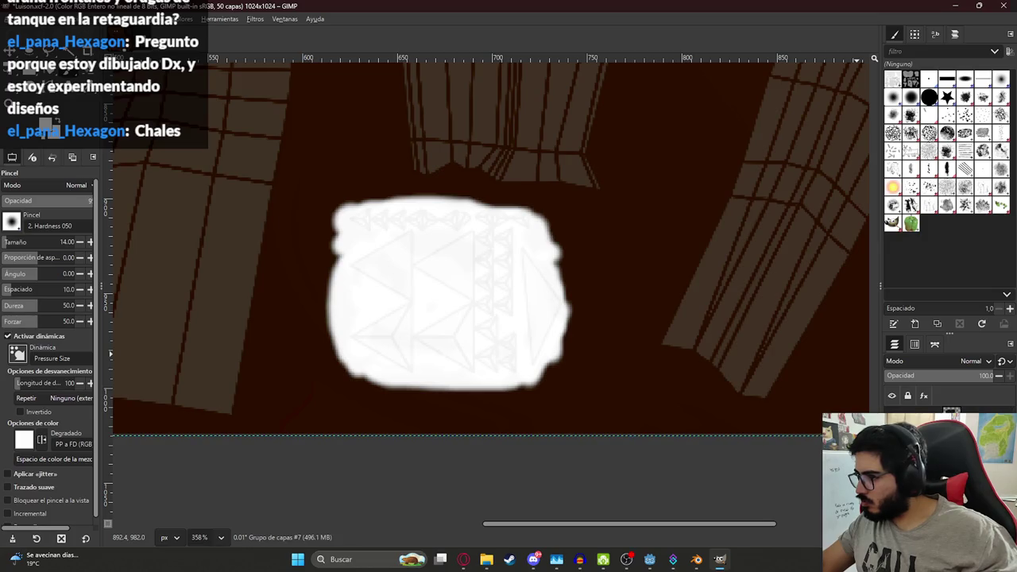
# Step: Hide the sketch lines layer and run Layer to Image Size on the layers
pyautogui.press('h')
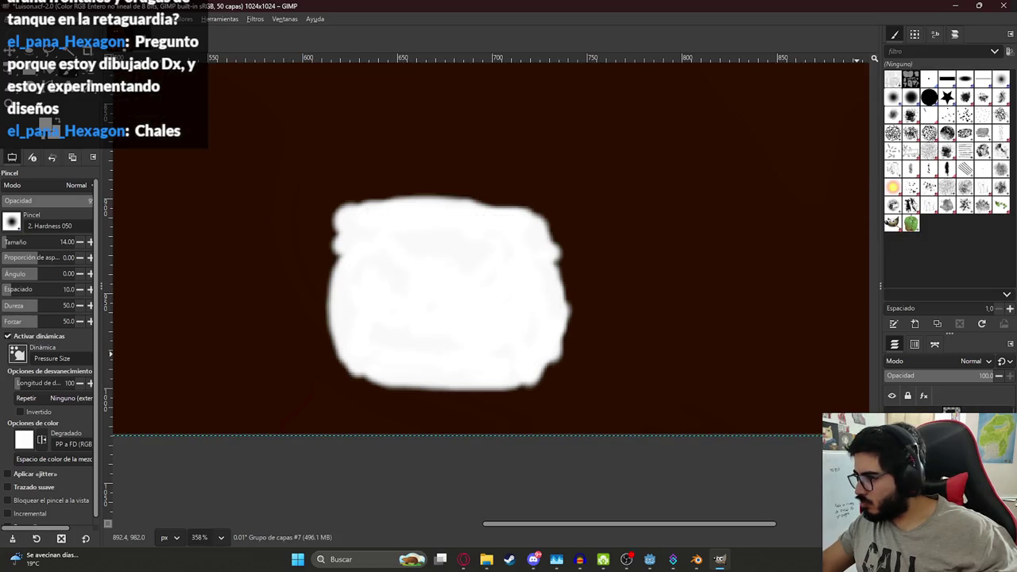
pyautogui.hotkey('ctrl', 'c')
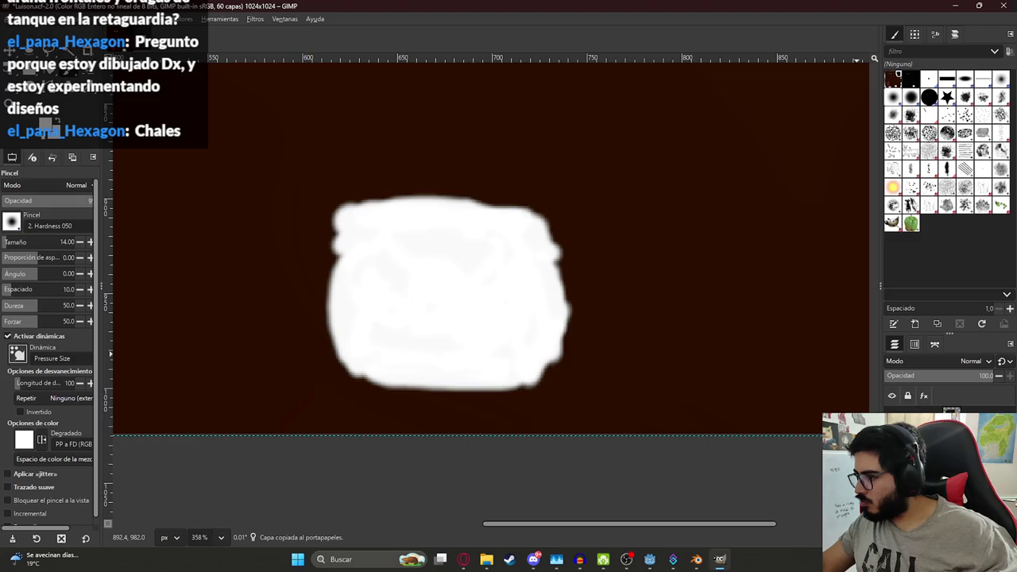
pyautogui.rightClick(922, 445)
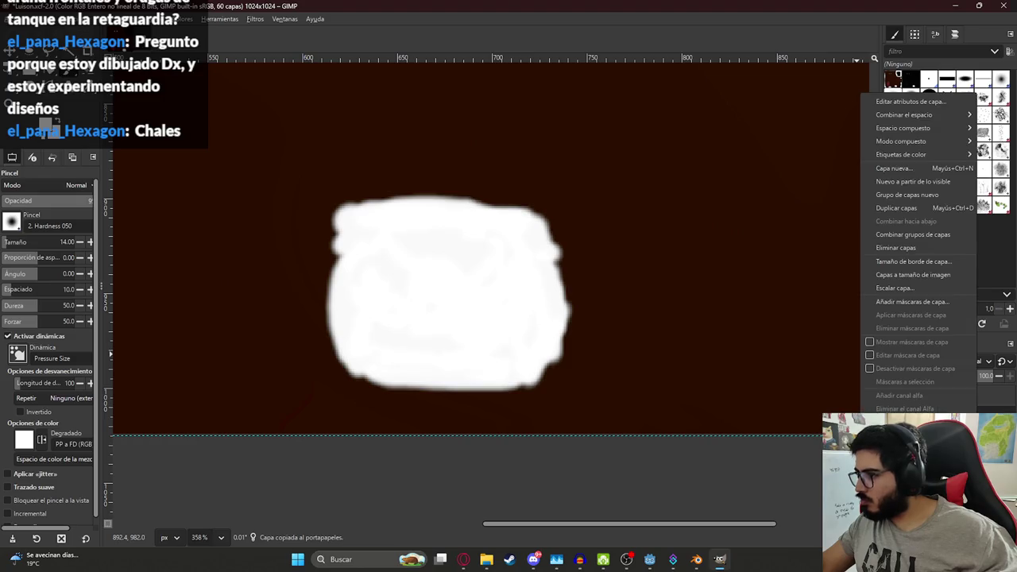
pyautogui.click(932, 274)
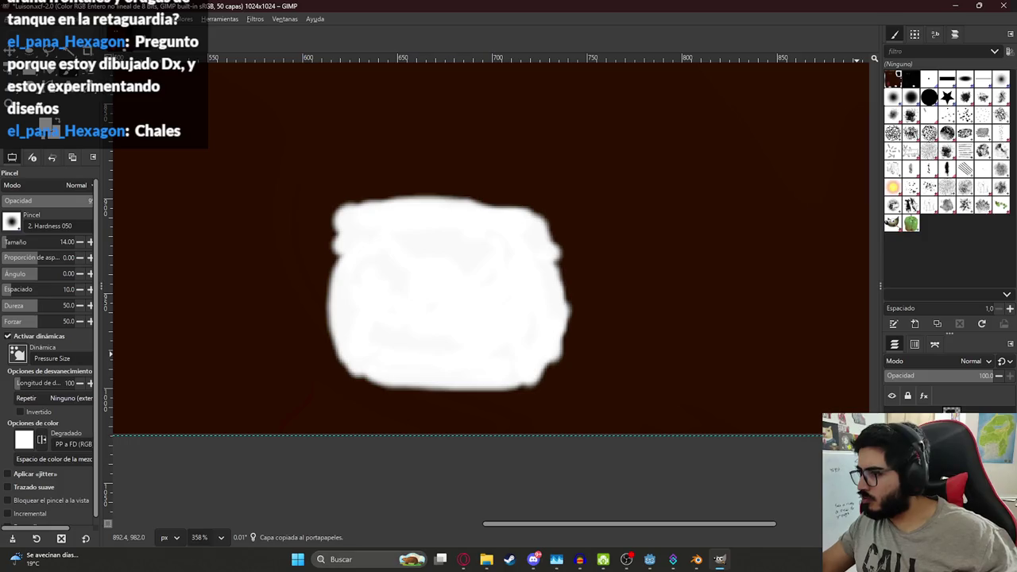
pyautogui.keyDown('ctrl'); pyautogui.scroll(-5, 564, 311); pyautogui.keyUp('ctrl')
pyautogui.keyDown('ctrl'); pyautogui.scroll(2, 474, 266); pyautogui.keyUp('ctrl')
pyautogui.keyDown('ctrl'); pyautogui.scroll(1, 522, 290); pyautogui.keyUp('ctrl')
pyautogui.keyDown('ctrl'); pyautogui.scroll(-4, 492, 294); pyautogui.keyUp('ctrl')
pyautogui.keyDown('ctrl'); pyautogui.scroll(-2, 447, 190); pyautogui.keyUp('ctrl')
pyautogui.keyDown('ctrl'); pyautogui.scroll(1, 441, 199); pyautogui.keyUp('ctrl')
pyautogui.keyDown('ctrl'); pyautogui.scroll(1, 433, 207); pyautogui.keyUp('ctrl')
pyautogui.click(17, 19)
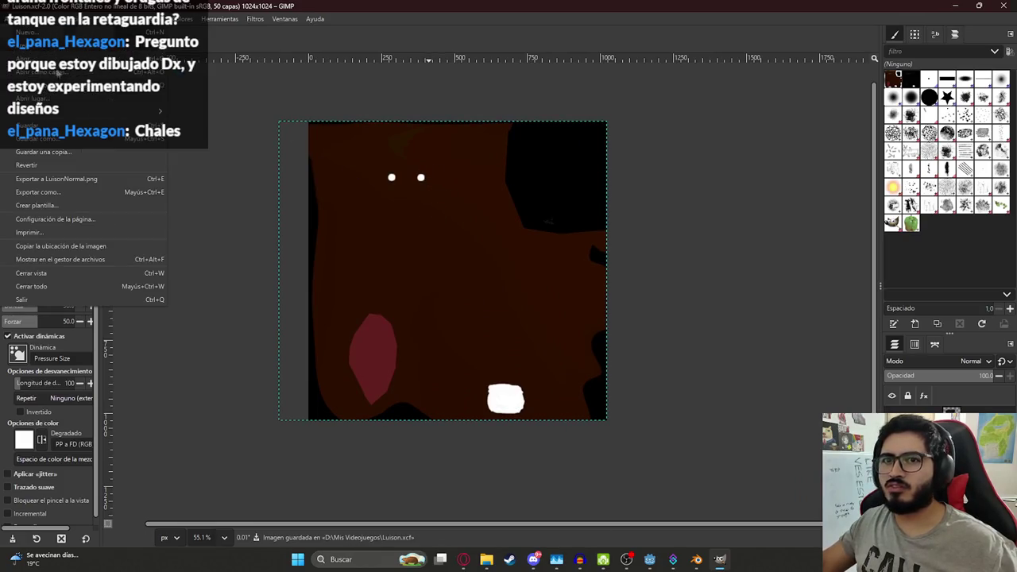
# Step: Export the texture as LuisonTexture.png, replacing the existing file, up to the PNG options dialog
pyautogui.click(47, 192)
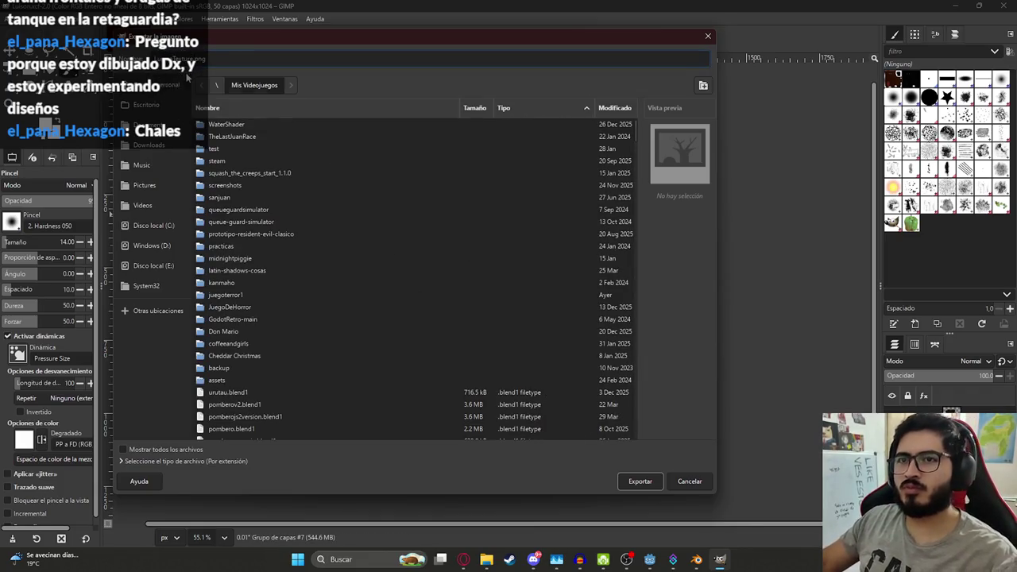
pyautogui.click(633, 483)
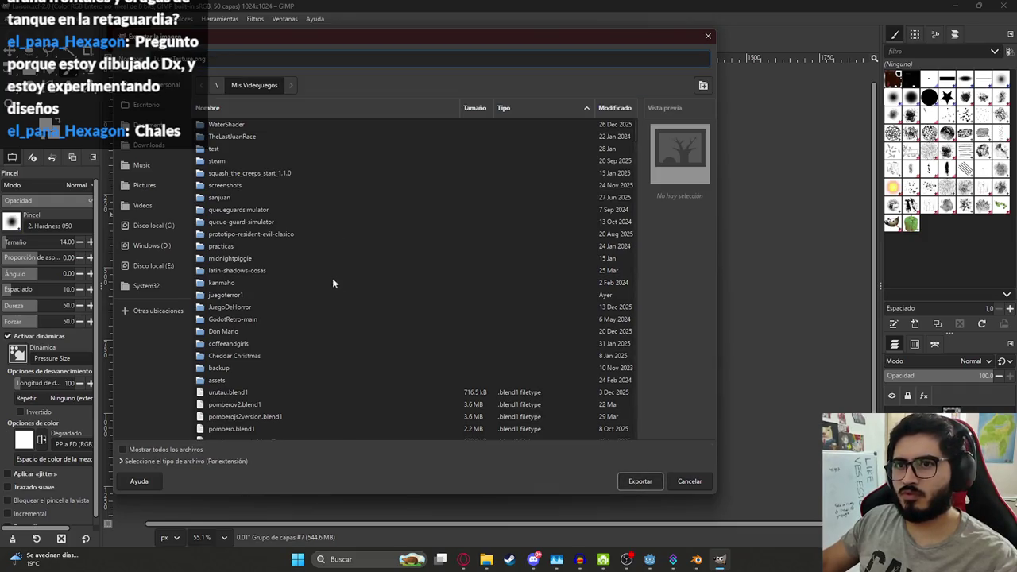
pyautogui.click(629, 476)
pyautogui.click(373, 310)
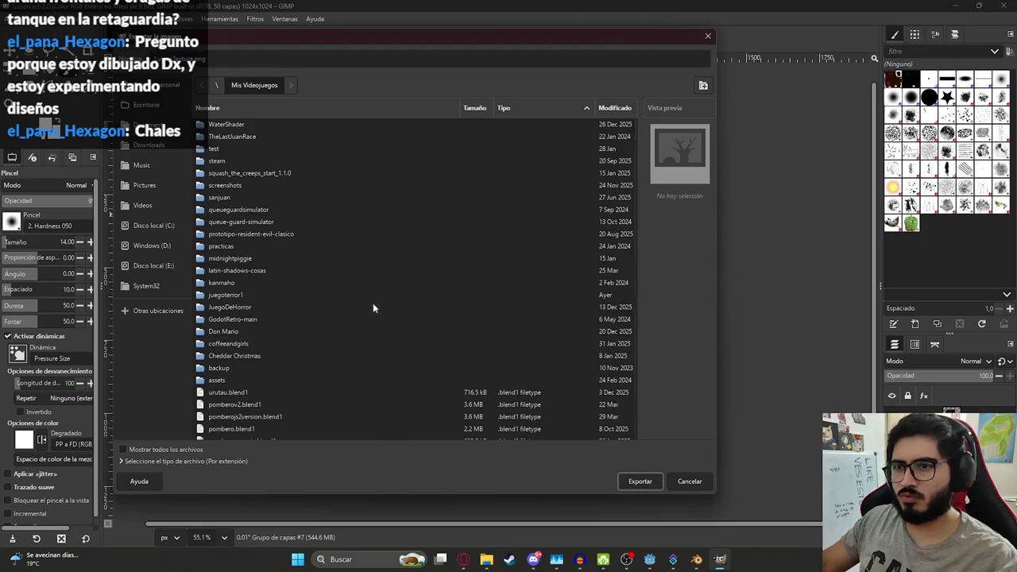
pyautogui.click(696, 559)
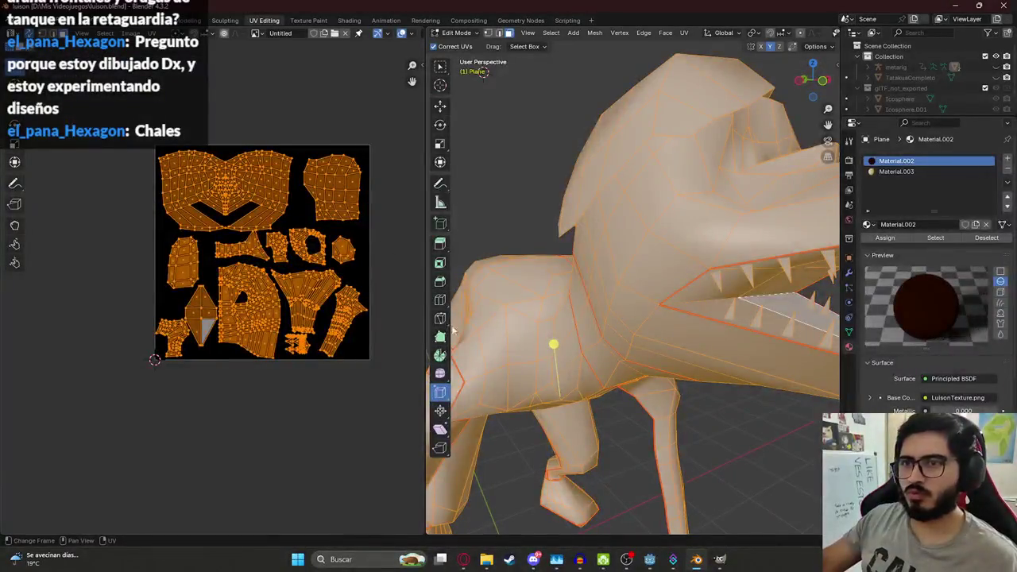
pyautogui.hotkey('alt', 'Tab')
pyautogui.hotkey('ctrl', 'e')
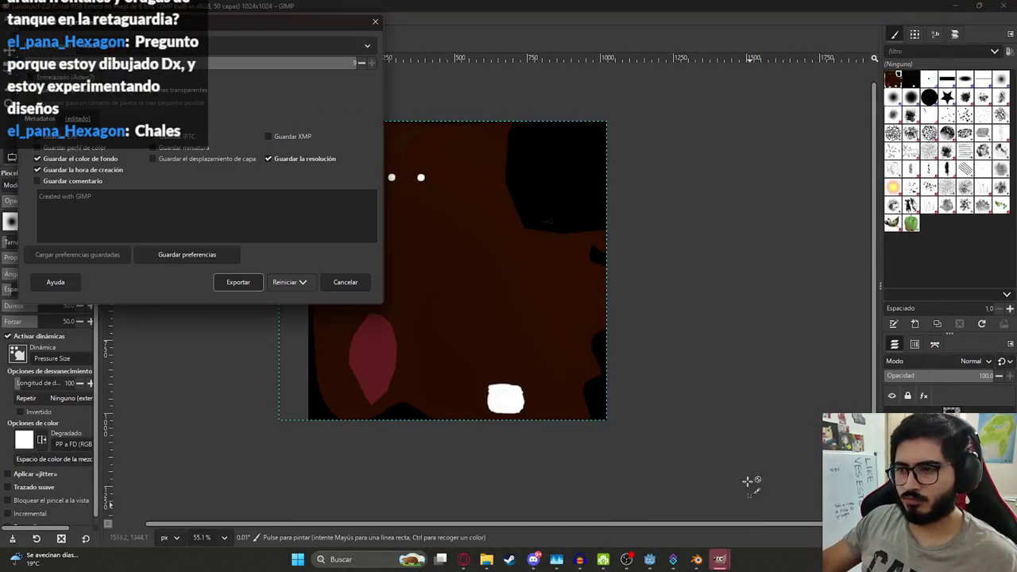
# Step: Finish the PNG export and bring up Blender's Shading workspace with all nodes in view
pyautogui.click(259, 282)
pyautogui.moveTo(719, 559)
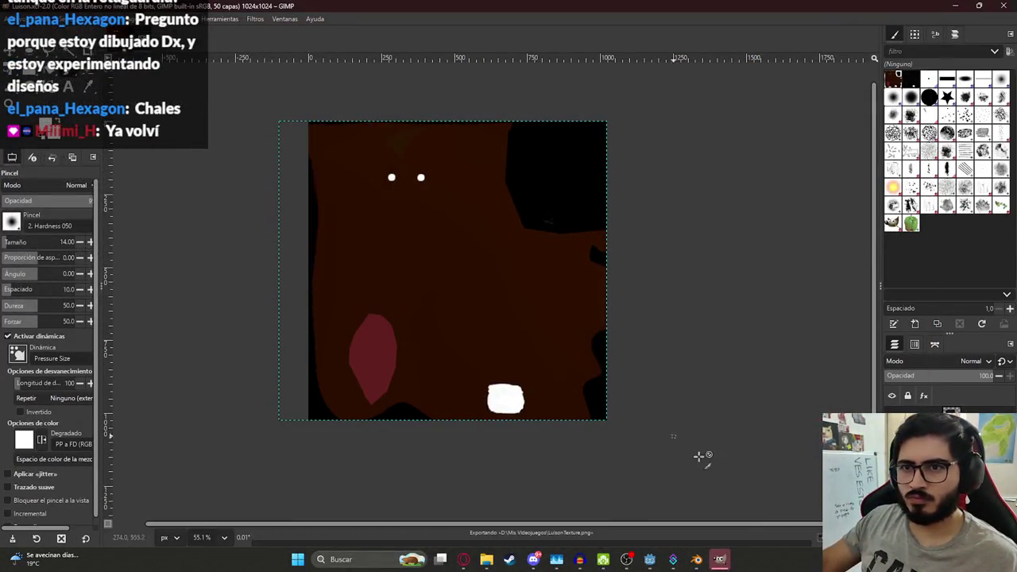
pyautogui.click(719, 560)
pyautogui.click(720, 559)
pyautogui.click(719, 559)
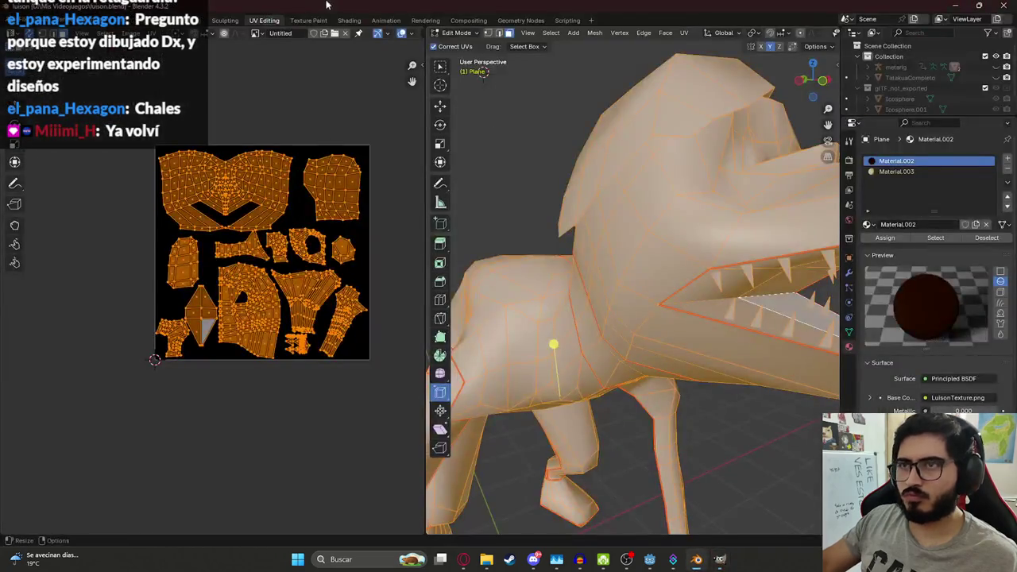
pyautogui.click(346, 21)
pyautogui.press('Home')
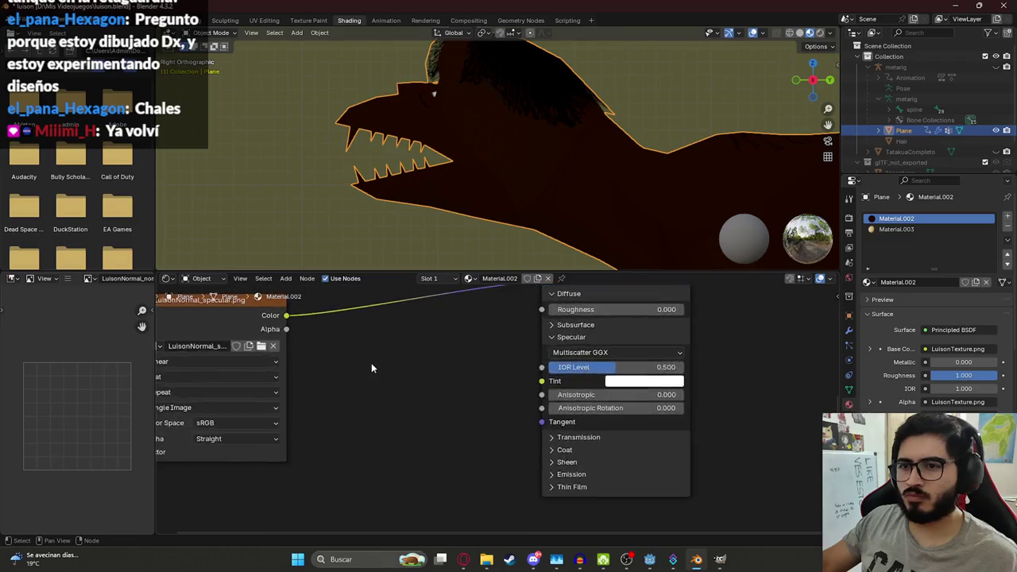
# Step: Replace the Image Texture node's image with LuisonTexture.png and view the creature from the front
pyautogui.click(428, 331)
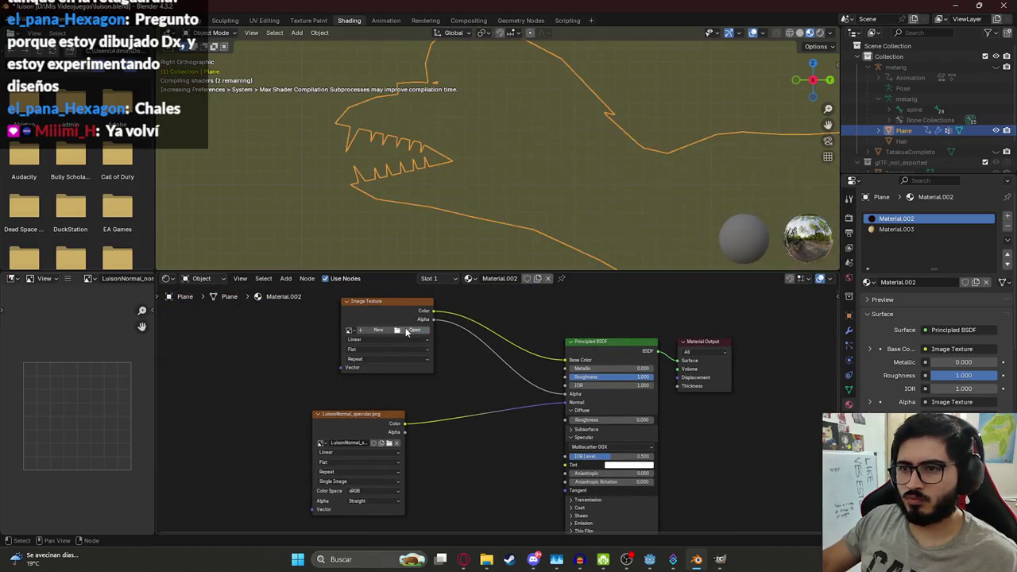
pyautogui.click(409, 330)
pyautogui.scroll(-5, 449, 256)
pyautogui.scroll(-5, 542, 292)
pyautogui.scroll(-5, 542, 292)
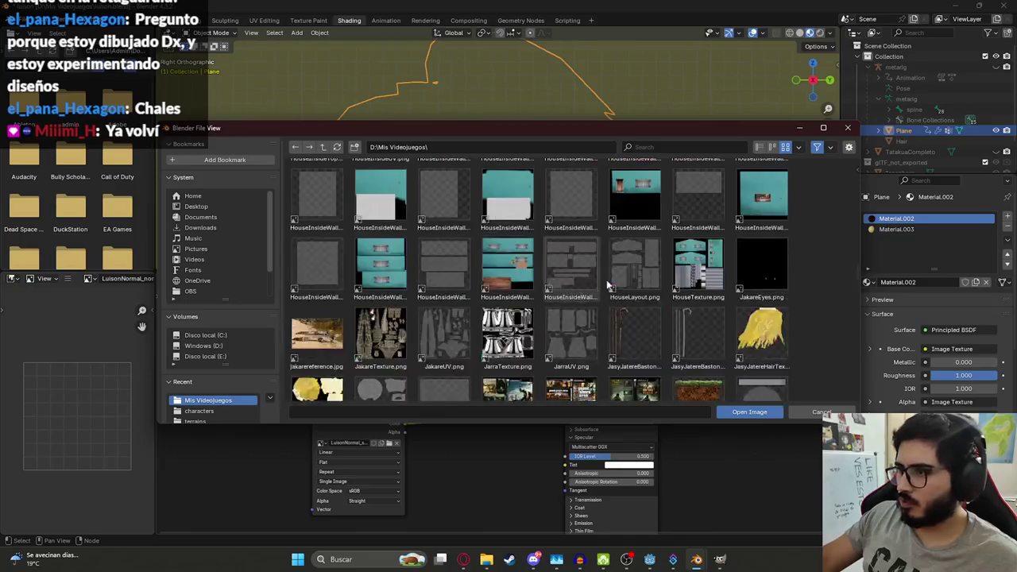
pyautogui.scroll(-5, 635, 286)
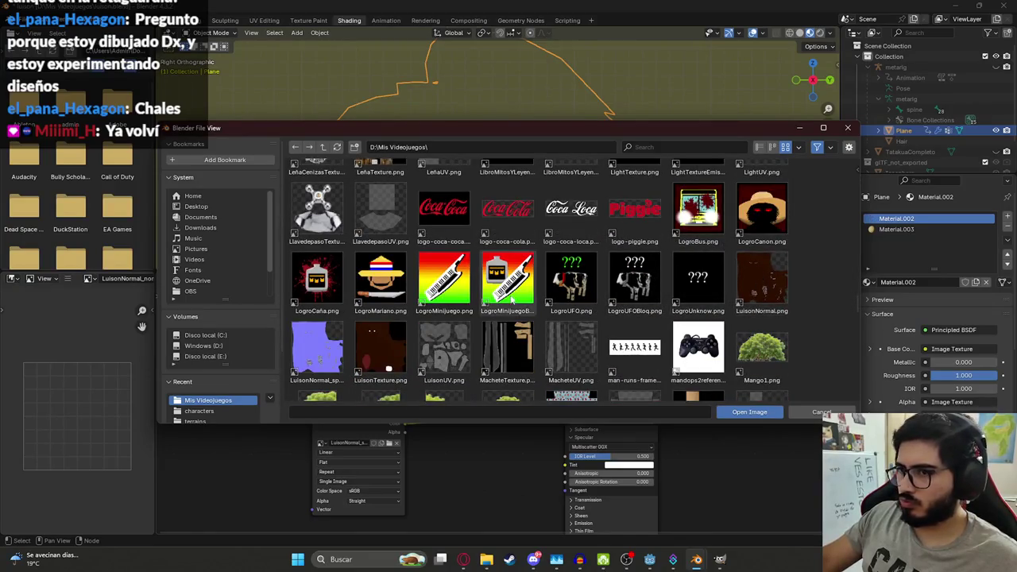
pyautogui.doubleClick(380, 350)
pyautogui.moveTo(417, 148); pyautogui.dragTo(536, 146, button='middle')
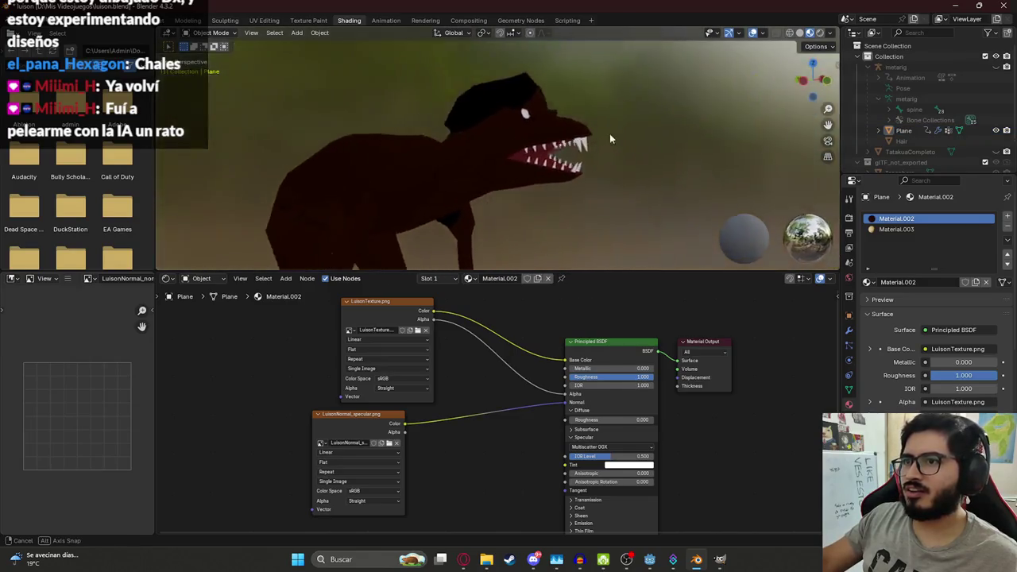
# Step: Return to the Layout workspace and orbit around the dark red creature
pyautogui.moveTo(536, 146)
pyautogui.mouseDown(button='middle')
pyautogui.moveTo(416, 148)
pyautogui.moveTo(482, 135)
pyautogui.moveTo(397, 120)
pyautogui.mouseUp(button='middle')
pyautogui.scroll(3, 416, 143)
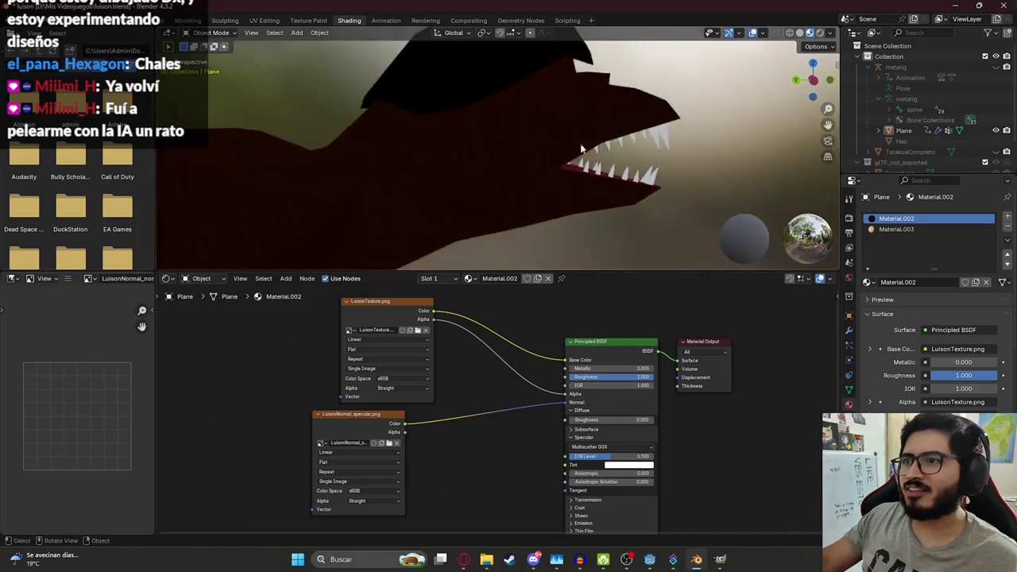
pyautogui.scroll(-3, 340, 101)
pyautogui.click(152, 25)
pyautogui.moveTo(485, 145); pyautogui.dragTo(391, 181, button='middle')
# Step: View the creature in wireframe, then in Material Preview, and save the file
pyautogui.press('z')
pyautogui.click(295, 179)
pyautogui.press('z')
pyautogui.click(387, 277)
pyautogui.moveTo(381, 267)
pyautogui.mouseDown(button='middle')
pyautogui.moveTo(283, 159)
pyautogui.moveTo(302, 149)
pyautogui.mouseUp(button='middle')
pyautogui.hotkey('ctrl', 's')
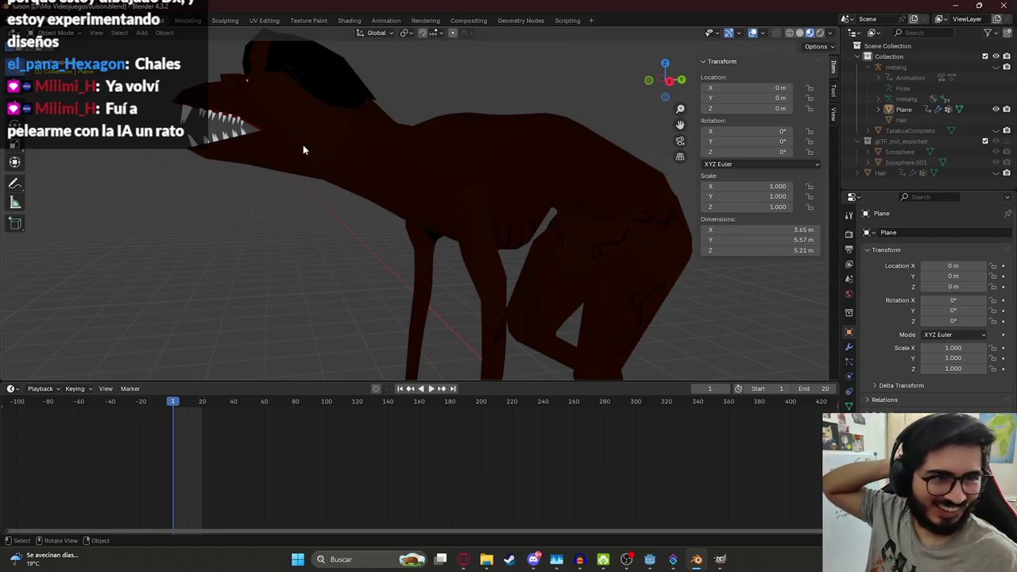
# Step: Glance at the browser reference photos, then orbit the creature from front to side
pyautogui.moveTo(303, 146); pyautogui.dragTo(369, 143, button='middle')
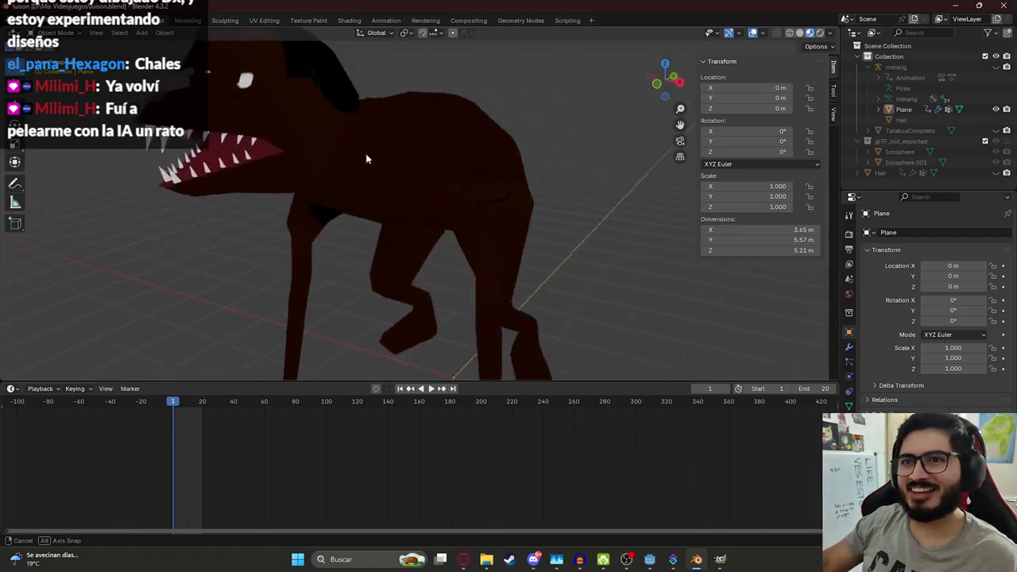
pyautogui.scroll(2, 369, 144)
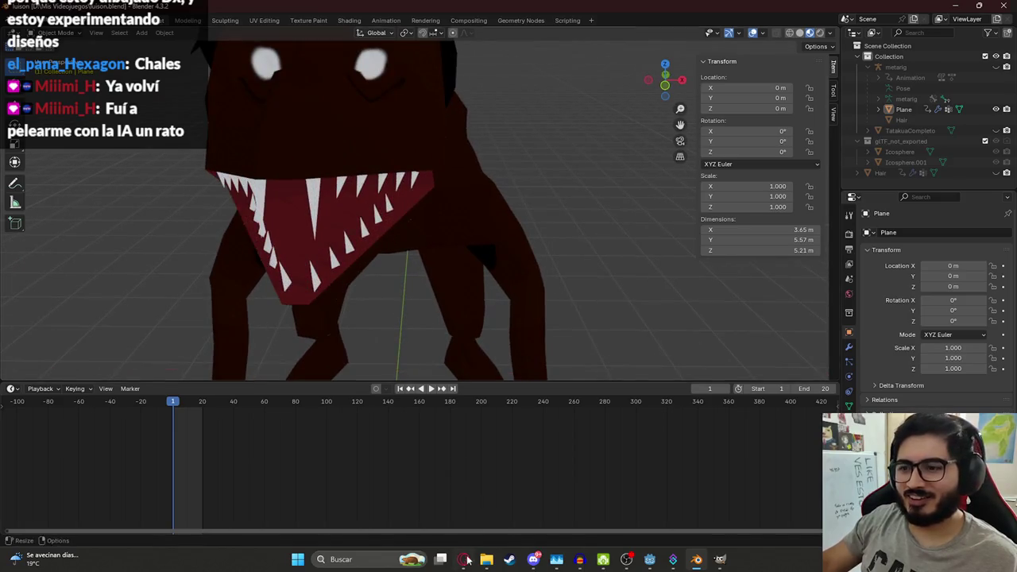
pyautogui.click(464, 560)
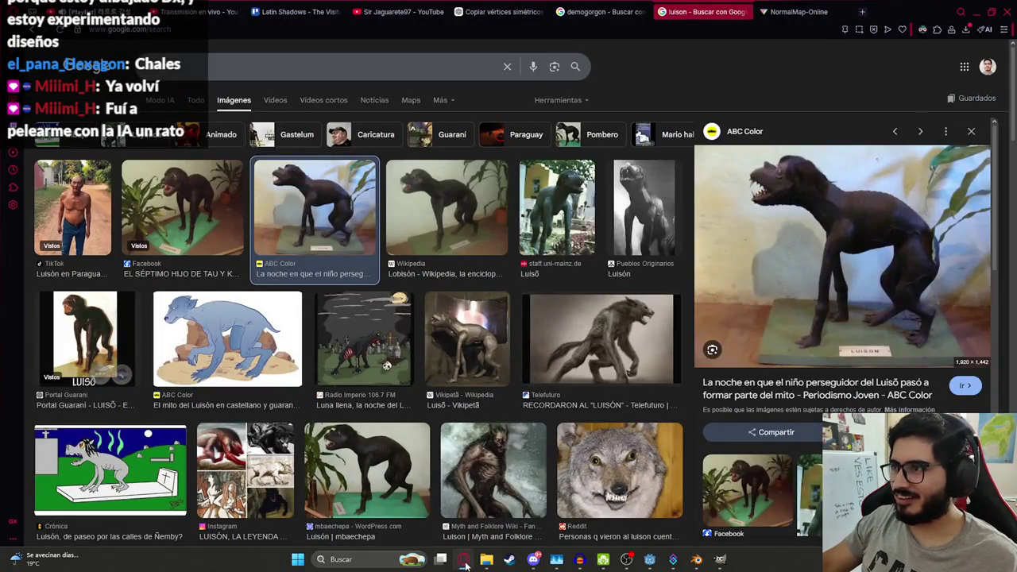
pyautogui.click(464, 560)
pyautogui.moveTo(518, 275)
pyautogui.mouseDown(button='middle')
pyautogui.moveTo(334, 204)
pyautogui.moveTo(310, 181)
pyautogui.mouseUp(button='middle')
pyautogui.scroll(2, 309, 181)
pyautogui.scroll(-3, 329, 204)
pyautogui.moveTo(348, 220)
pyautogui.mouseDown(button='middle')
pyautogui.moveTo(363, 193)
pyautogui.moveTo(471, 187)
pyautogui.mouseUp(button='middle')
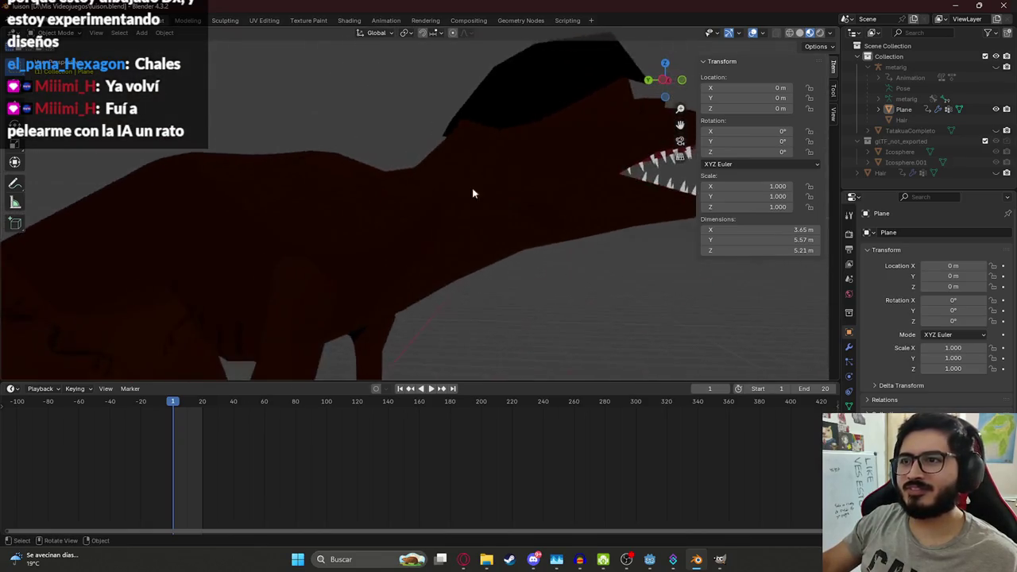
pyautogui.scroll(-3, 472, 188)
pyautogui.moveTo(520, 226)
pyautogui.mouseDown(button='middle')
pyautogui.moveTo(407, 239)
pyautogui.moveTo(469, 264)
pyautogui.mouseUp(button='middle')
pyautogui.scroll(4, 517, 238)
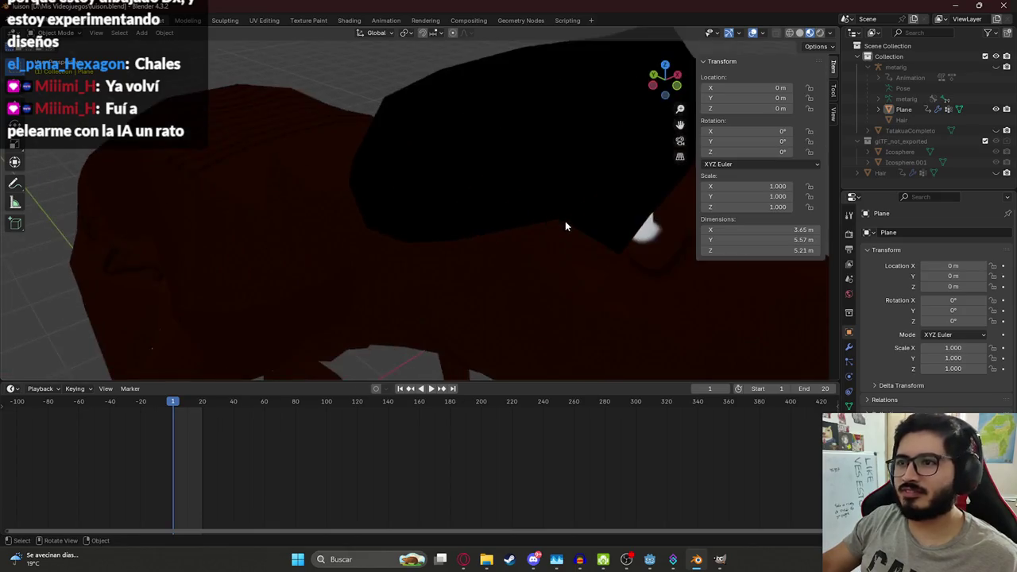
pyautogui.scroll(-3, 548, 229)
pyautogui.scroll(2, 524, 232)
pyautogui.moveTo(517, 234)
pyautogui.mouseDown(button='middle')
pyautogui.moveTo(381, 132)
pyautogui.moveTo(359, 195)
pyautogui.mouseUp(button='middle')
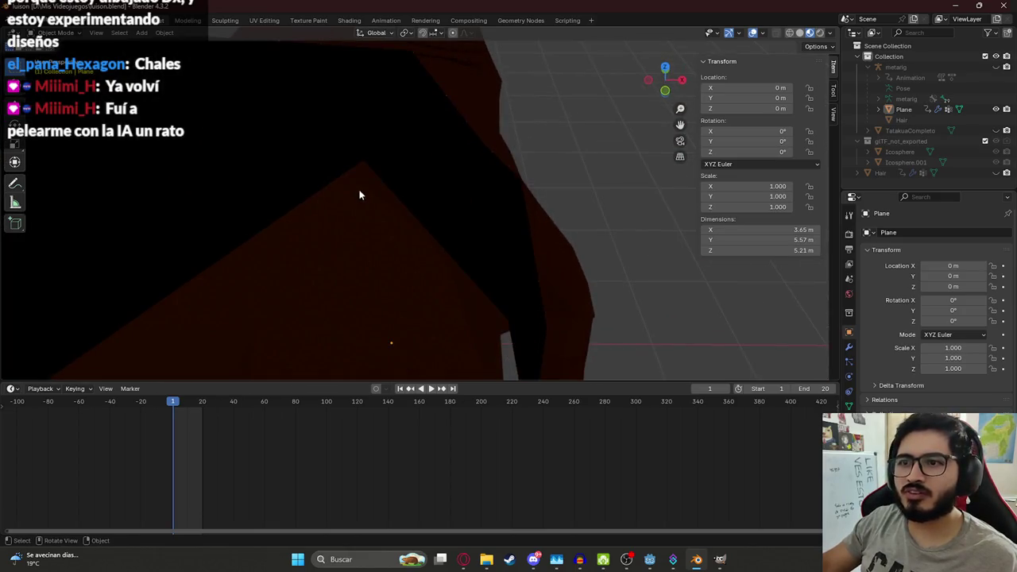
pyautogui.click(720, 559)
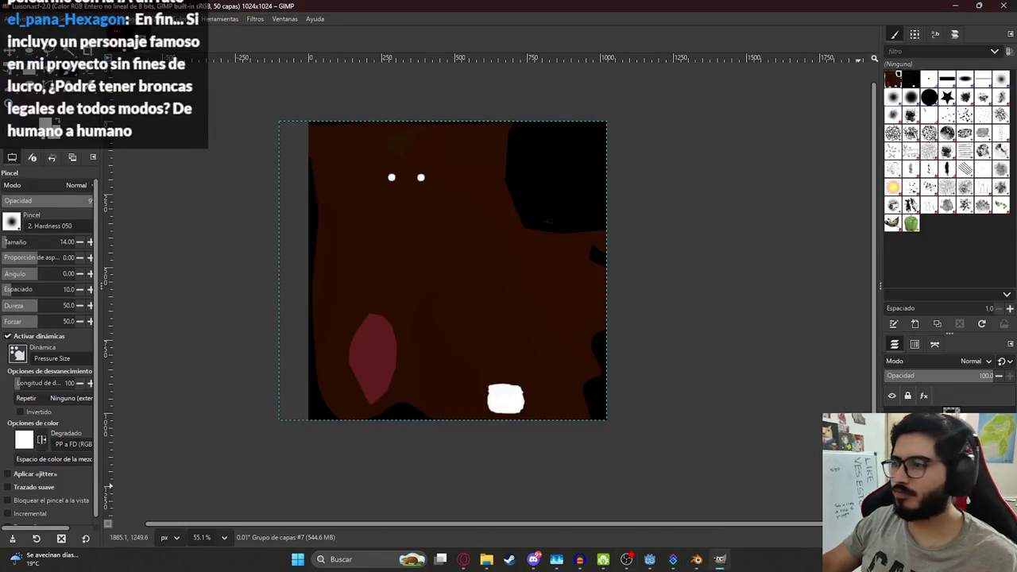
pyautogui.click(18, 18)
pyautogui.press('Escape')
pyautogui.click(460, 340)
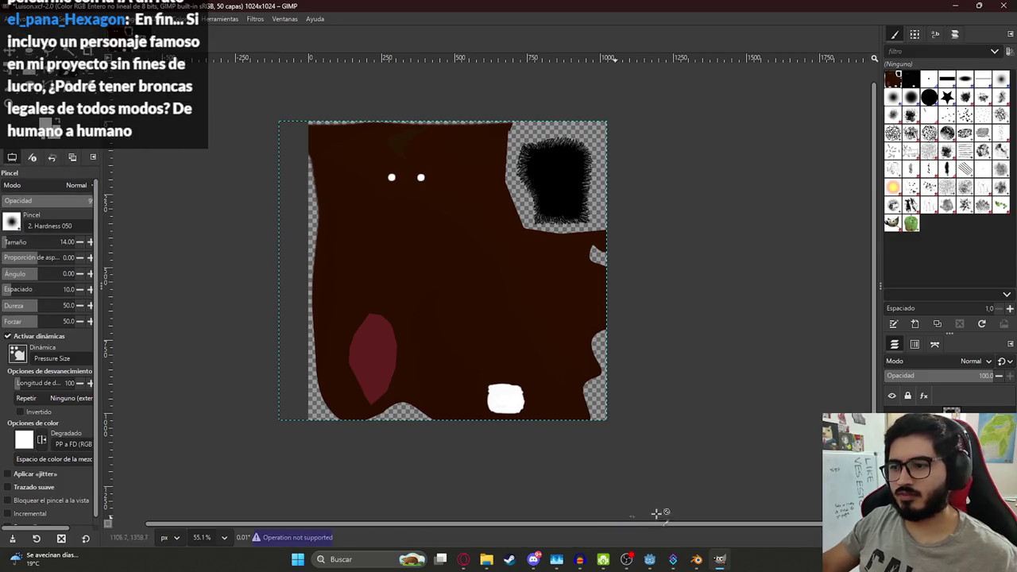
pyautogui.click(696, 559)
pyautogui.click(696, 559)
pyautogui.click(695, 559)
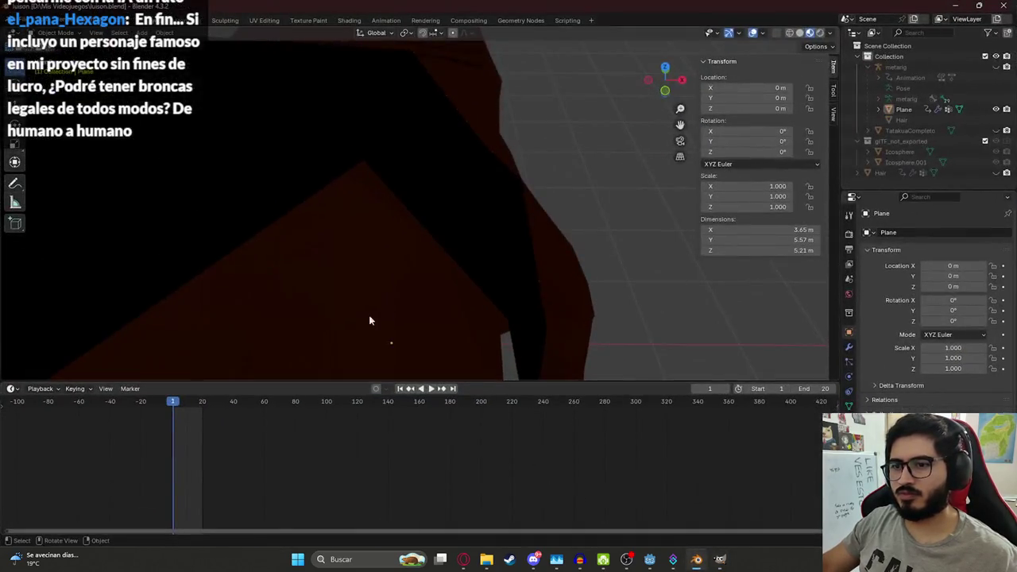
# Step: In the Shading workspace, replace the Image Texture node's image with LuisonTexture.png
pyautogui.click(347, 20)
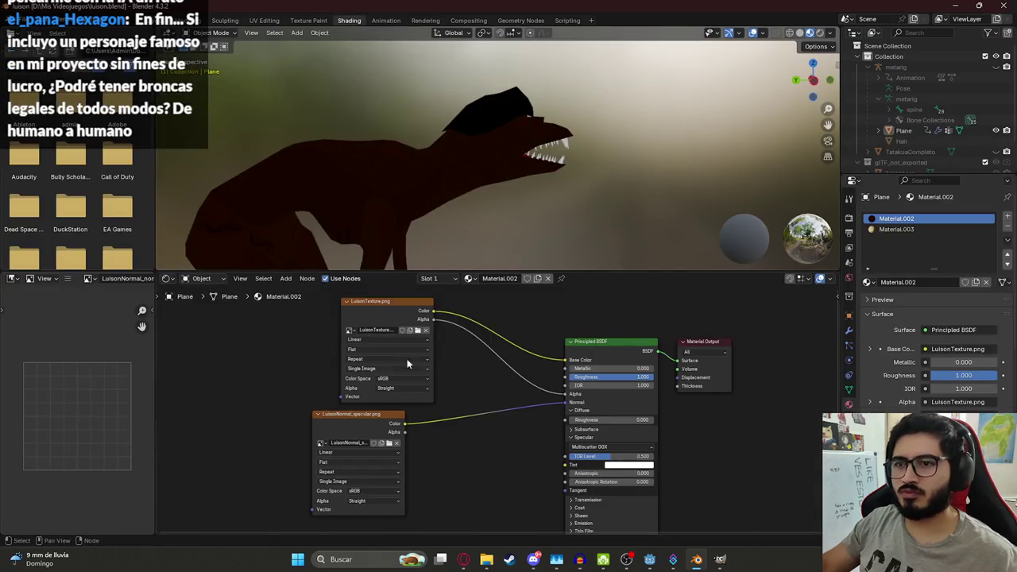
pyautogui.click(426, 330)
pyautogui.click(410, 330)
pyautogui.moveTo(854, 175)
pyautogui.mouseDown()
pyautogui.moveTo(855, 272)
pyautogui.moveTo(869, 321)
pyautogui.mouseUp()
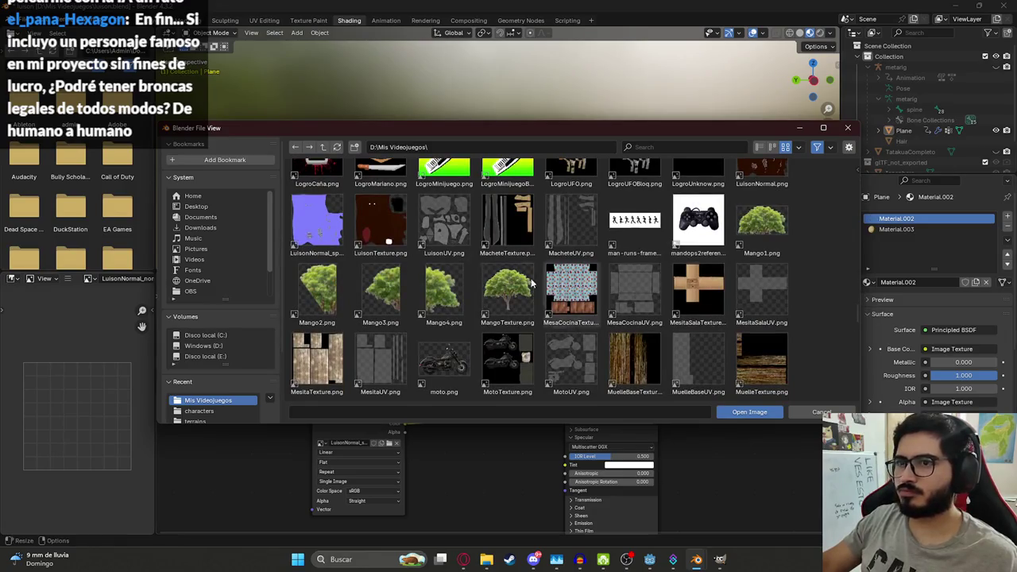
pyautogui.doubleClick(380, 226)
pyautogui.moveTo(633, 166); pyautogui.dragTo(200, 49, button='middle')
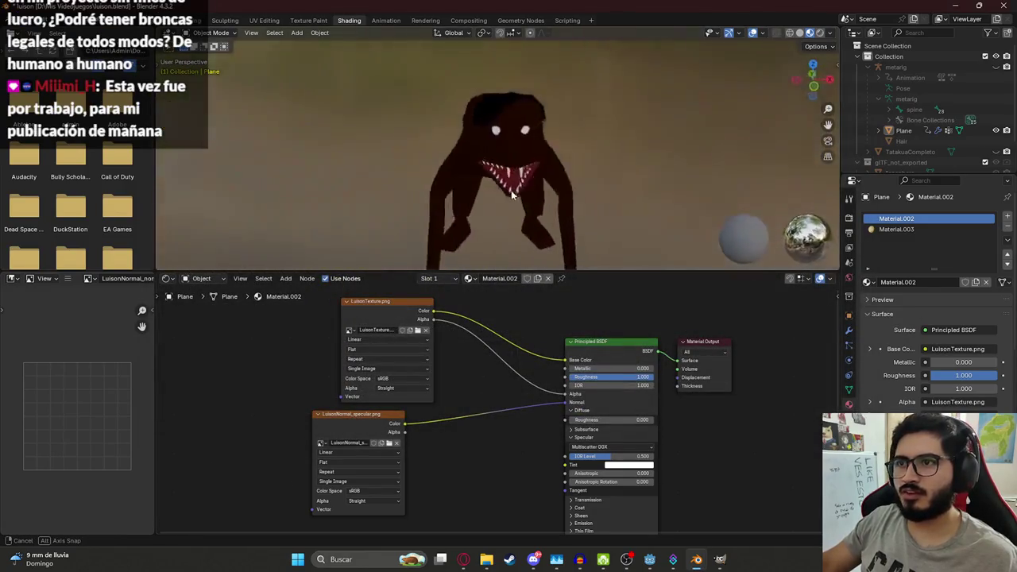
# Step: Back in Layout, inspect the textured creature, reselect its mesh and save luison.blend
pyautogui.click(173, 20)
pyautogui.scroll(-5, 402, 199)
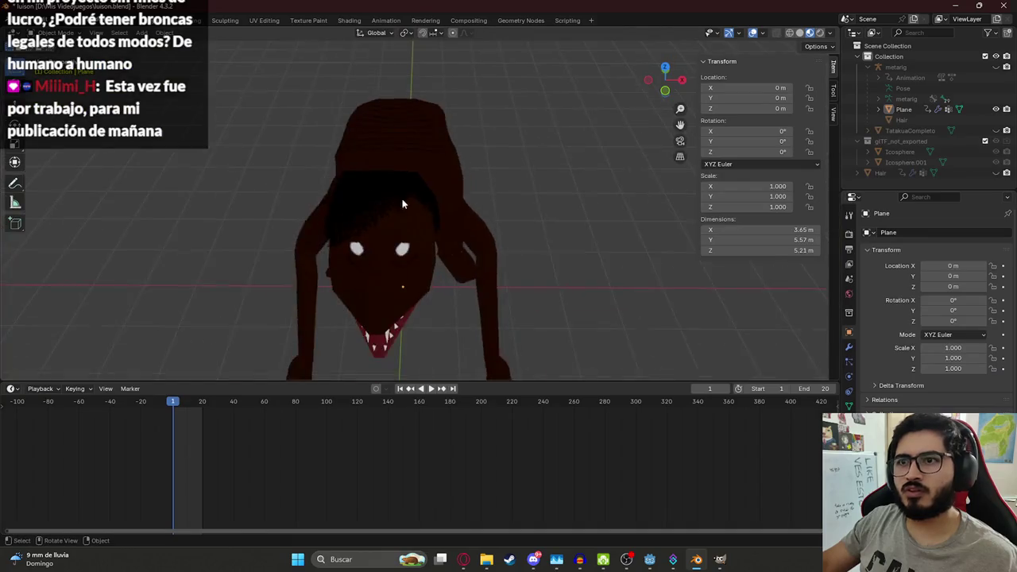
pyautogui.moveTo(402, 199); pyautogui.dragTo(368, 168, button='middle')
pyautogui.scroll(-3, 368, 168)
pyautogui.moveTo(444, 161); pyautogui.dragTo(432, 236, button='middle')
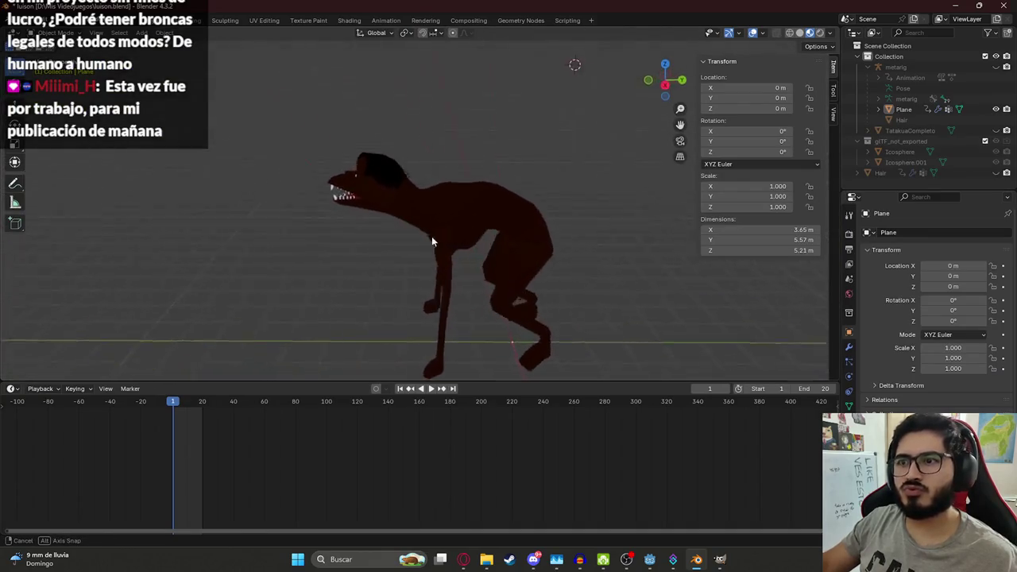
pyautogui.click(541, 308)
pyautogui.click(594, 187)
pyautogui.click(531, 233)
pyautogui.scroll(-3, 531, 233)
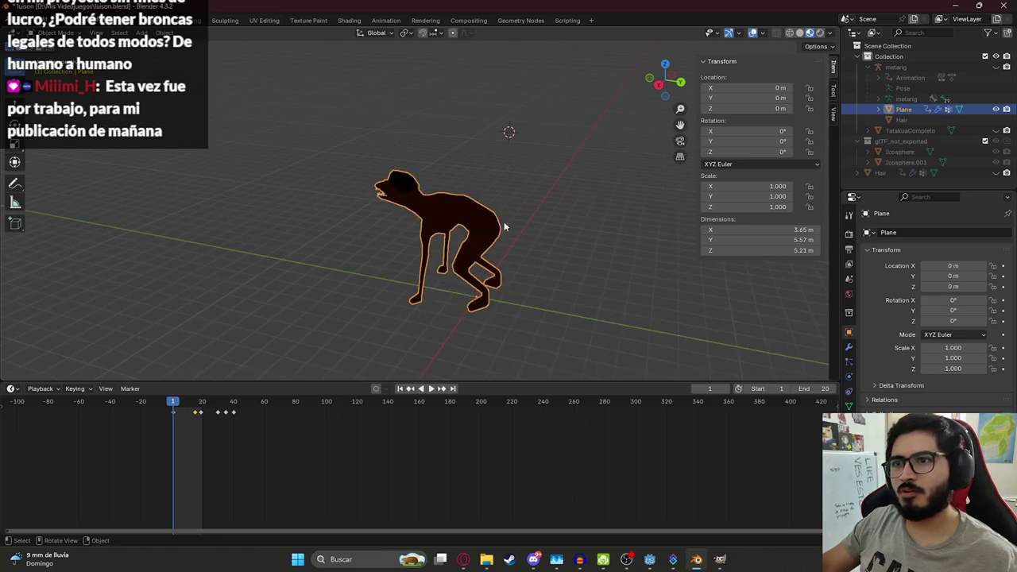
pyautogui.hotkey('ctrl', 's')
# Step: Unhide the metarig in the Outliner and select it
pyautogui.scroll(5, 396, 256)
pyautogui.moveTo(395, 257); pyautogui.dragTo(561, 254, button='middle')
pyautogui.scroll(-2, 561, 254)
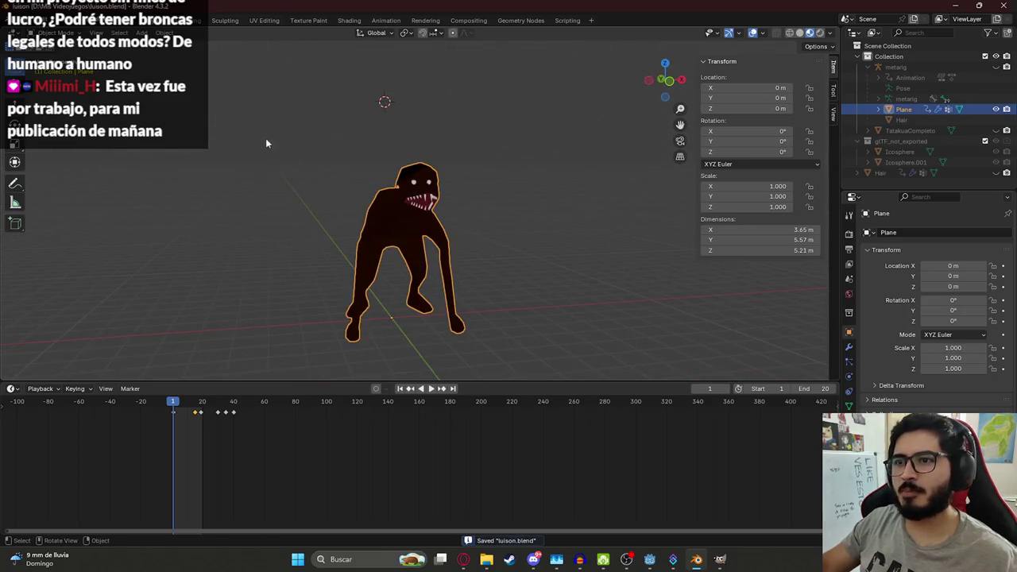
pyautogui.click(994, 68)
pyautogui.click(449, 273)
pyautogui.moveTo(450, 273)
pyautogui.mouseDown(button='middle')
pyautogui.moveTo(496, 300)
pyautogui.moveTo(485, 278)
pyautogui.mouseUp(button='middle')
# Step: In the Animation workspace, select the forearm.L bone and view the rig from the front
pyautogui.click(386, 21)
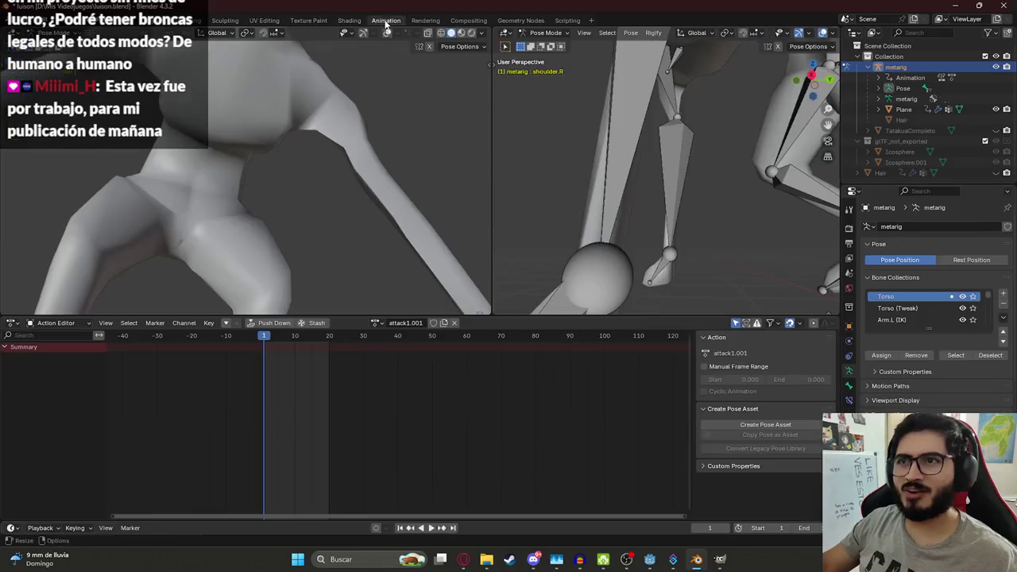
pyautogui.scroll(-5, 565, 211)
pyautogui.click(664, 156)
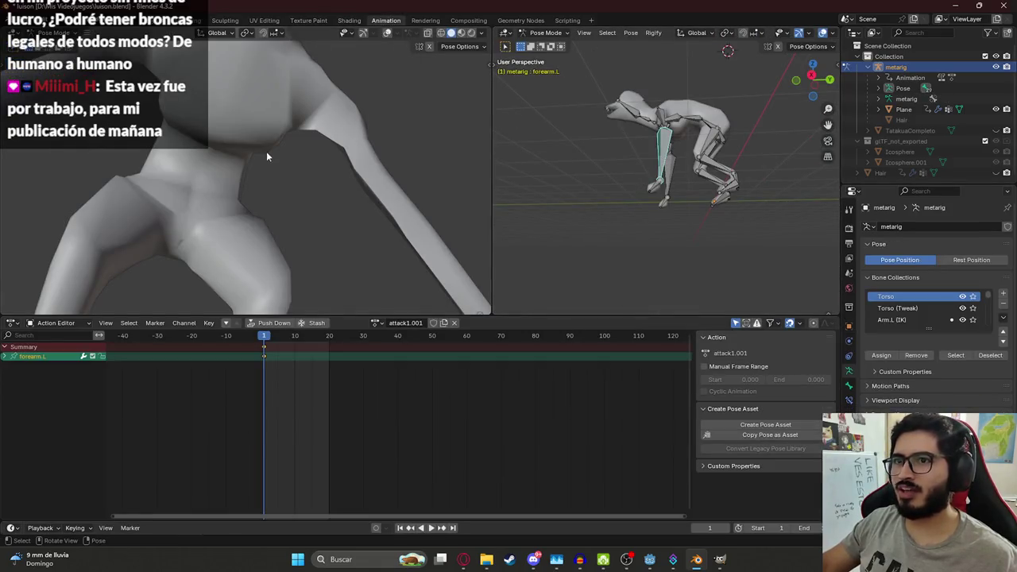
pyautogui.scroll(-4, 274, 147)
pyautogui.scroll(-1, 286, 137)
pyautogui.moveTo(286, 136); pyautogui.dragTo(333, 139, button='middle')
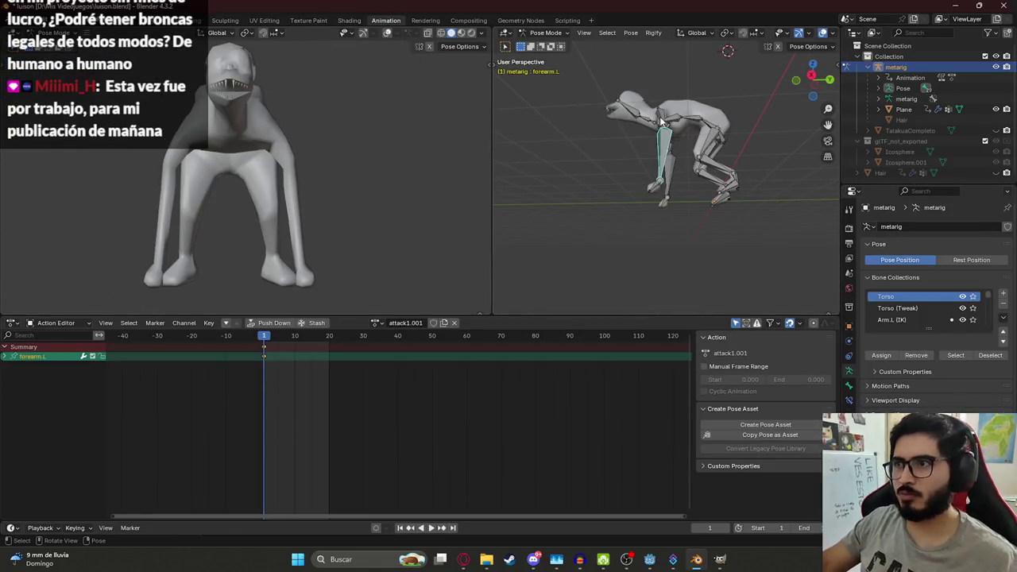
pyautogui.press('KP_1')
# Step: Test-rotate the upper_arm.L and upper_arm.R bones, undoing each pose
pyautogui.click(705, 129)
pyautogui.scroll(3, 705, 143)
pyautogui.press('r')
pyautogui.click(691, 119)
pyautogui.hotkey('ctrl', 'z')
pyautogui.click(633, 204)
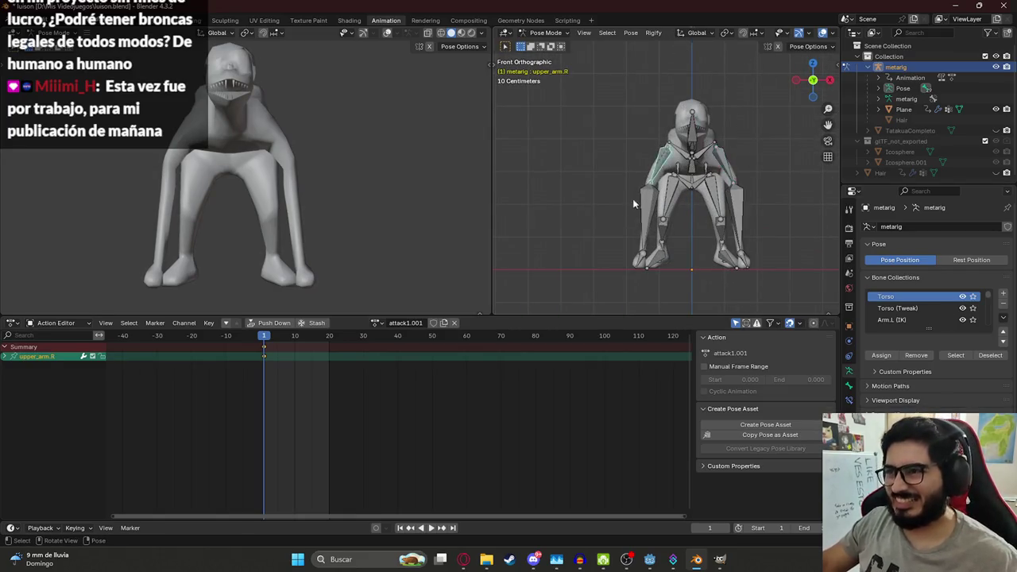
pyautogui.press('r')
pyautogui.click(747, 103)
pyautogui.hotkey('ctrl', 'z')
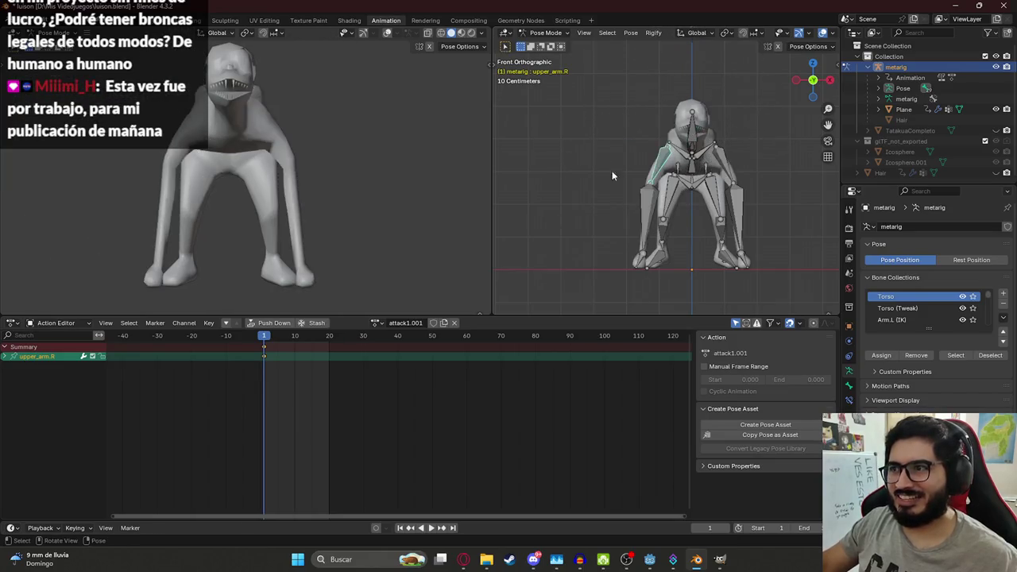
pyautogui.press('r')
pyautogui.press('Escape')
# Step: Switch to Object Mode and select the creature mesh
pyautogui.click(544, 34)
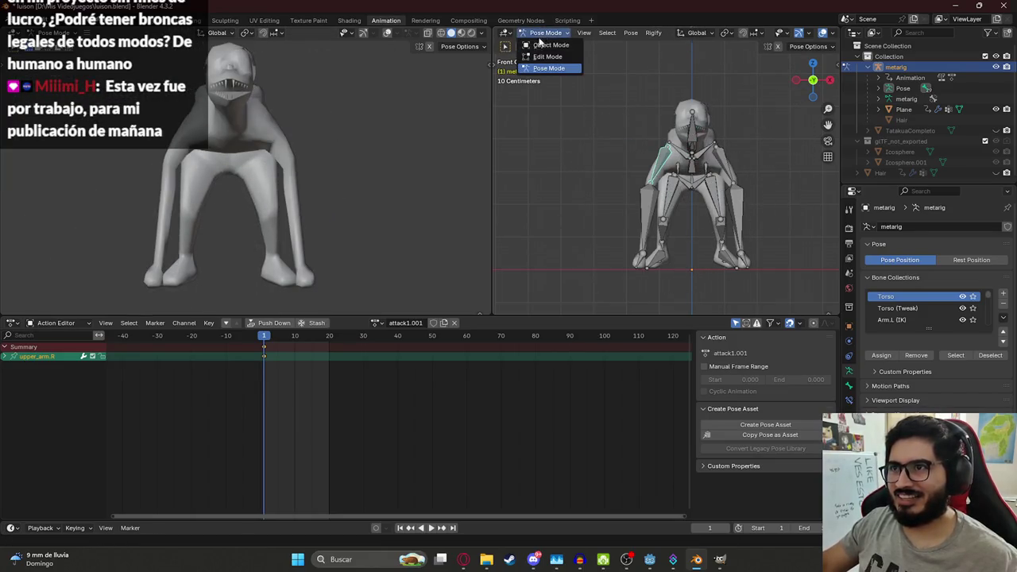
pyautogui.click(549, 45)
pyautogui.click(682, 112)
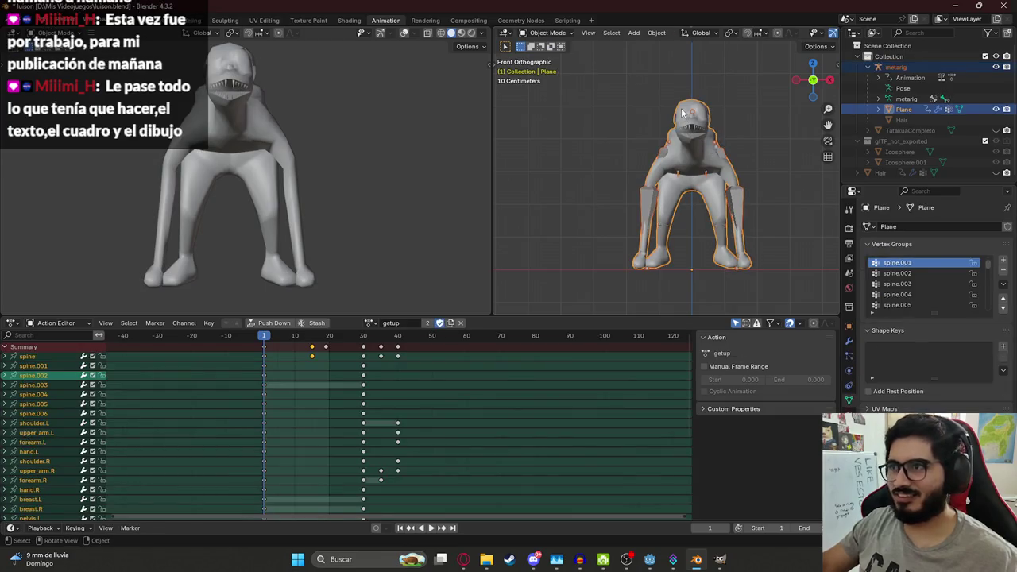
# Step: Parent the creature mesh to the metarig with Automatic Weights
pyautogui.hotkey('alt', 'p')
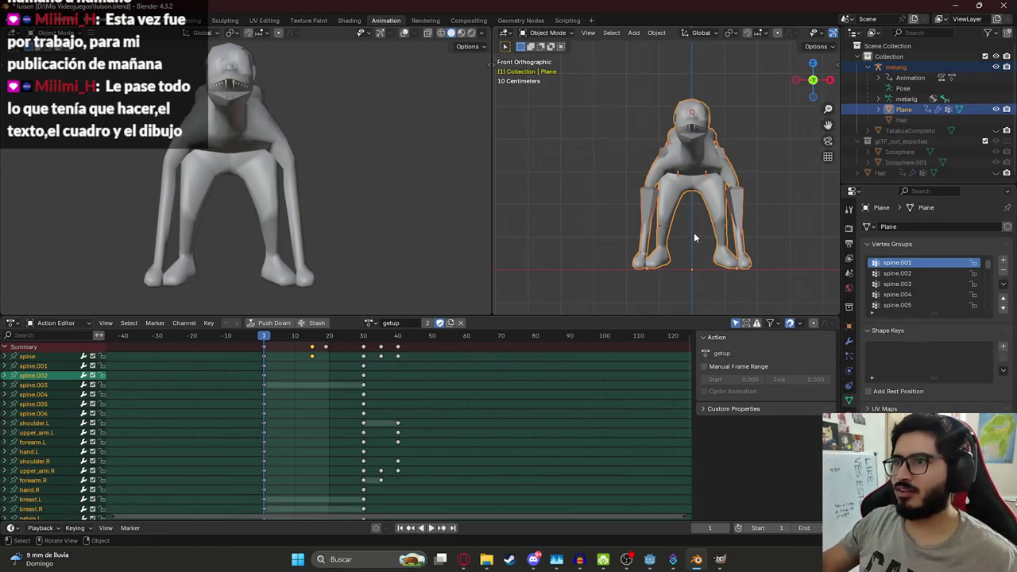
pyautogui.keyDown('shift'); pyautogui.click(688, 151); pyautogui.keyUp('shift')
pyautogui.hotkey('ctrl', 'p')
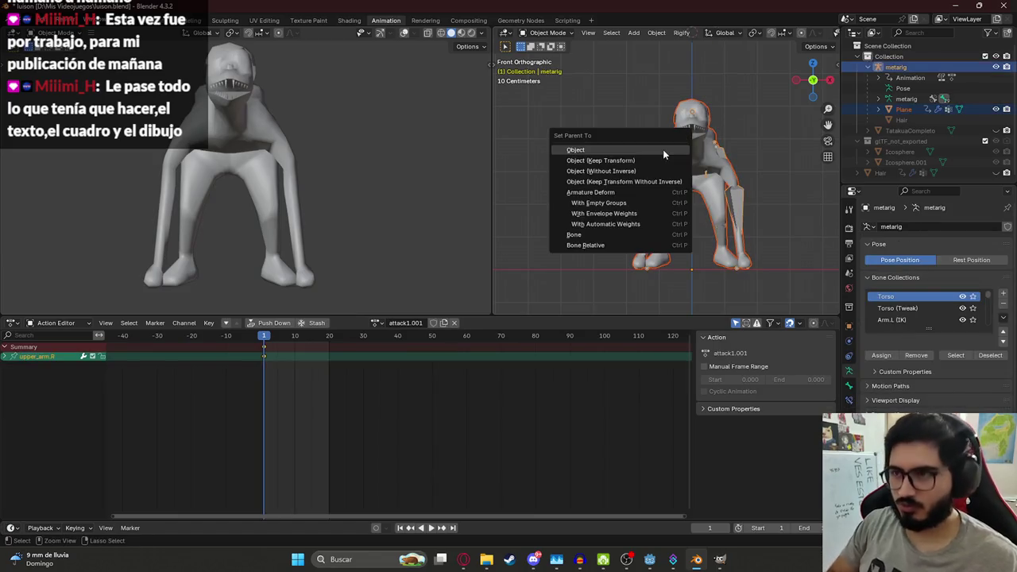
pyautogui.click(642, 223)
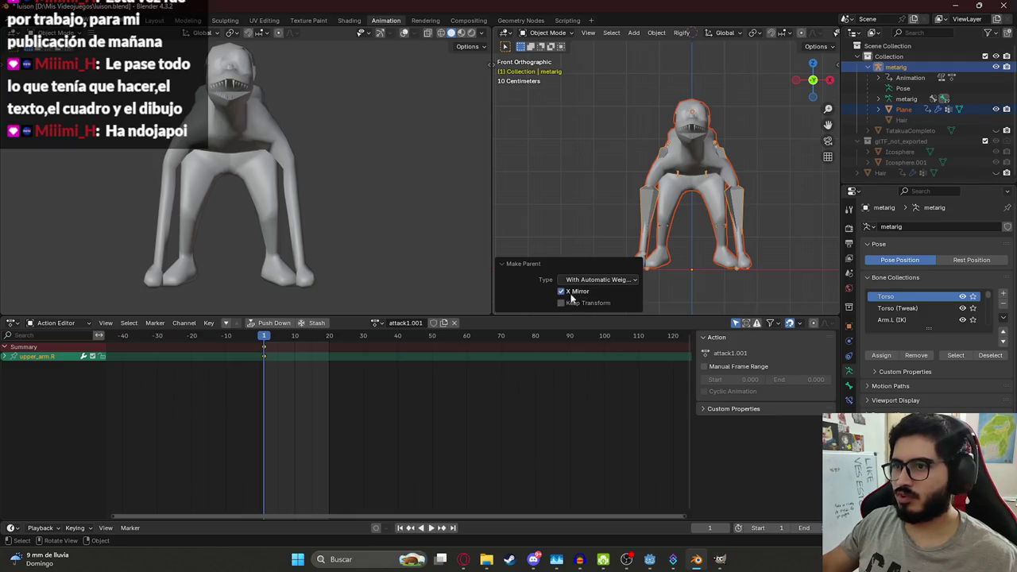
pyautogui.click(588, 282)
pyautogui.click(588, 283)
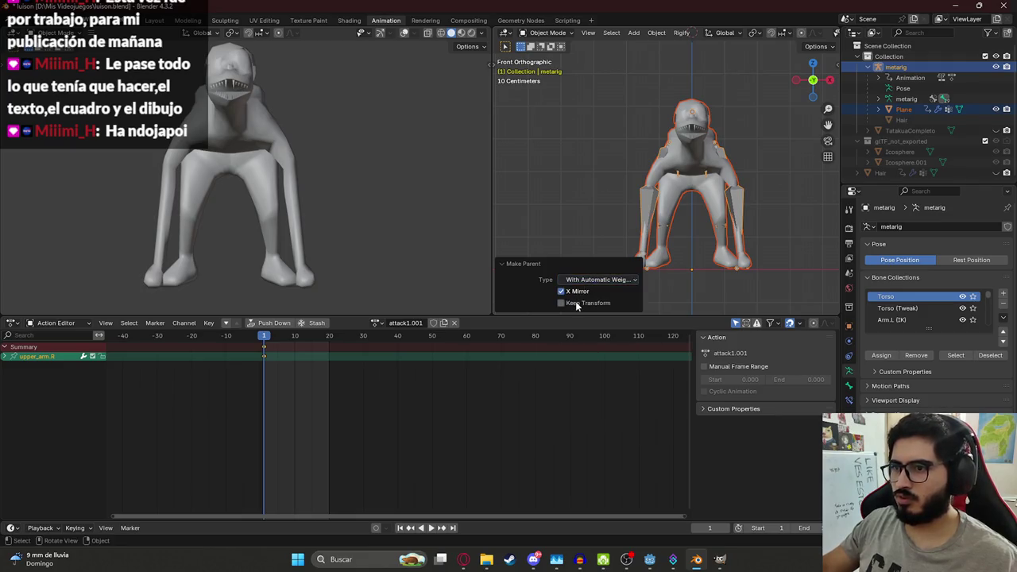
# Step: In Pose Mode, raise both upper arm bones to test the mesh deformation
pyautogui.hotkey('alt', 'a')
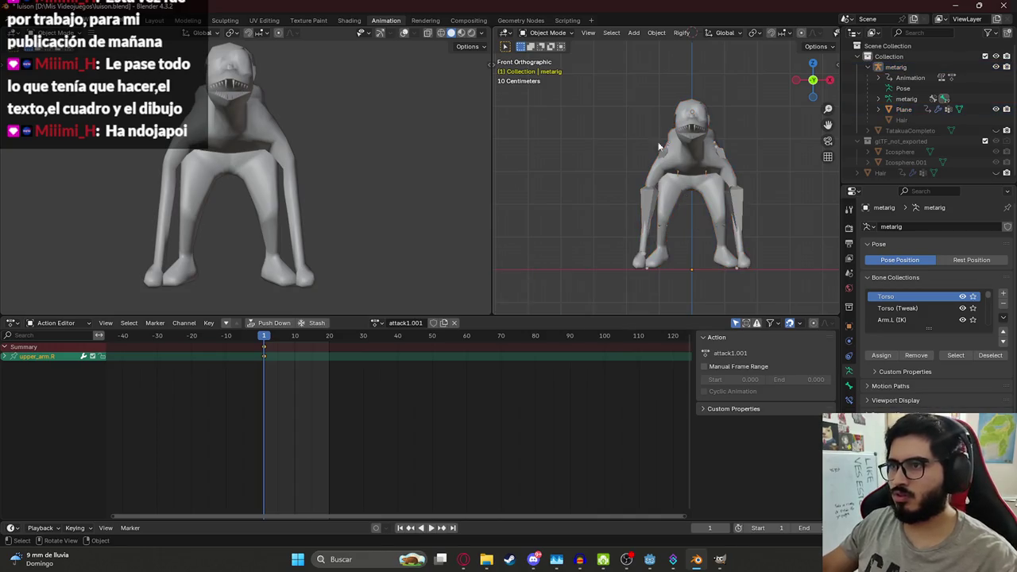
pyautogui.click(548, 32)
pyautogui.click(548, 69)
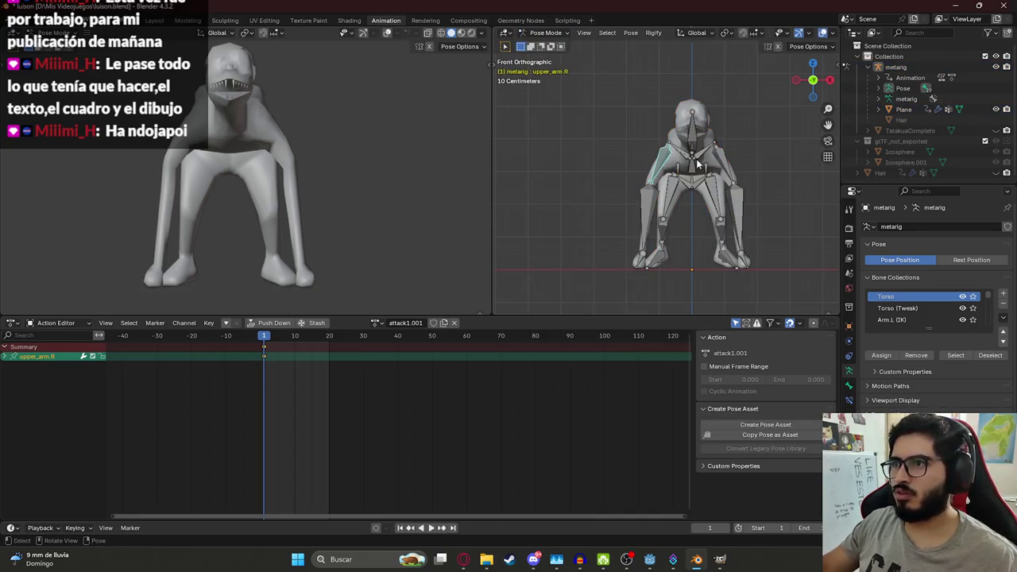
pyautogui.press('r')
pyautogui.click(619, 79)
pyautogui.click(719, 147)
pyautogui.press('r')
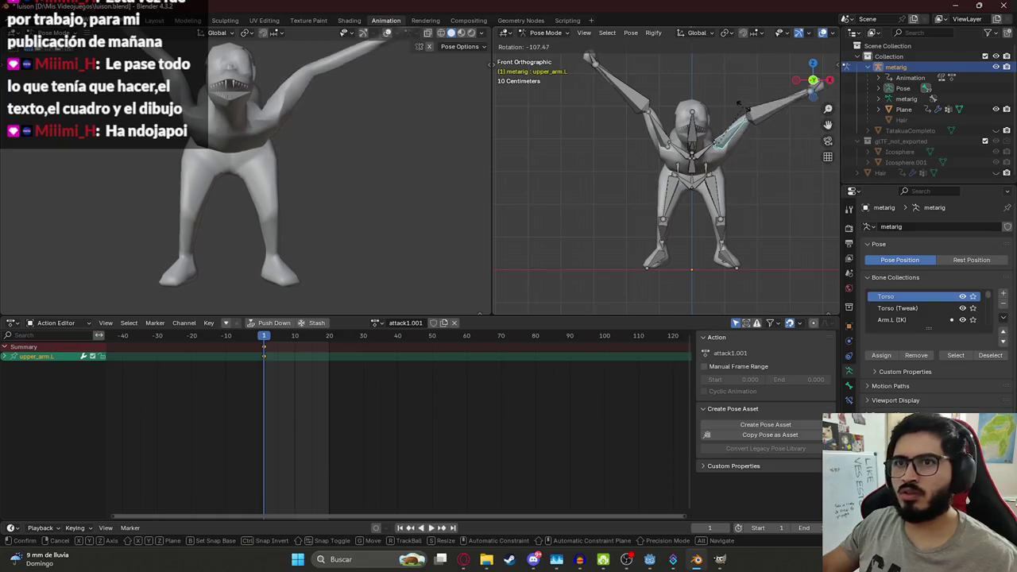
pyautogui.click(741, 106)
pyautogui.moveTo(327, 111)
pyautogui.mouseDown(button='middle')
pyautogui.moveTo(129, 157)
pyautogui.moveTo(159, 151)
pyautogui.mouseUp(button='middle')
# Step: Clear all bone rotations with Alt+R, return to Object Mode and save luison.blend
pyautogui.press('a')
pyautogui.hotkey('alt', 'r')
pyautogui.click(545, 32)
pyautogui.click(548, 41)
pyautogui.moveTo(606, 92); pyautogui.dragTo(812, 272)
pyautogui.hotkey('ctrl', 's')
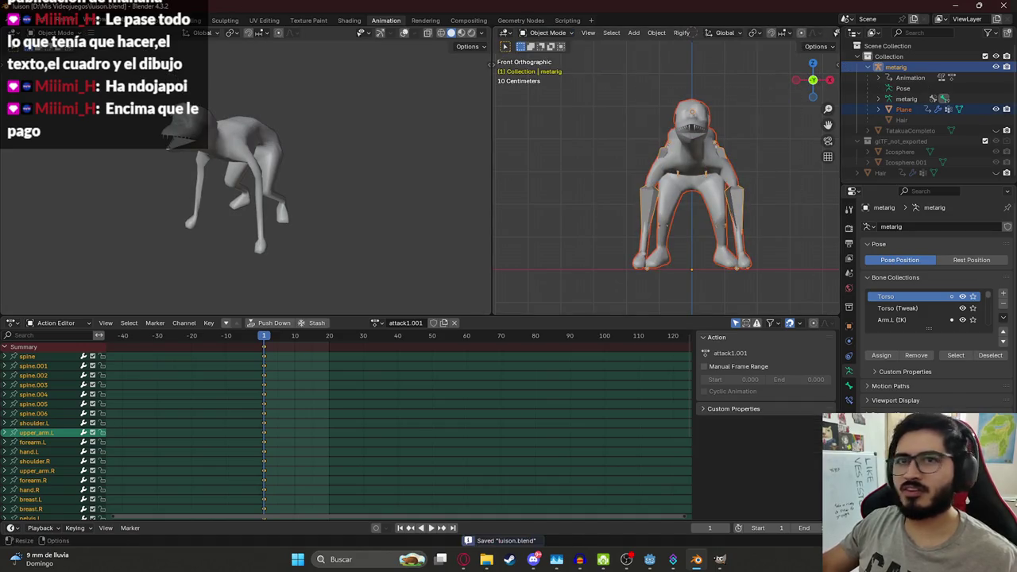
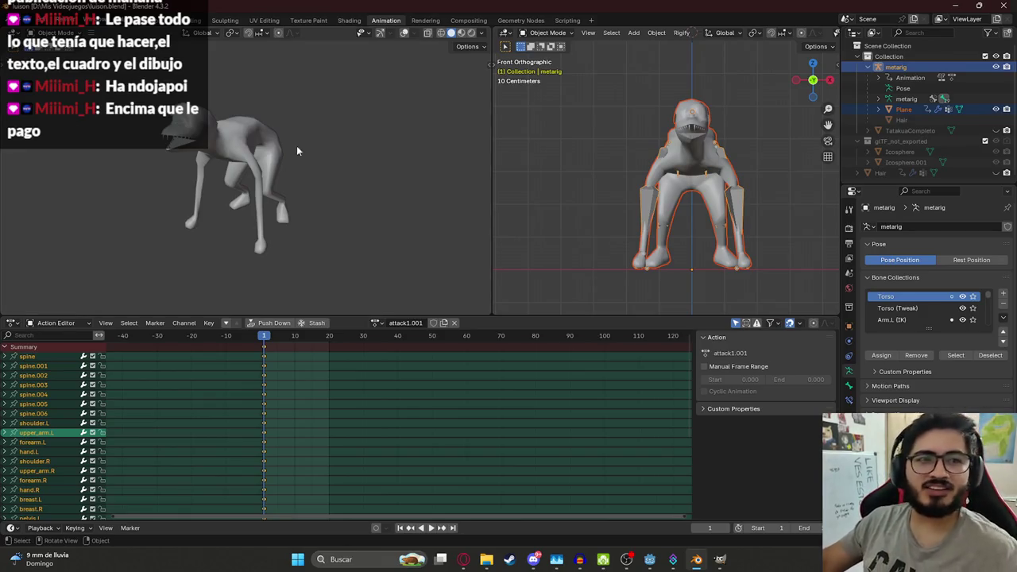
# Step: Save luison.blend and start a glTF 2.0 export of the creature
pyautogui.hotkey('ctrl', 's')
pyautogui.click(25, 19)
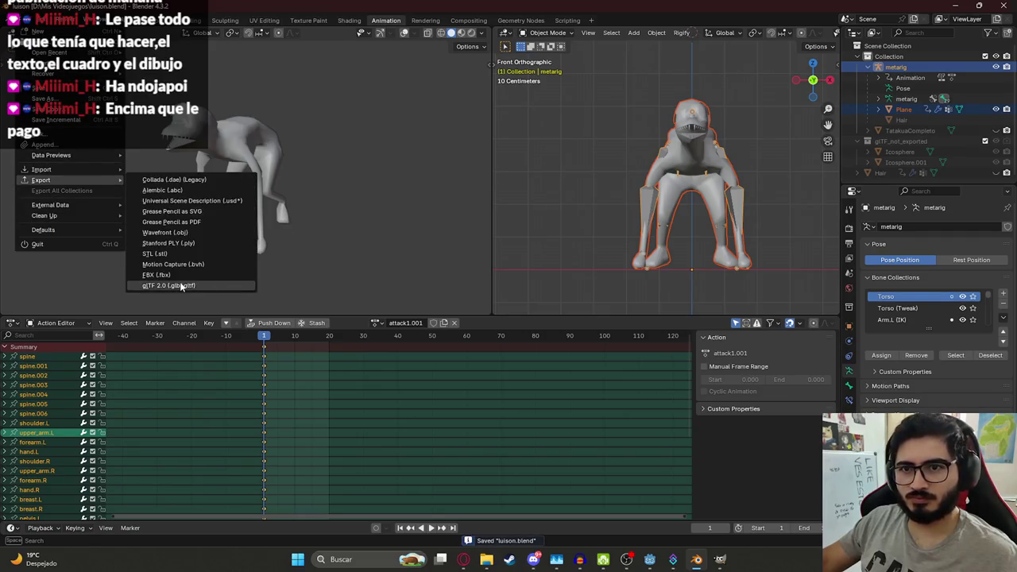
pyautogui.moveTo(40, 179)
pyautogui.click(186, 285)
# Step: Point the export to juegoterror1\assets\characters and expand the Include options
pyautogui.doubleClick(380, 263)
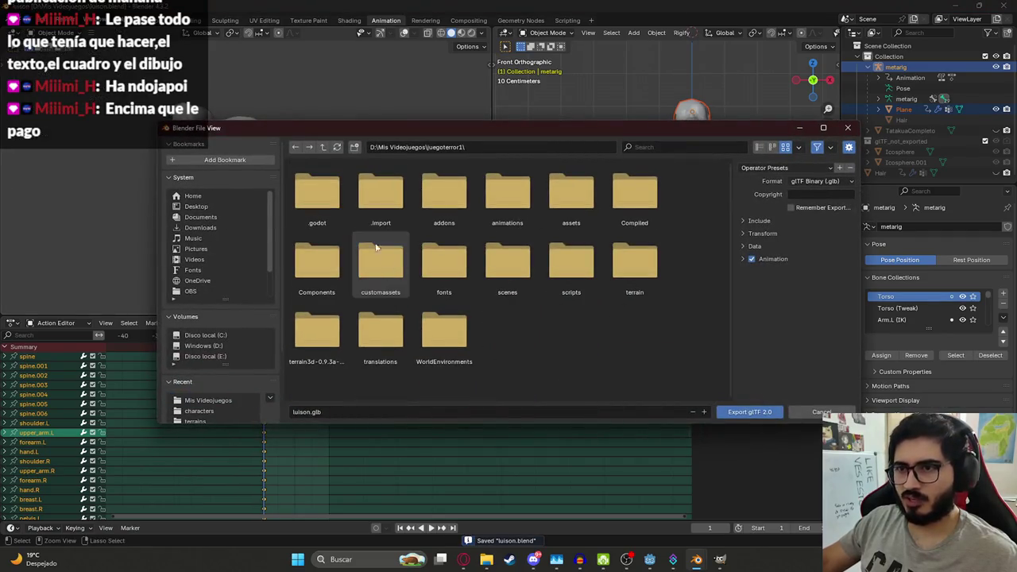
pyautogui.doubleClick(569, 195)
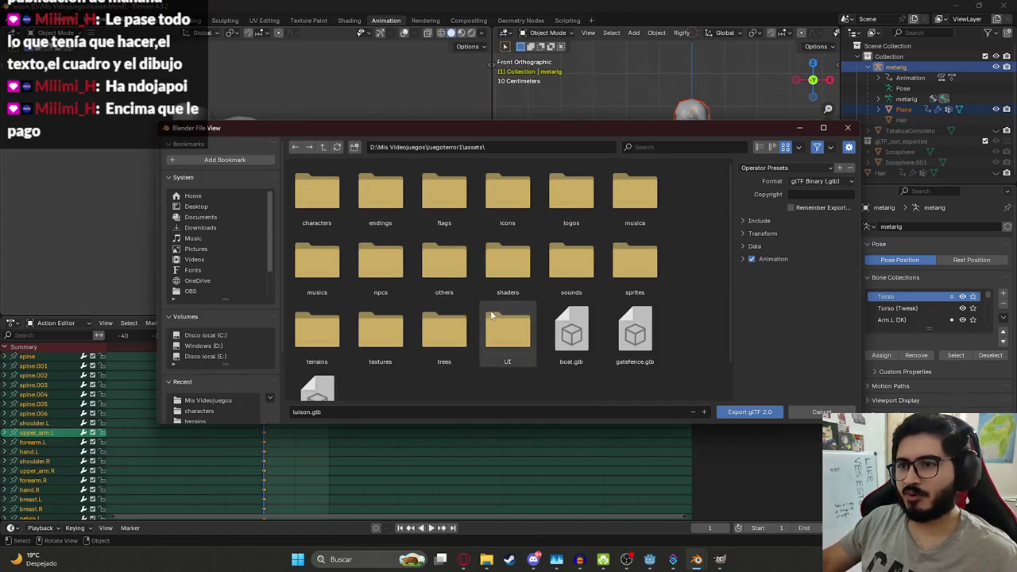
pyautogui.doubleClick(315, 197)
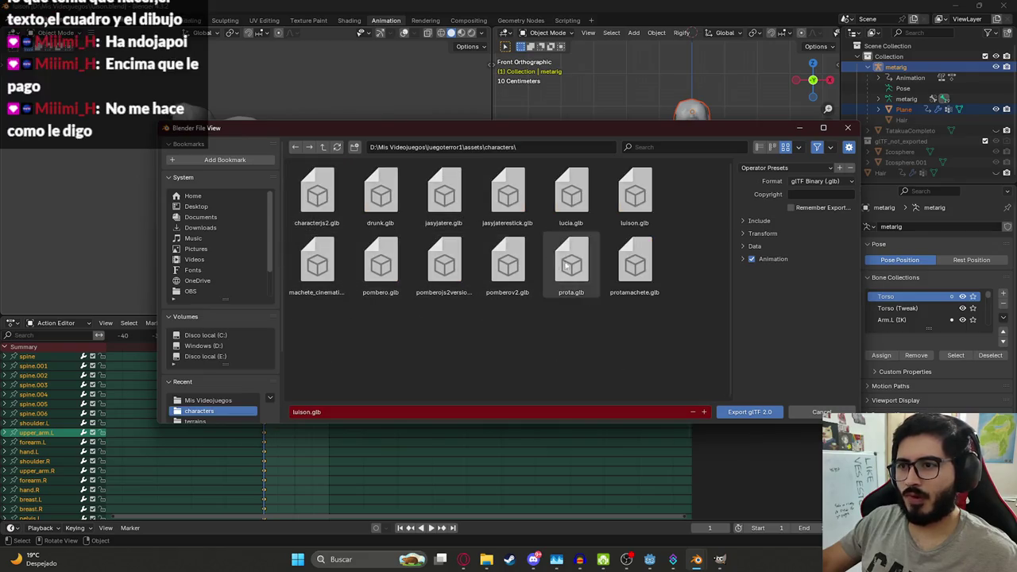
pyautogui.click(784, 226)
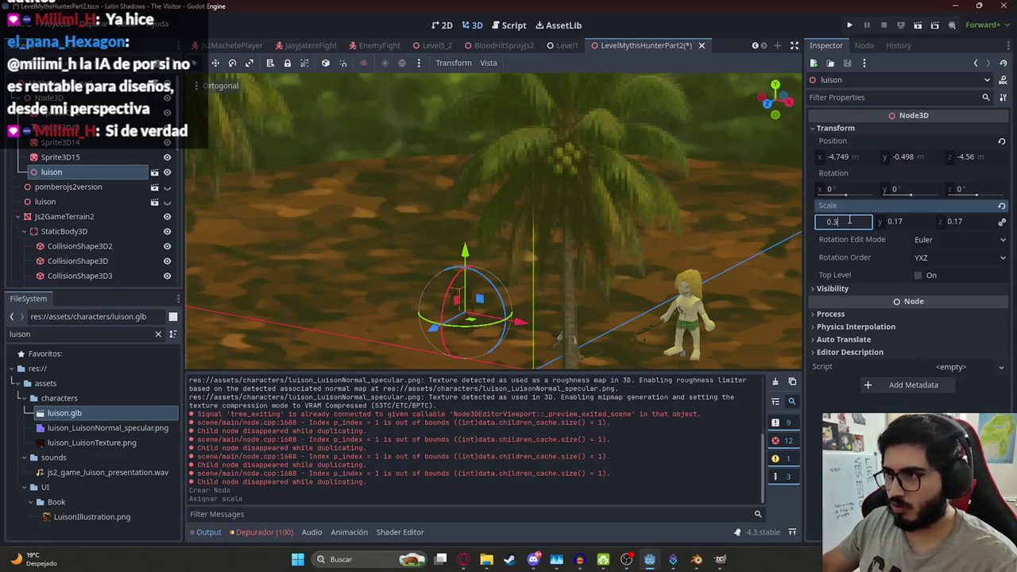
# Step: Scale luison uniformly from 0.3 to 0.5 to 0.6, then play the level scene
pyautogui.press('Return')
pyautogui.moveTo(756, 234)
pyautogui.mouseDown(button='middle')
pyautogui.moveTo(527, 263)
pyautogui.moveTo(553, 250)
pyautogui.mouseUp(button='middle')
pyautogui.scroll(2, 663, 221)
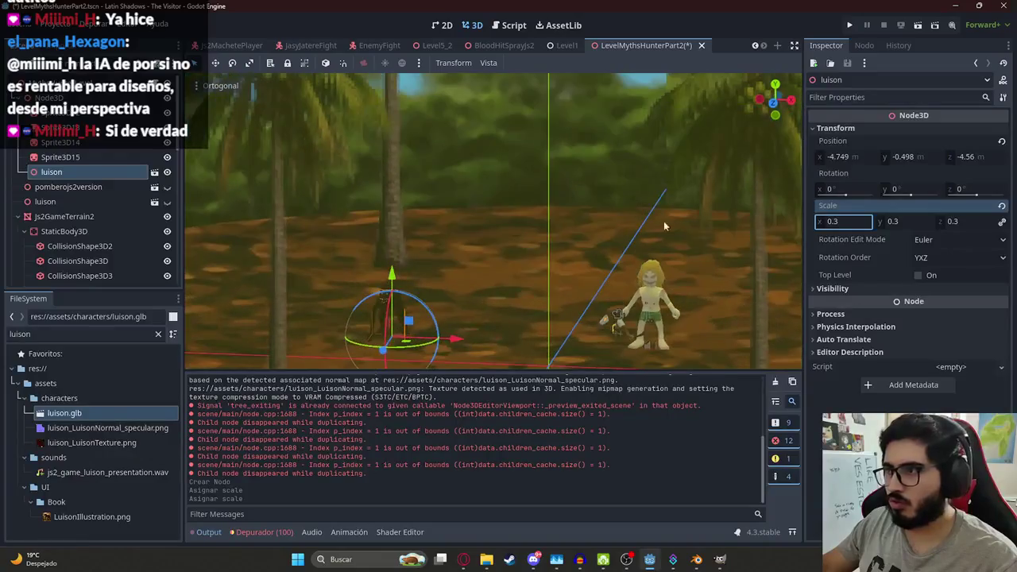
pyautogui.click(853, 221)
pyautogui.write('5')
pyautogui.press('Return')
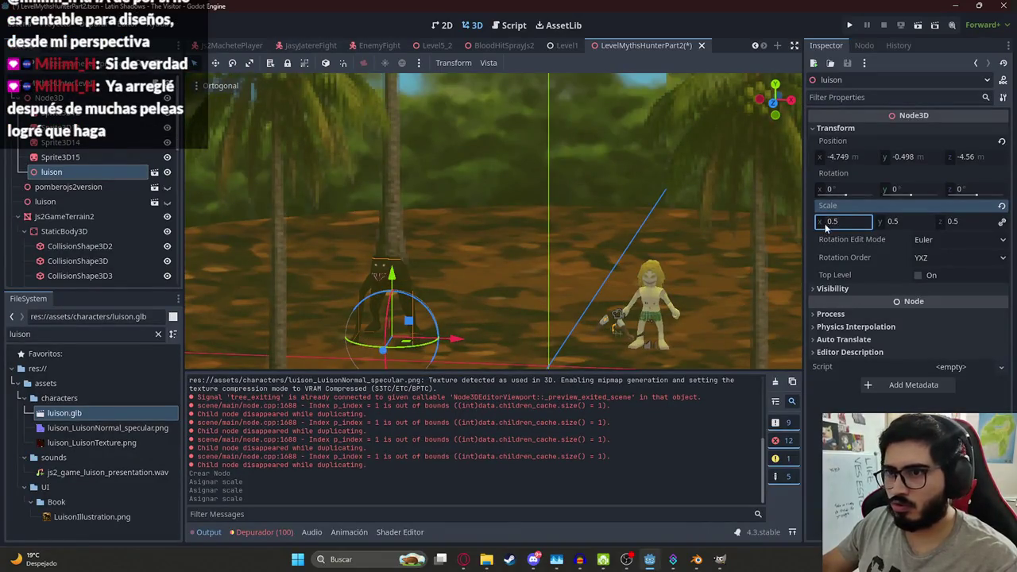
pyautogui.write('6')
pyautogui.press('Return')
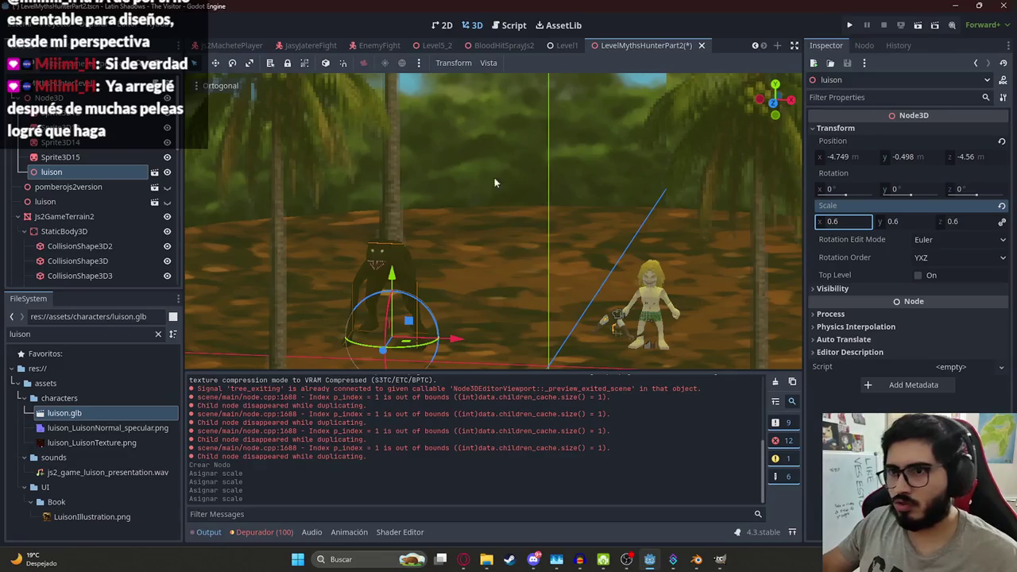
pyautogui.rightClick(623, 45)
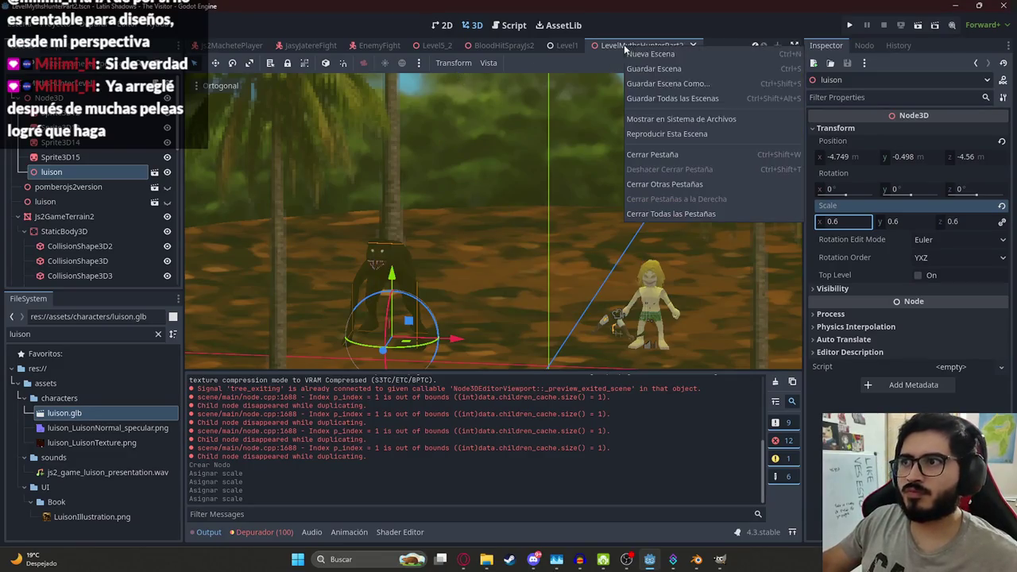
pyautogui.click(652, 134)
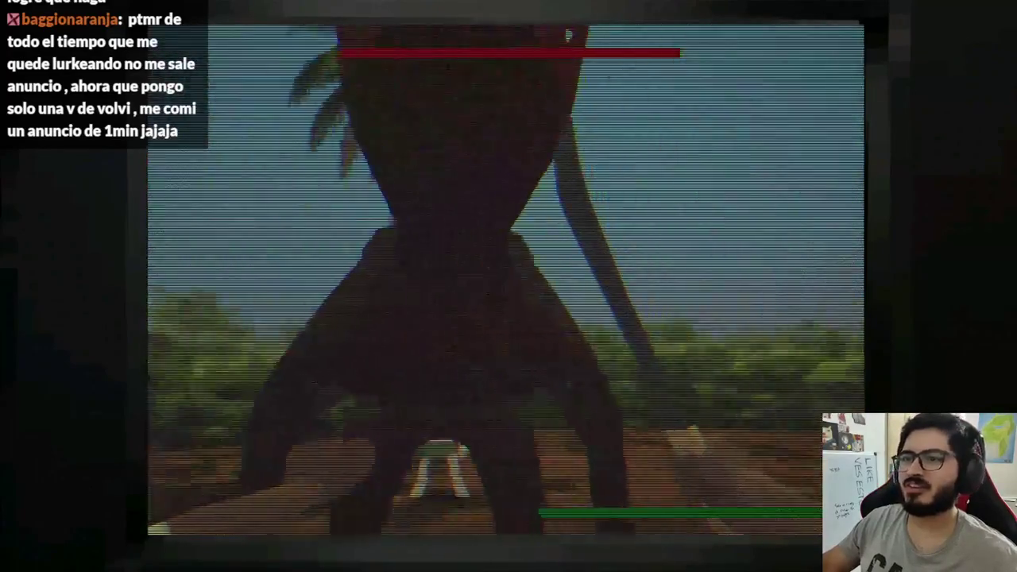
# Step: Stop the test, set luison's scale to 0.4, save the scene and replay it
pyautogui.press('F8')
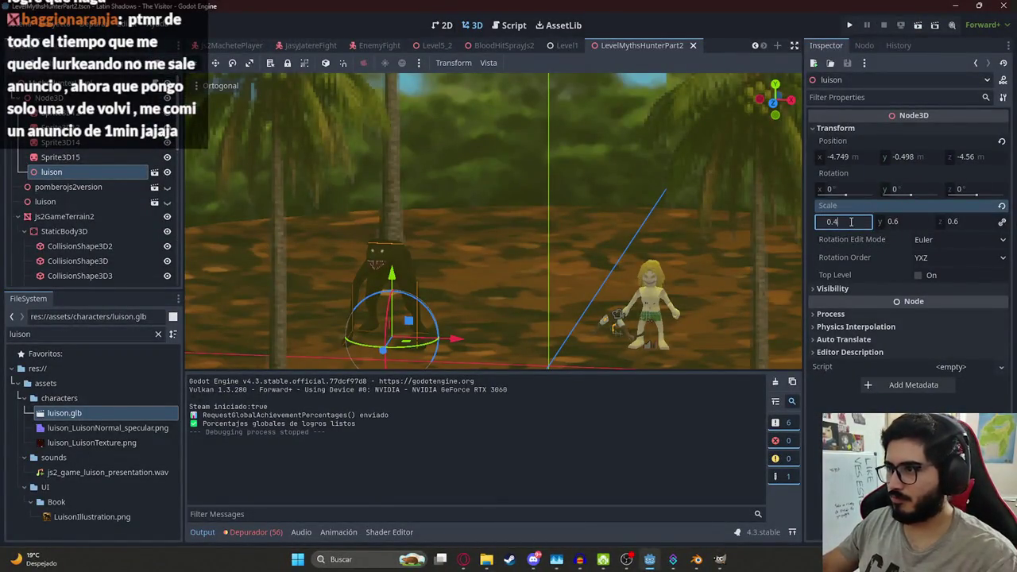
pyautogui.press('Return')
pyautogui.hotkey('ctrl', 's')
pyautogui.rightClick(624, 45)
pyautogui.click(687, 133)
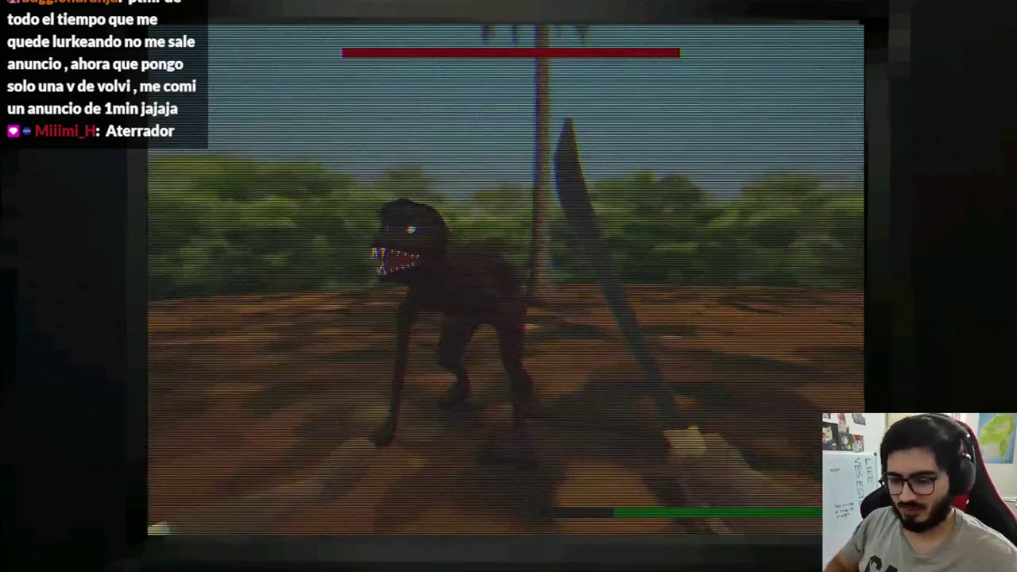
pyautogui.press('F8')
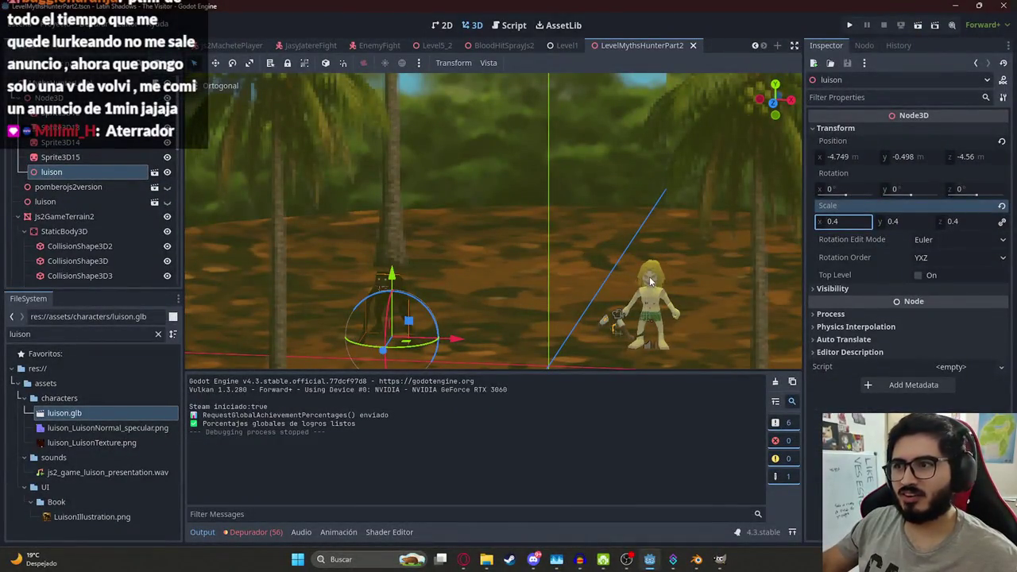
# Step: Delete the Jasyjatere enemy node from the level and save the scene
pyautogui.click(649, 277)
pyautogui.moveTo(651, 270); pyautogui.dragTo(575, 197, button='middle')
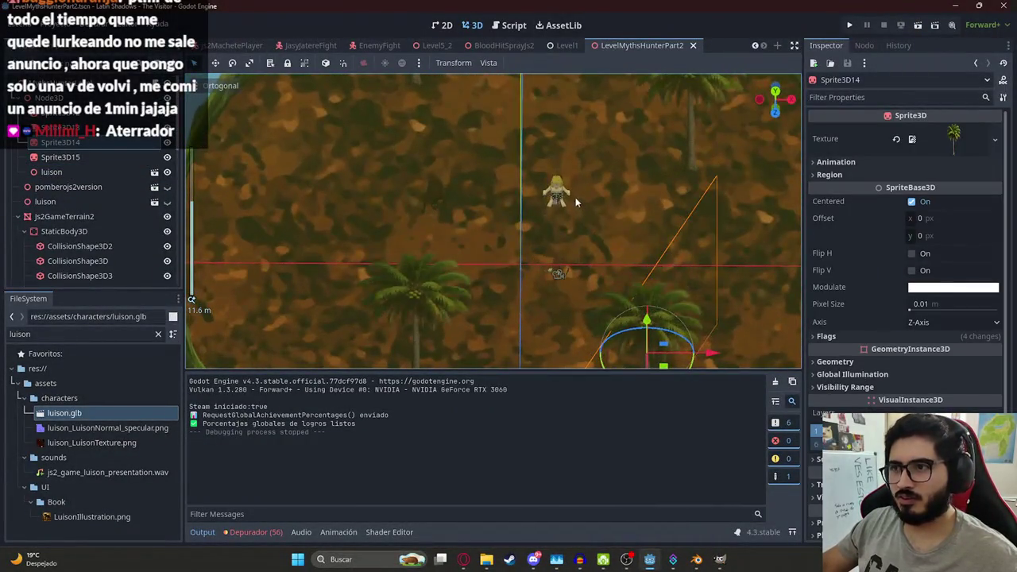
pyautogui.click(557, 193)
pyautogui.rightClick(72, 278)
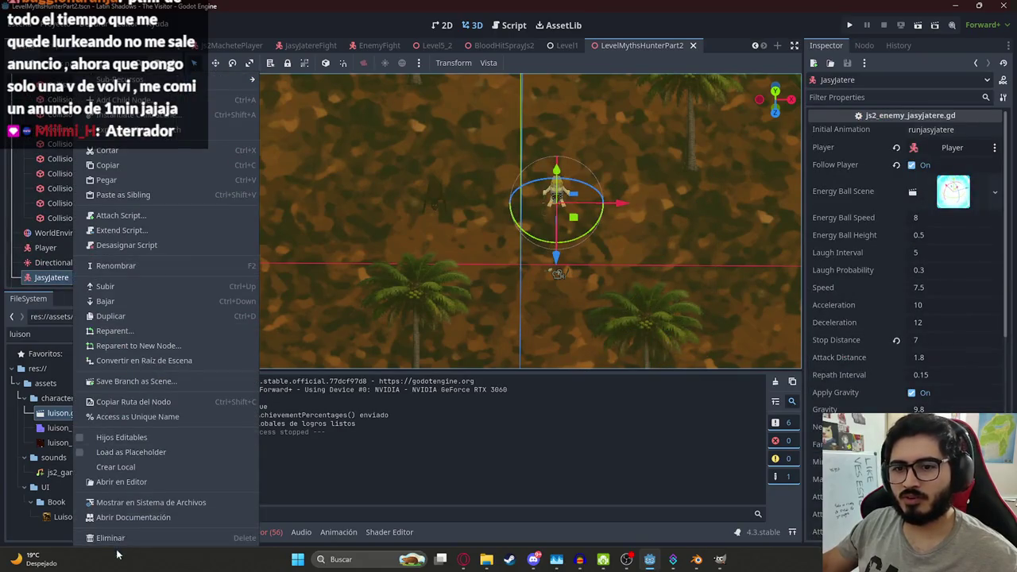
pyautogui.click(119, 545)
pyautogui.press('Return')
pyautogui.hotkey('ctrl', 's')
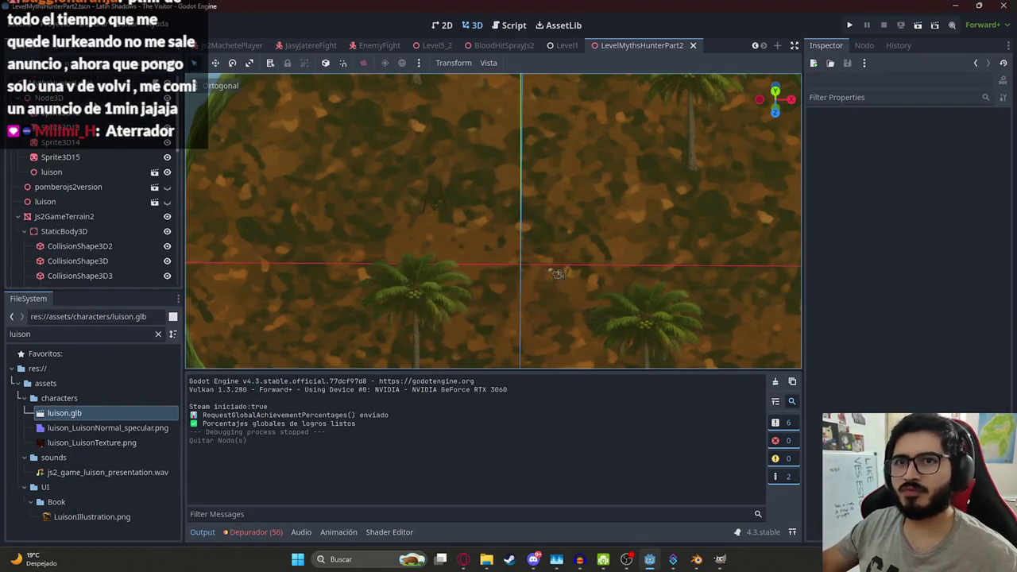
# Step: Play the level scene, inspect the failing enemy.disable() line, and stop debugging
pyautogui.rightClick(610, 49)
pyautogui.click(663, 134)
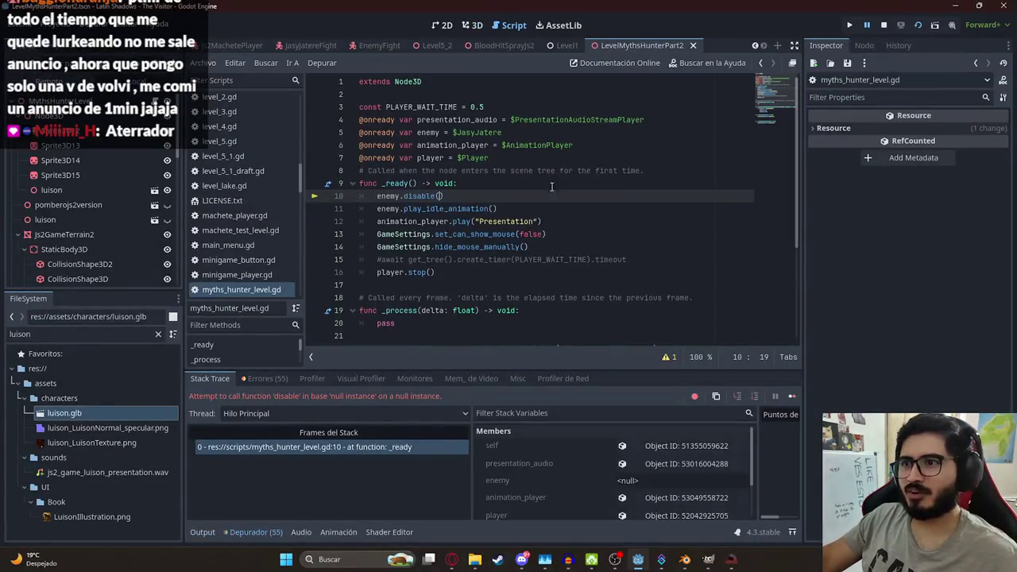
pyautogui.moveTo(444, 197); pyautogui.dragTo(313, 197)
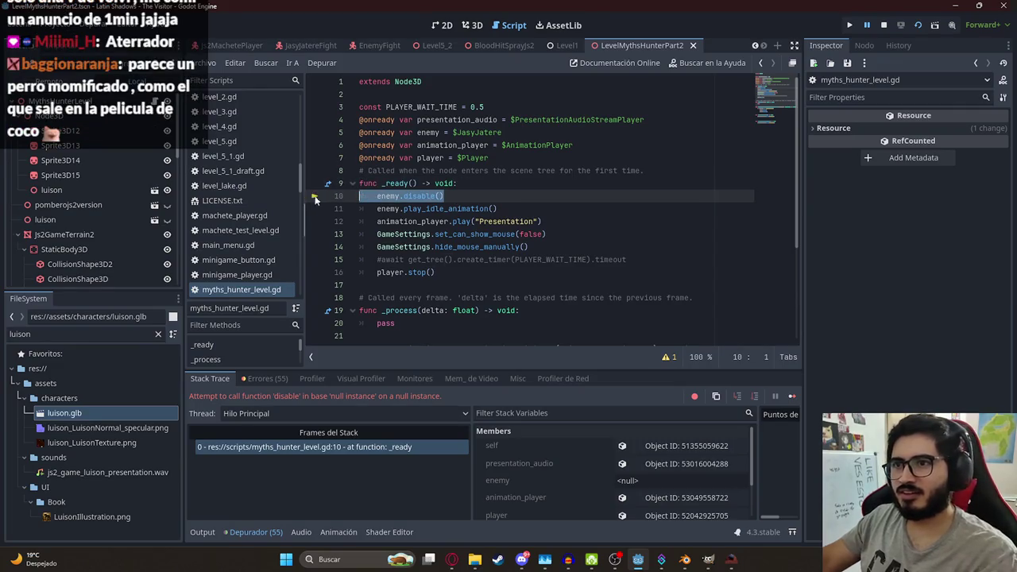
pyautogui.press('End')
pyautogui.click(884, 26)
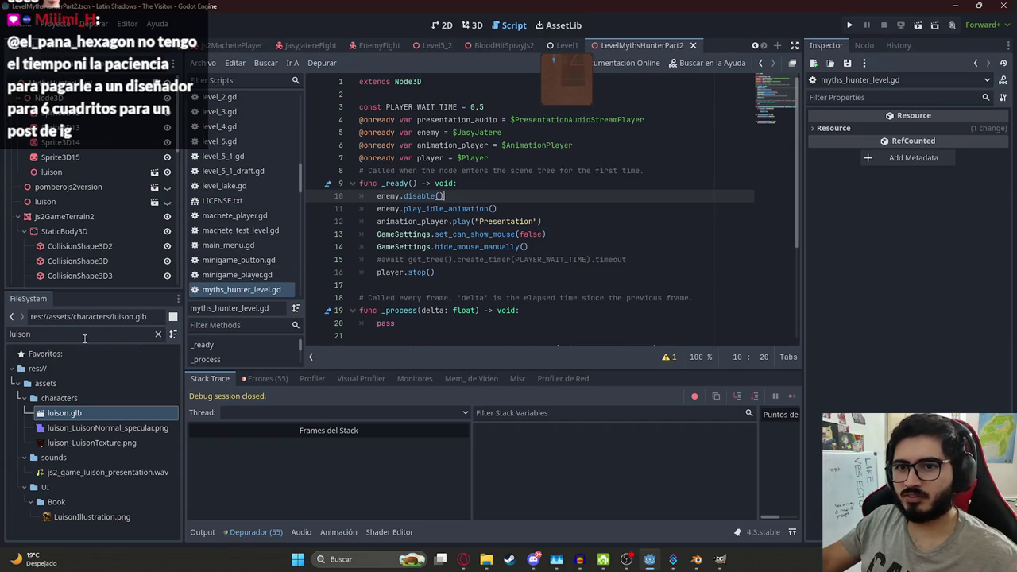
# Step: Find myths_hunter_level.gd in the FileSystem and duplicate it with Ctrl+D
pyautogui.write('myth')
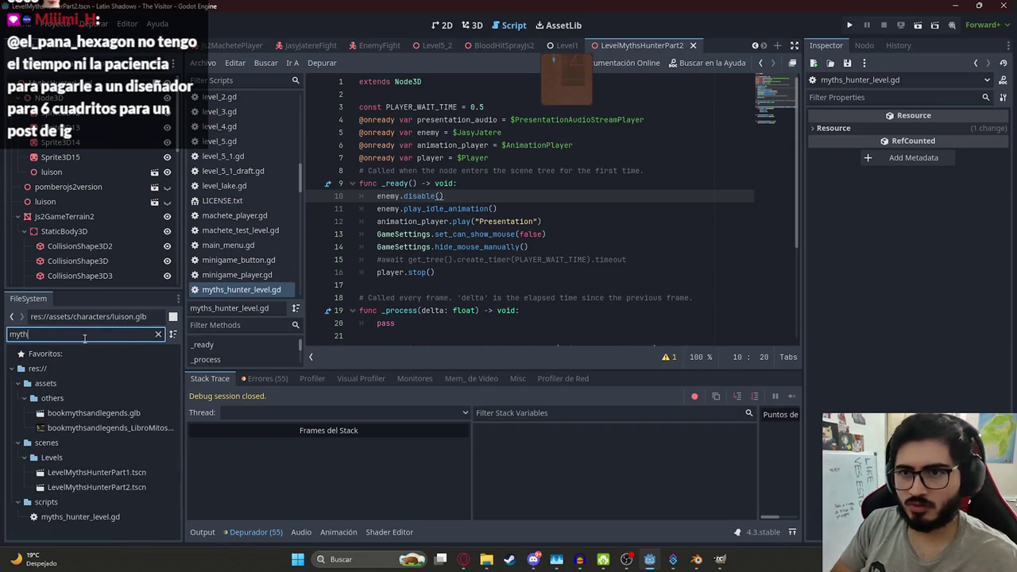
pyautogui.write('s_hun')
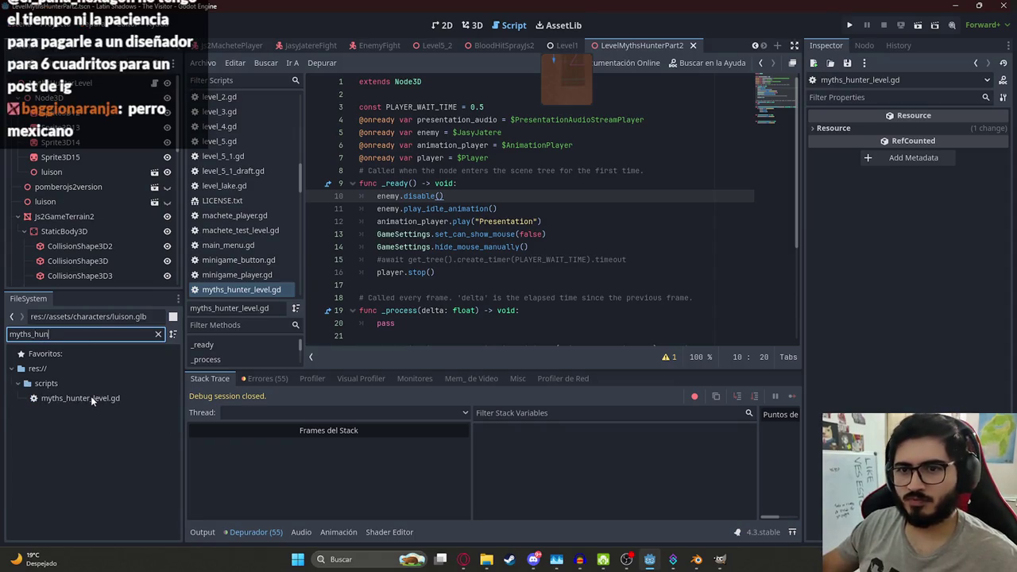
pyautogui.click(90, 395)
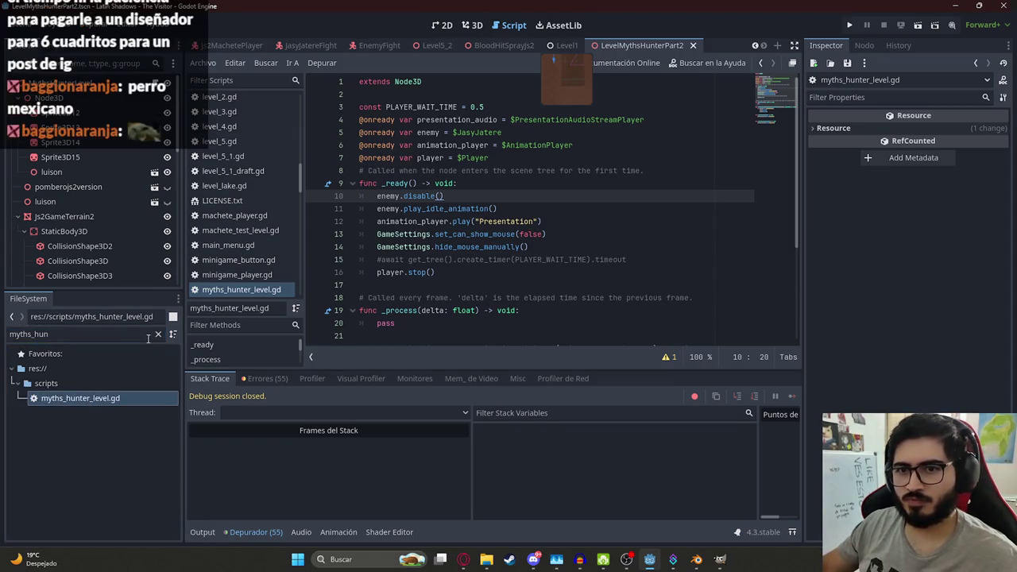
pyautogui.click(158, 333)
pyautogui.scroll(-3, 98, 463)
pyautogui.click(98, 462)
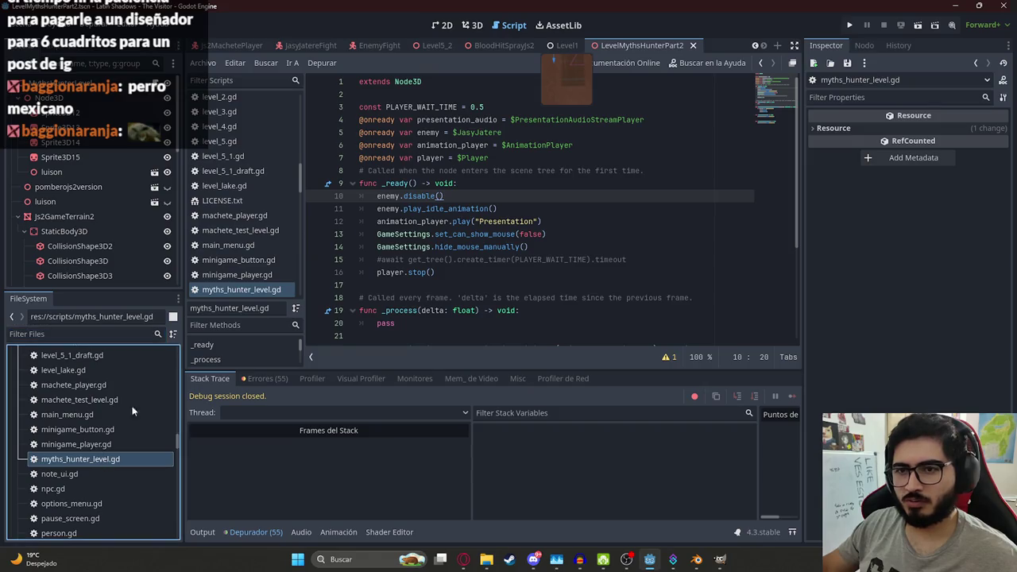
pyautogui.scroll(-3, 768, 121)
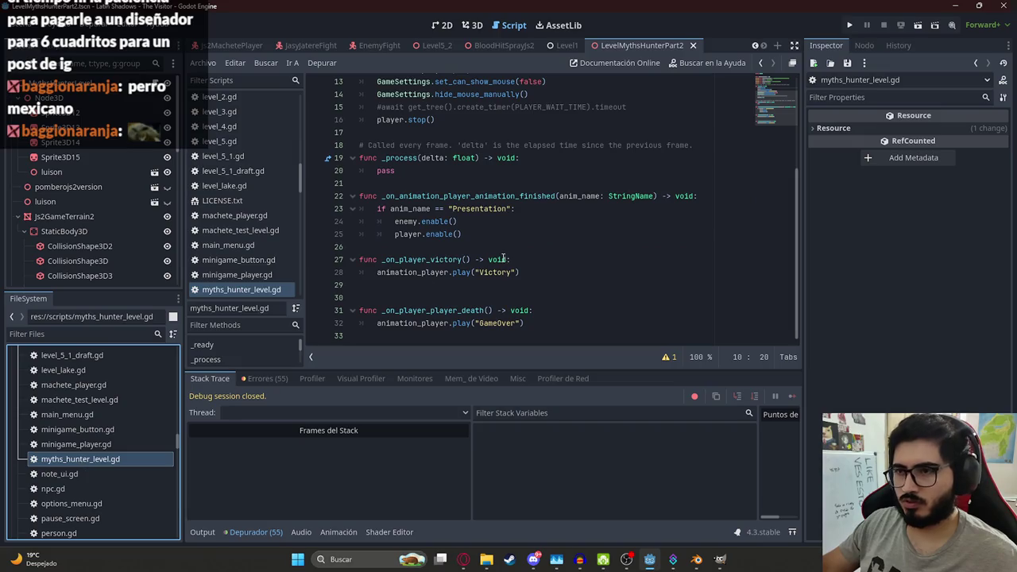
pyautogui.hotkey('ctrl', 'd')
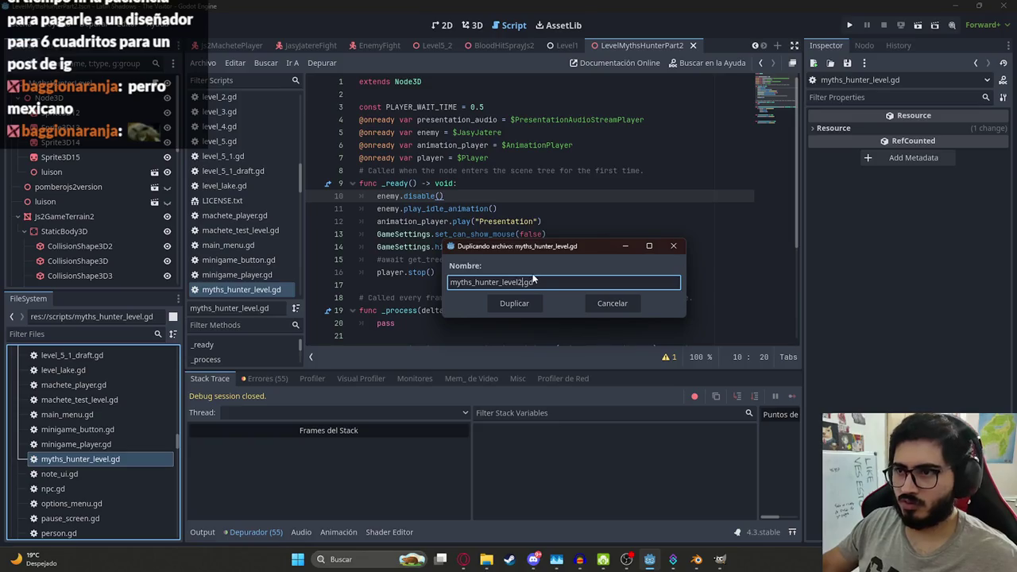
# Step: Save the copy as myths_hunter_level2.gd and start attaching a script to MythsHunterLevel
pyautogui.press('Return')
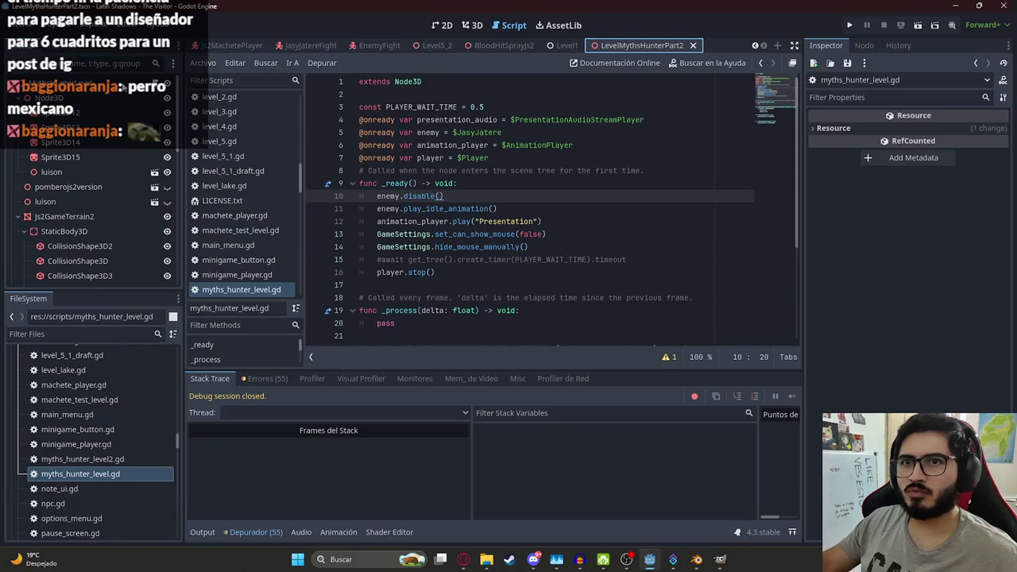
pyautogui.click(55, 83)
pyautogui.click(156, 64)
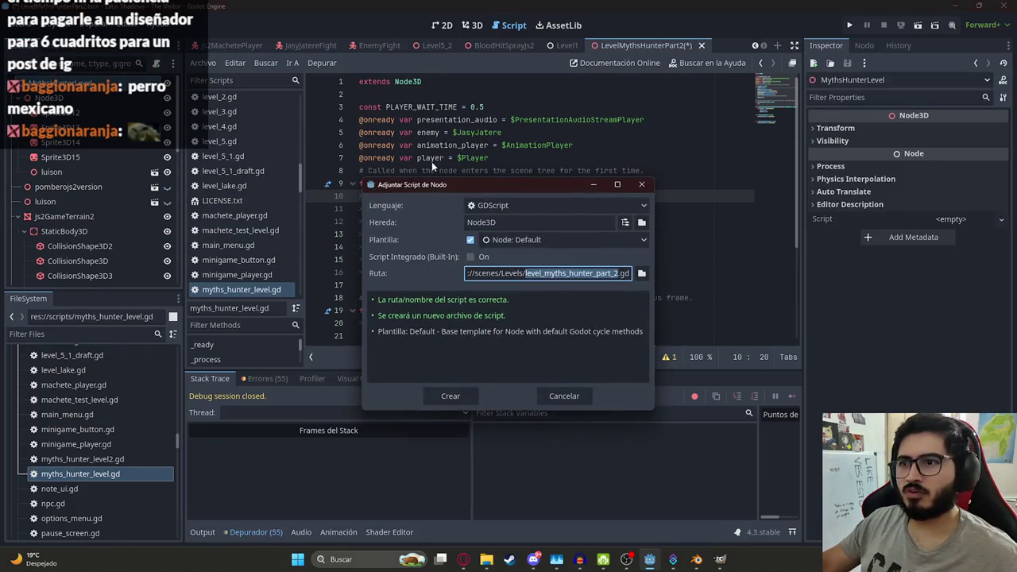
pyautogui.click(641, 273)
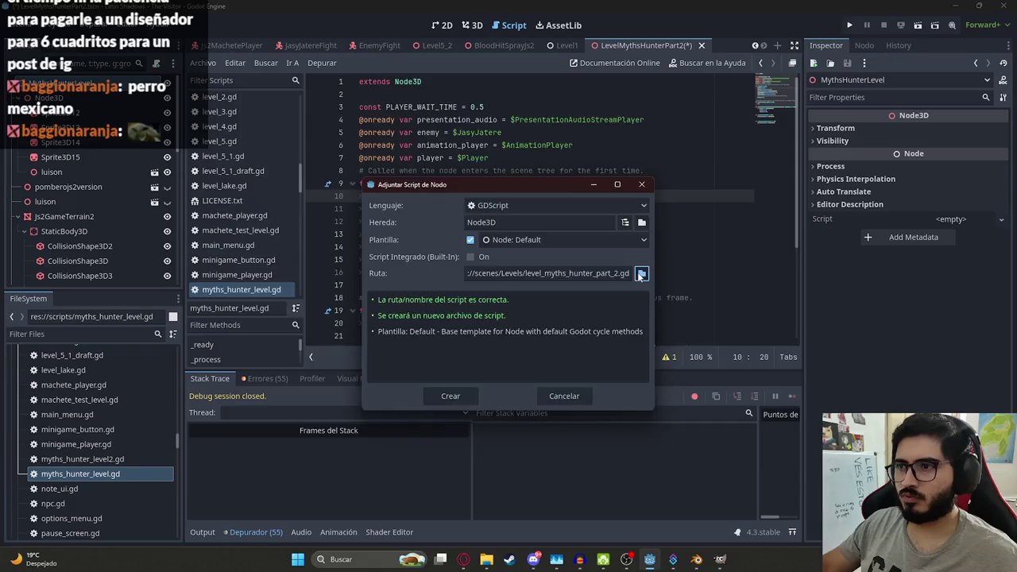
pyautogui.click(640, 273)
# Step: Browse to the scripts folder and load myths_hunter_level2.gd onto the root node
pyautogui.click(269, 112)
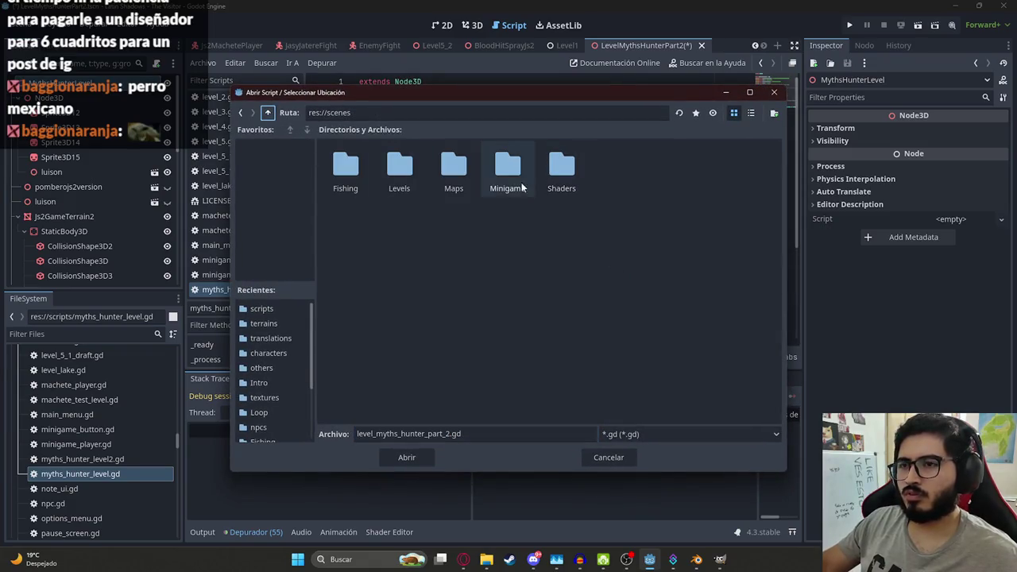
pyautogui.click(269, 113)
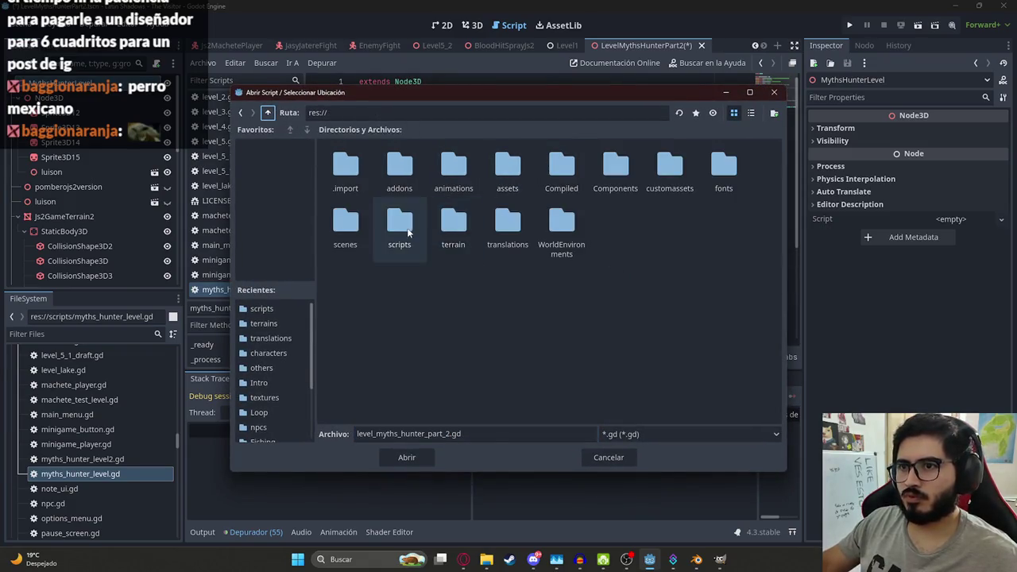
pyautogui.doubleClick(399, 228)
pyautogui.scroll(-2, 588, 316)
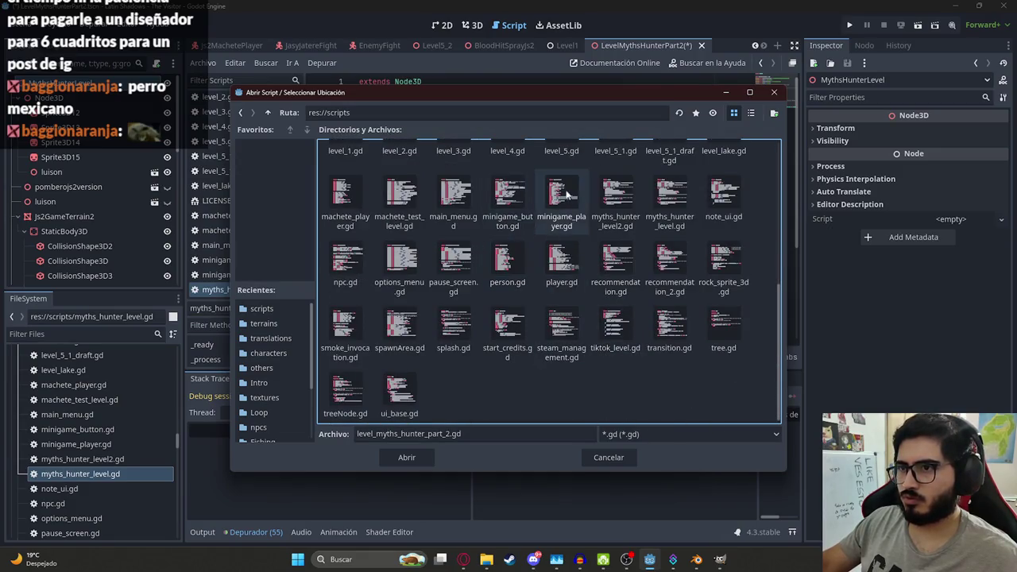
pyautogui.doubleClick(616, 195)
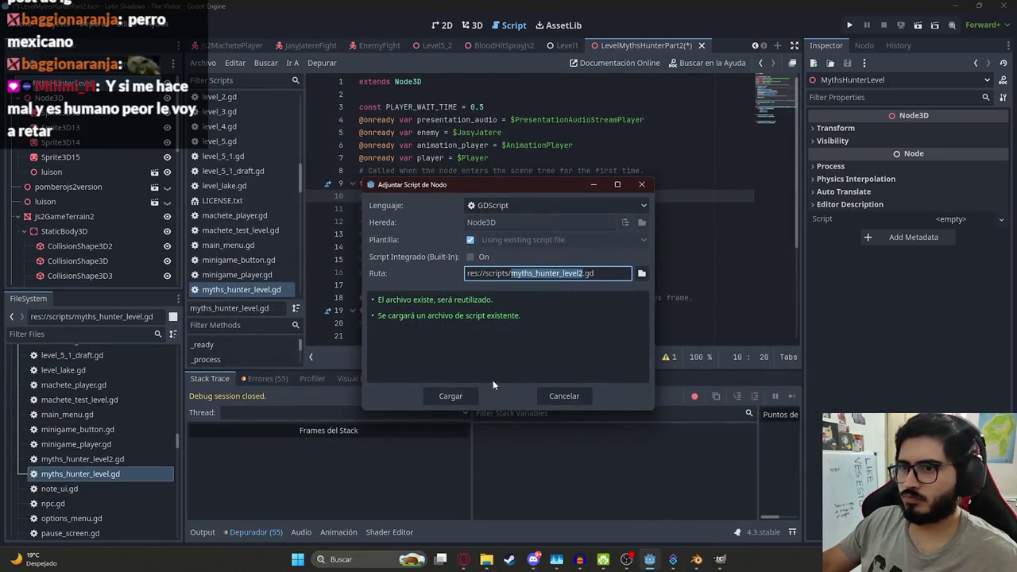
pyautogui.press('Return')
pyautogui.click(462, 146)
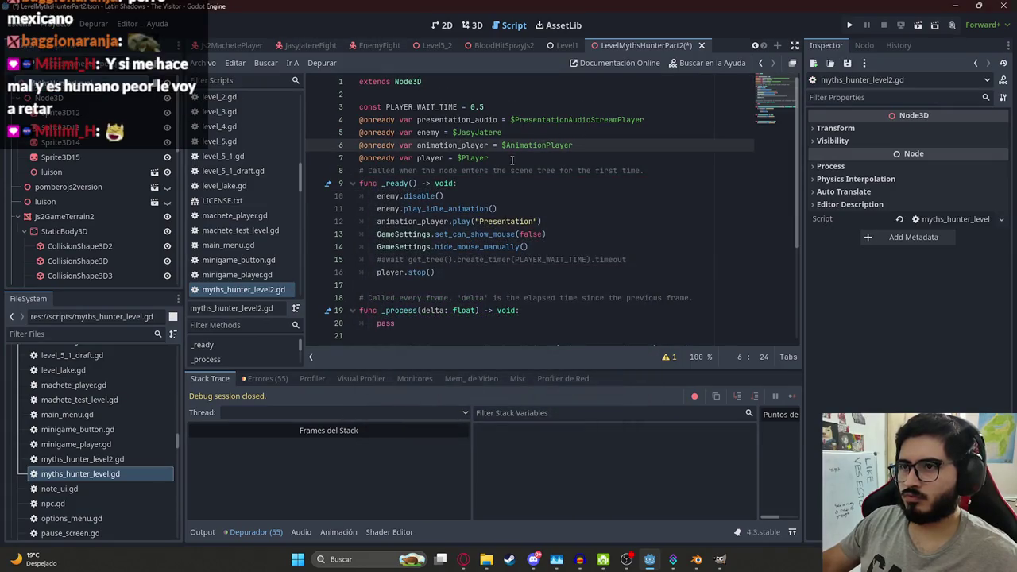
pyautogui.press('Up')
pyautogui.hotkey('ctrl', 'shift', 'k')
pyautogui.moveTo(444, 184)
pyautogui.mouseDown()
pyautogui.moveTo(461, 170)
pyautogui.moveTo(499, 170)
pyautogui.mouseUp()
pyautogui.press('Delete')
pyautogui.hotkey('ctrl', 's')
# Step: Delete the enemy.play_idle_animation() and enemy.enable() lines and save the script
pyautogui.press('Delete')
pyautogui.scroll(-3, 428, 295)
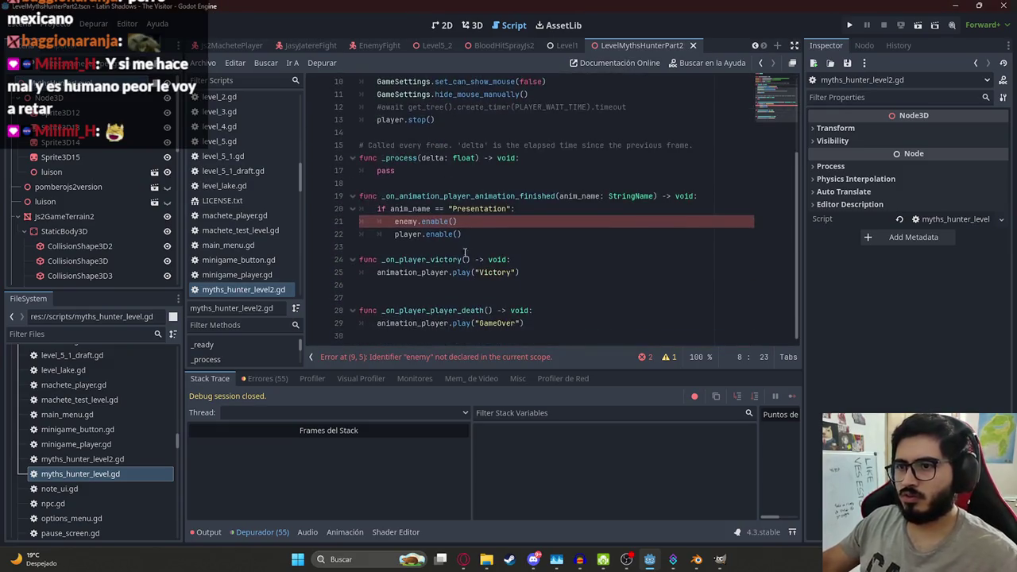
pyautogui.click(466, 221)
pyautogui.press('Delete')
pyautogui.press('End')
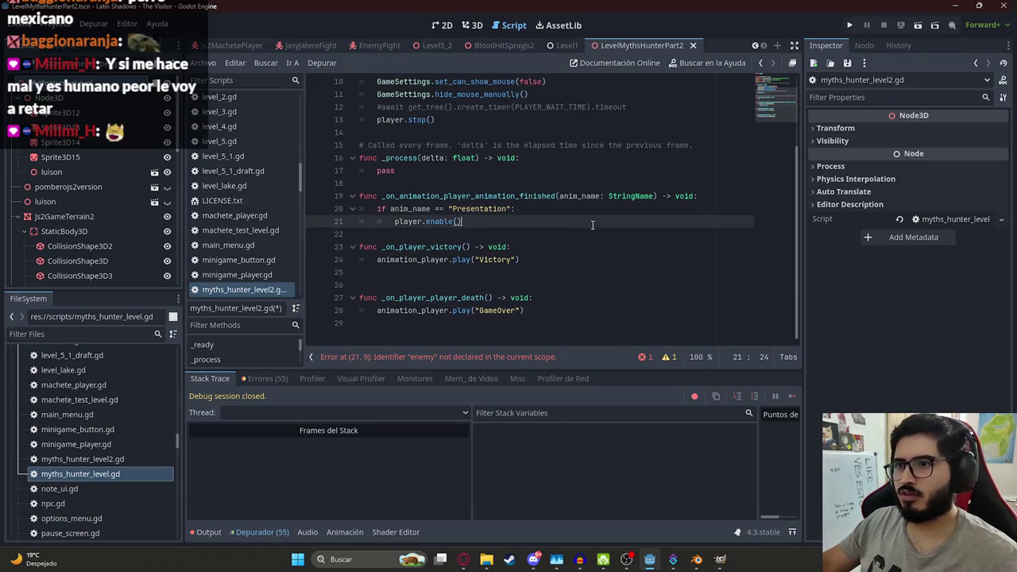
pyautogui.hotkey('ctrl', 's')
# Step: Reload the script to clear the stale error and run the game with F5
pyautogui.rightClick(626, 49)
pyautogui.click(720, 133)
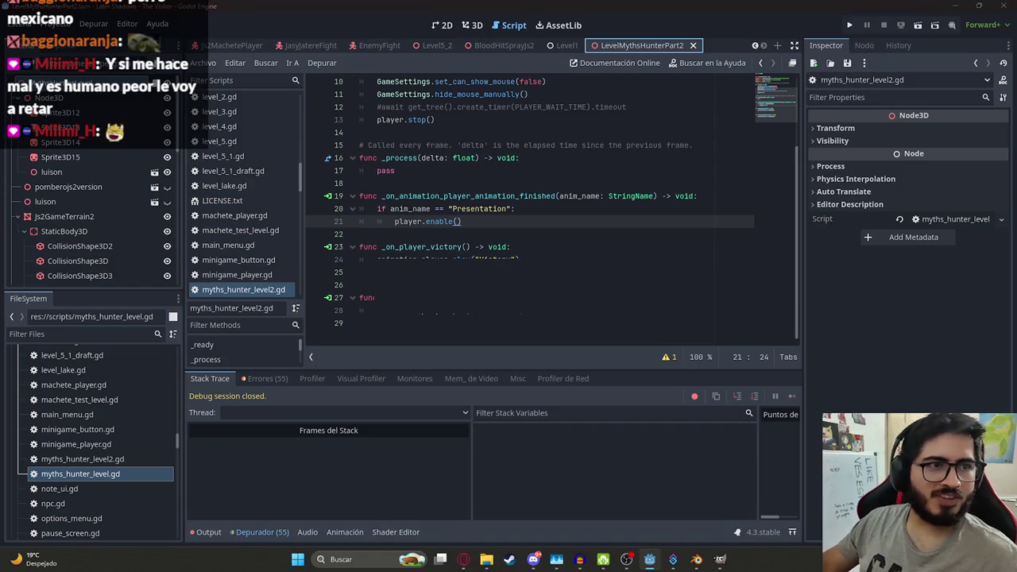
pyautogui.press('F5')
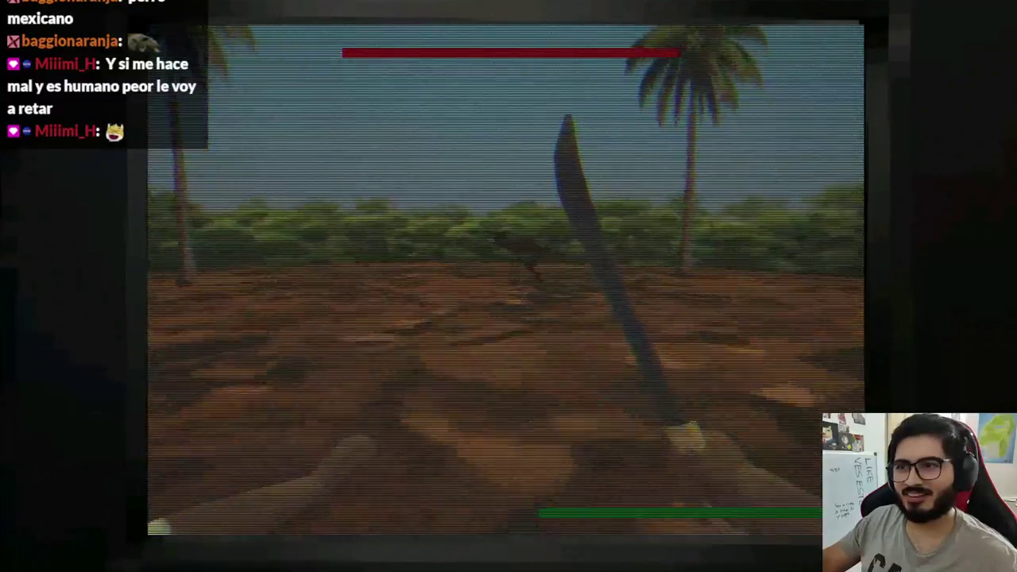
pyautogui.press('super')
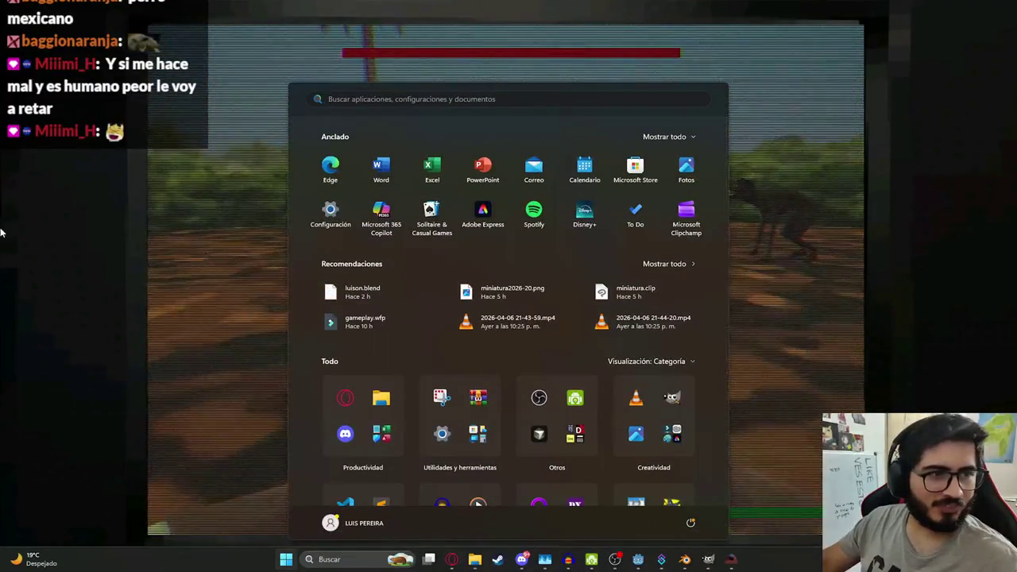
pyautogui.press('super')
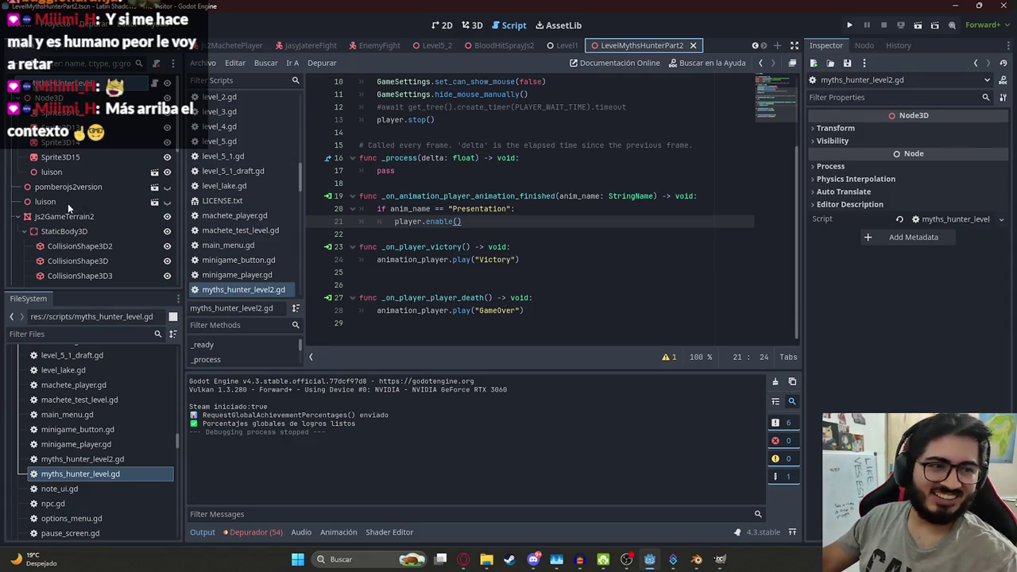
# Step: In the 3D view, set luison's scale to 0.3 and save the level scene
pyautogui.click(472, 25)
pyautogui.scroll(-5, 423, 202)
pyautogui.scroll(5, 423, 203)
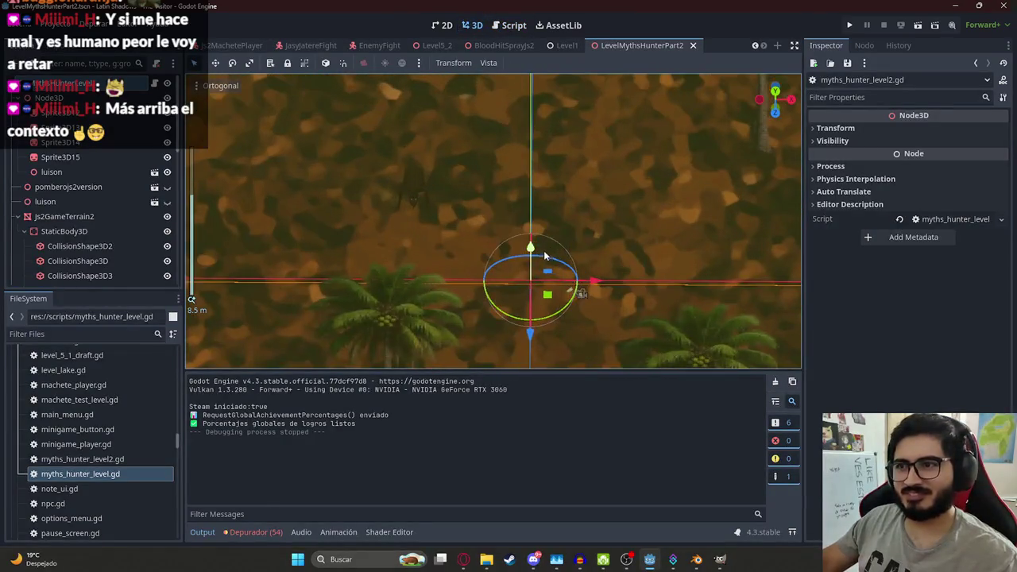
pyautogui.click(423, 198)
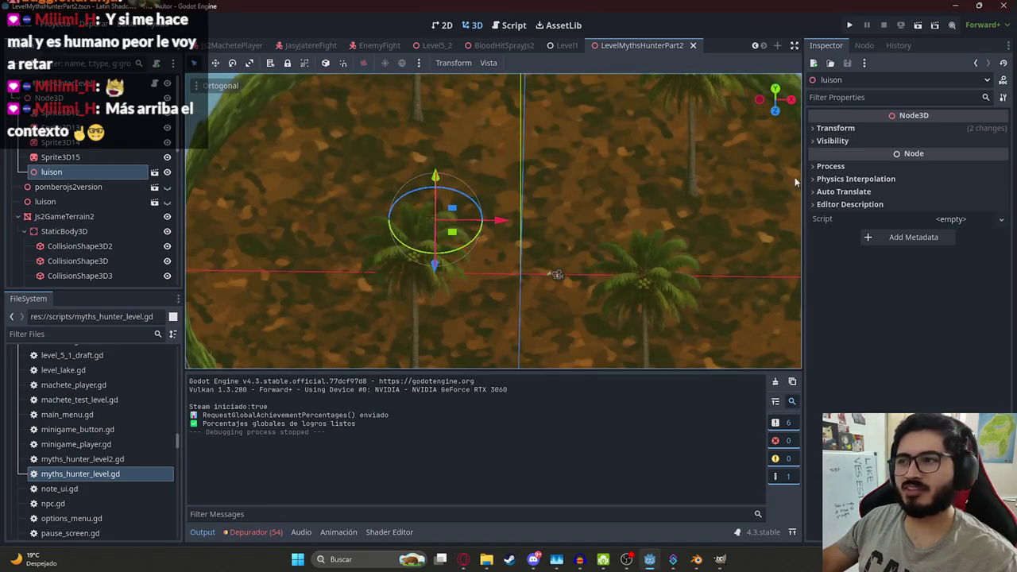
pyautogui.click(830, 129)
pyautogui.click(832, 223)
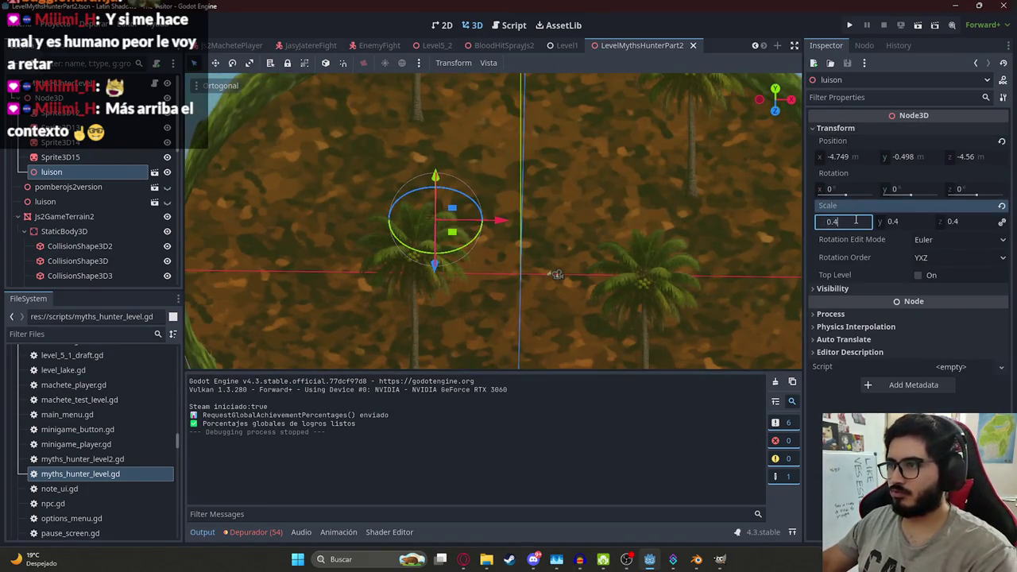
pyautogui.write('0.3')
pyautogui.press('Return')
pyautogui.hotkey('ctrl', 's')
pyautogui.rightClick(615, 45)
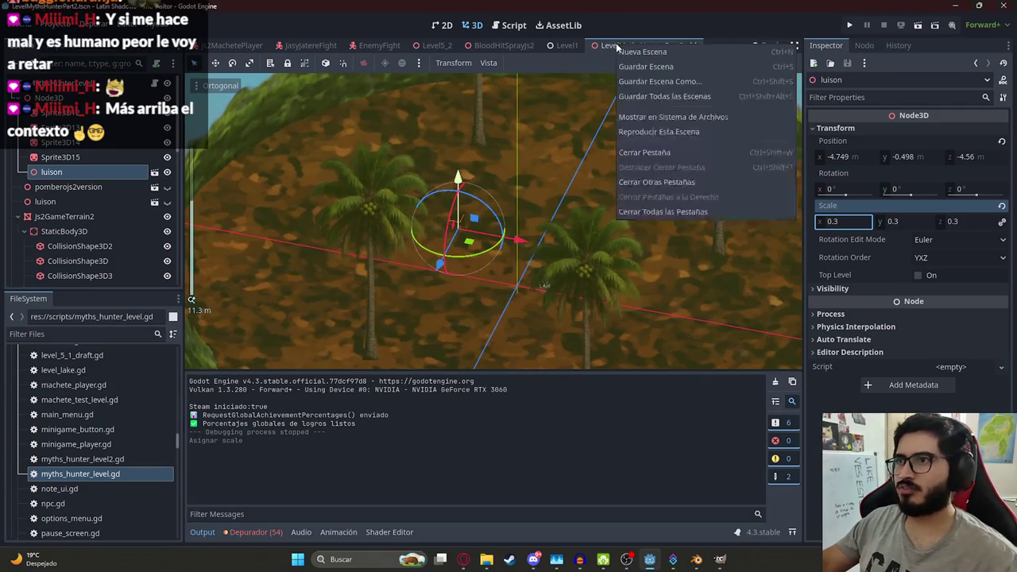
pyautogui.click(682, 132)
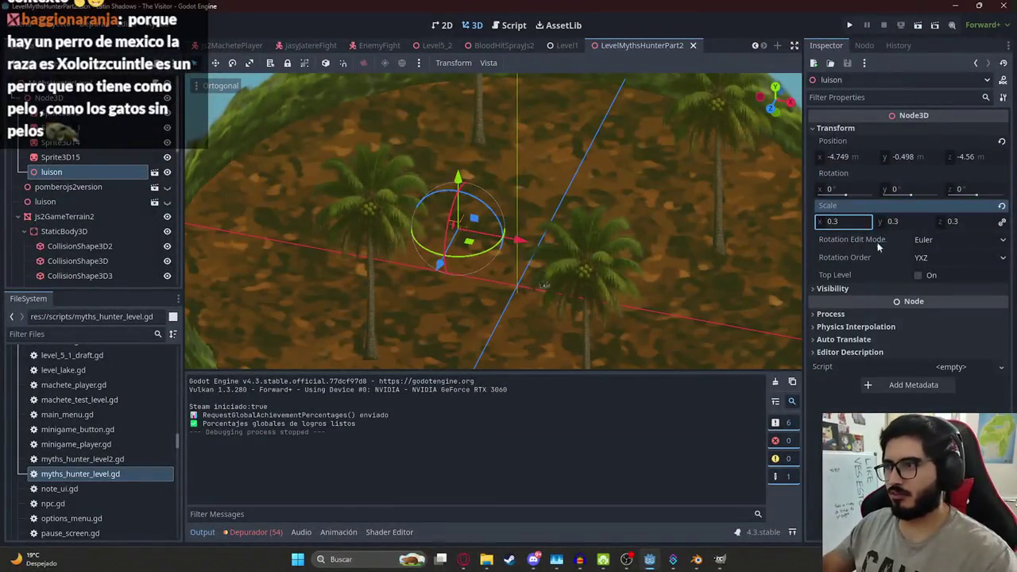
# Step: Refine luison's scale to 0.35 on all axes
pyautogui.write('5')
pyautogui.press('Return')
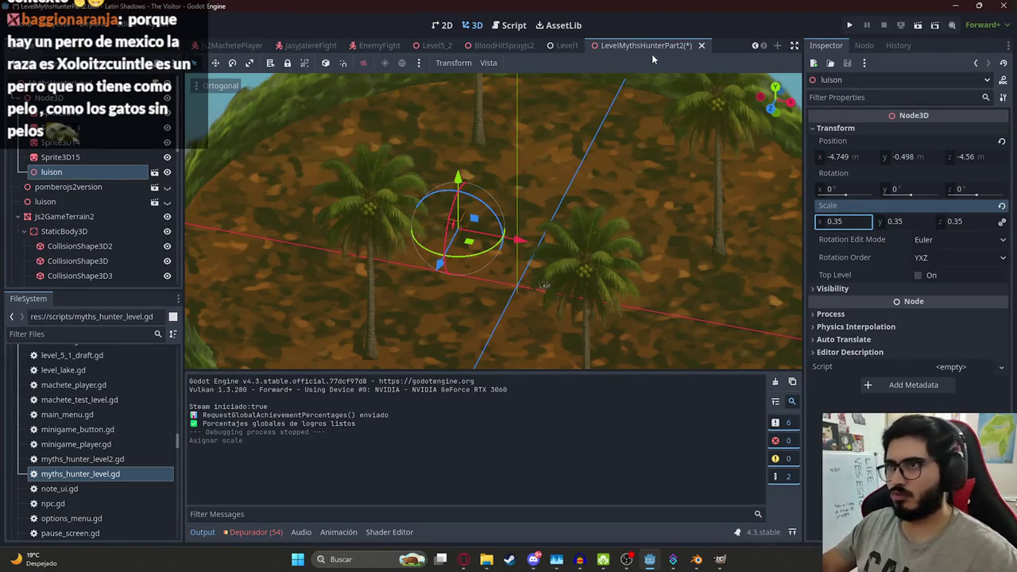
pyautogui.rightClick(623, 47)
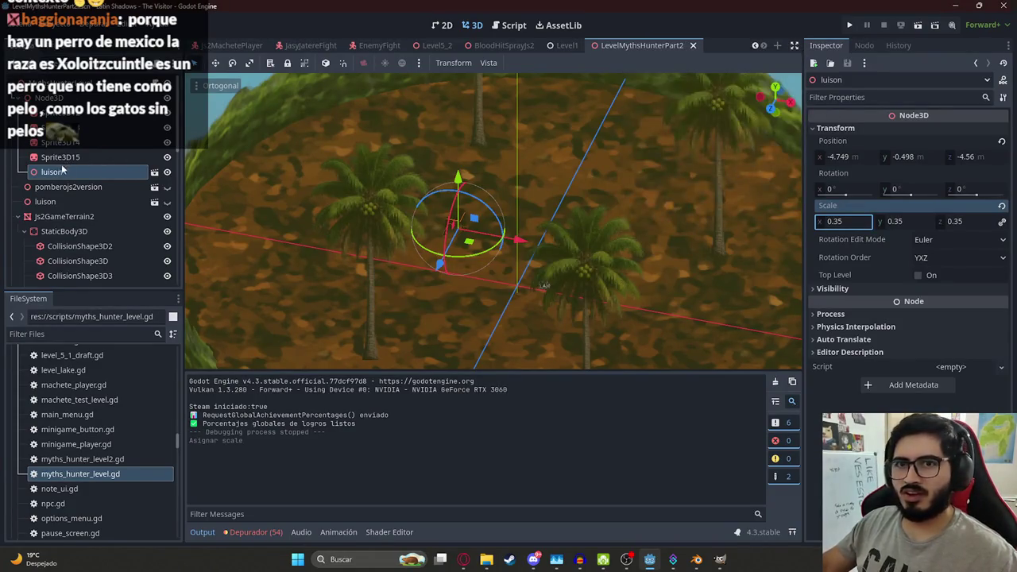
pyautogui.scroll(-5, 66, 201)
pyautogui.scroll(-5, 66, 201)
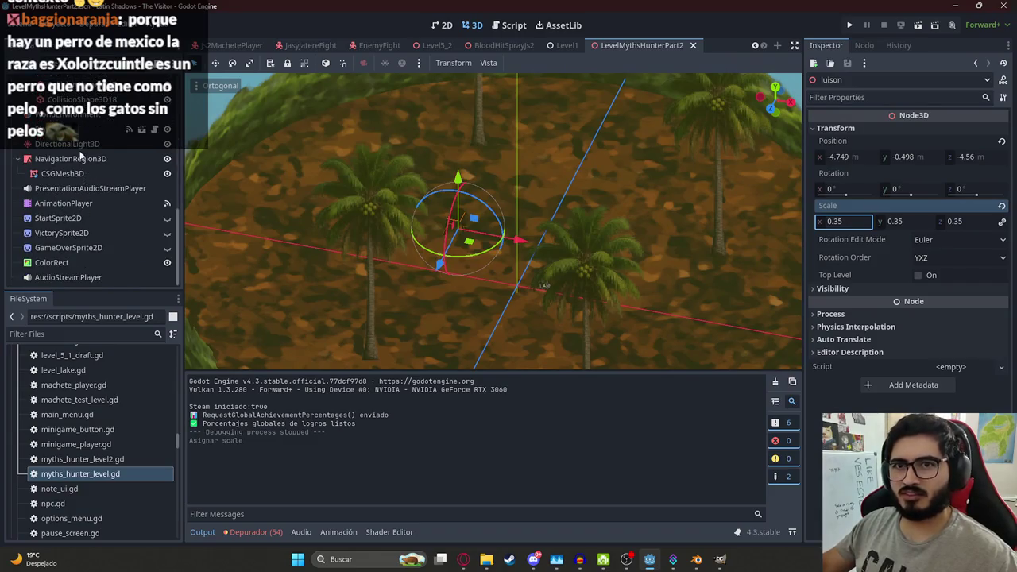
pyautogui.scroll(5, 72, 181)
pyautogui.scroll(-5, 63, 181)
pyautogui.scroll(-5, 58, 203)
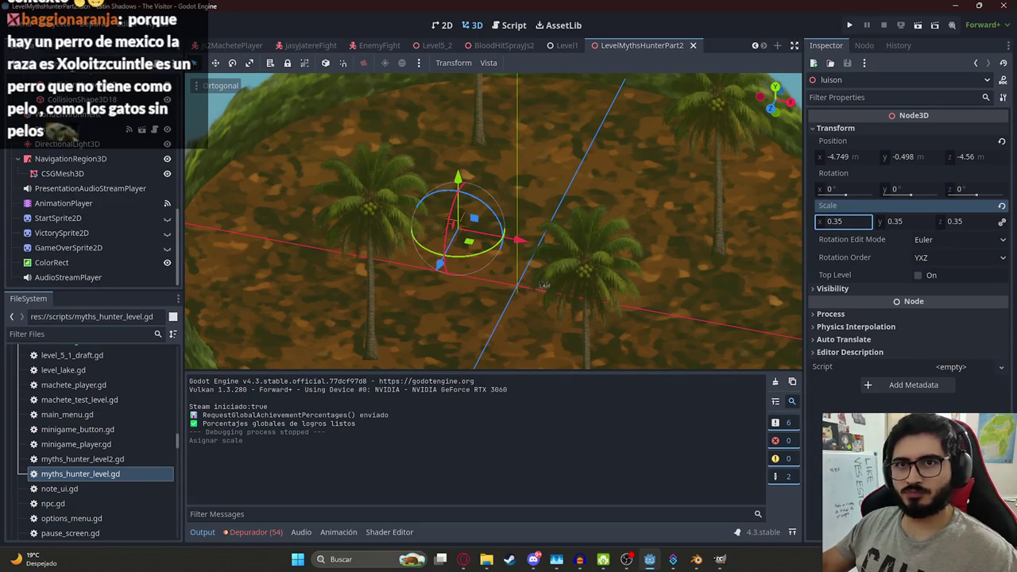
pyautogui.press('Delete')
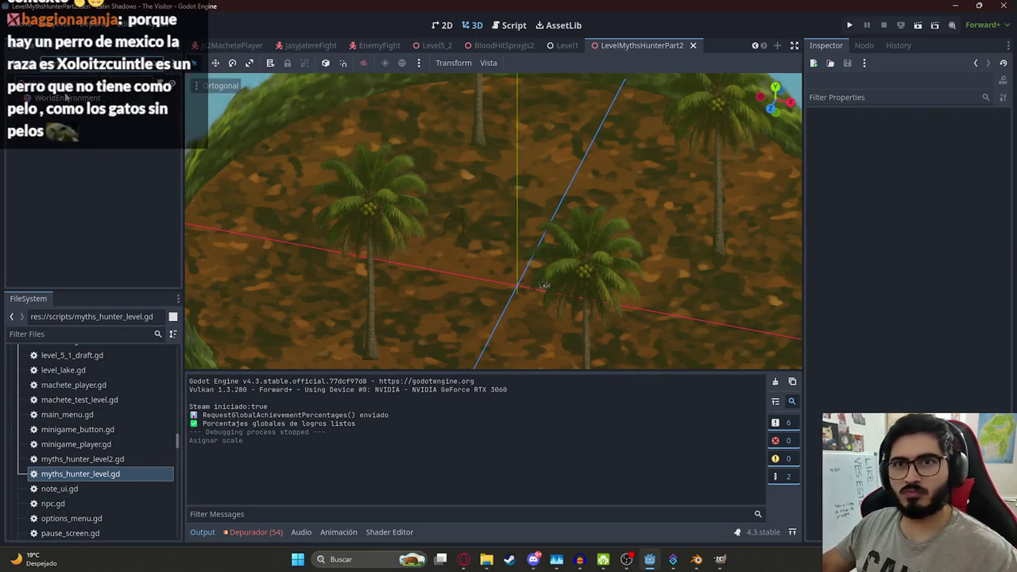
# Step: Select the part 2 WorldEnvironment and try Make Unique (Recursive), then cancel
pyautogui.click(67, 97)
pyautogui.click(950, 129)
pyautogui.rightClick(950, 129)
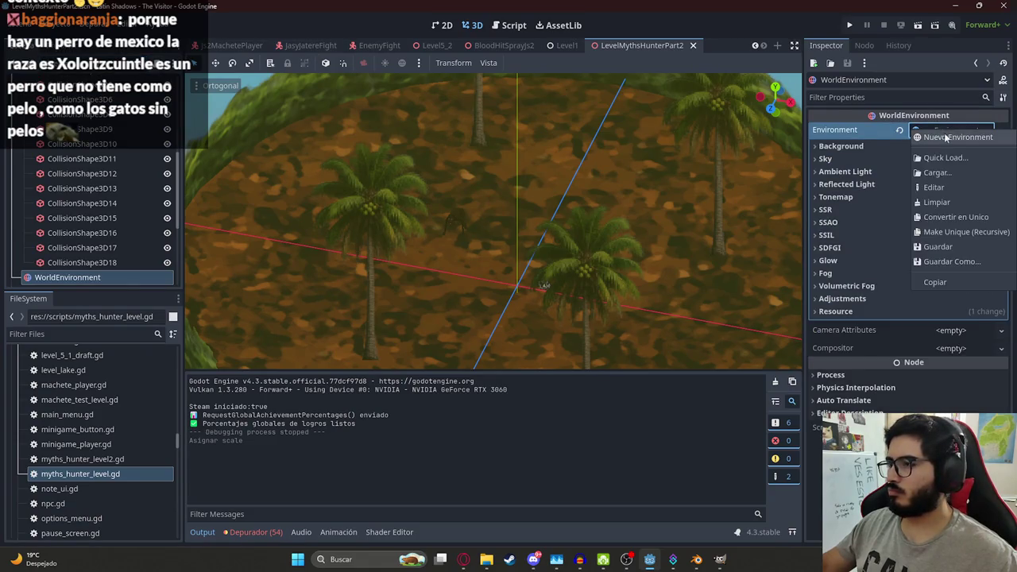
pyautogui.click(958, 231)
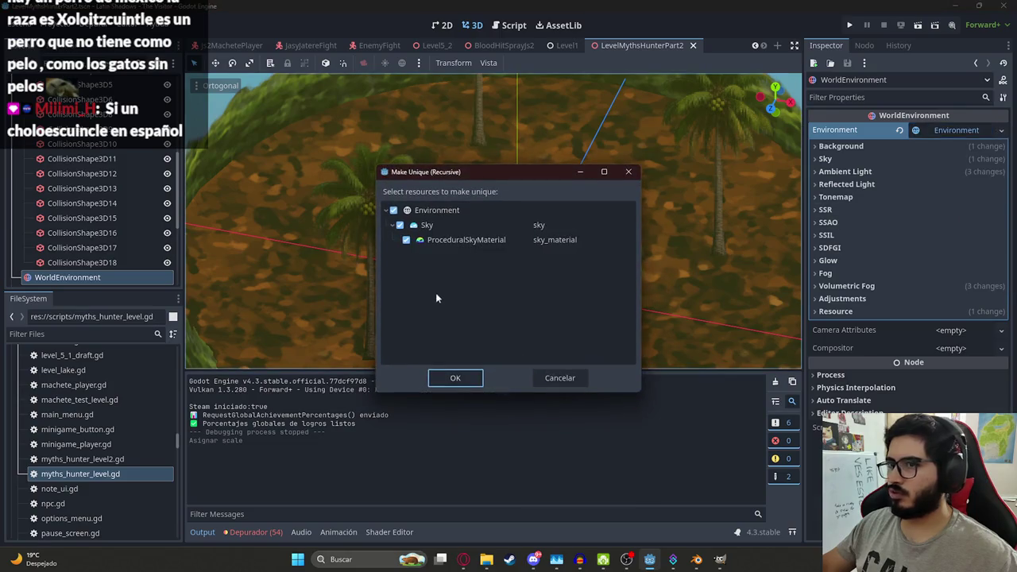
pyautogui.click(553, 378)
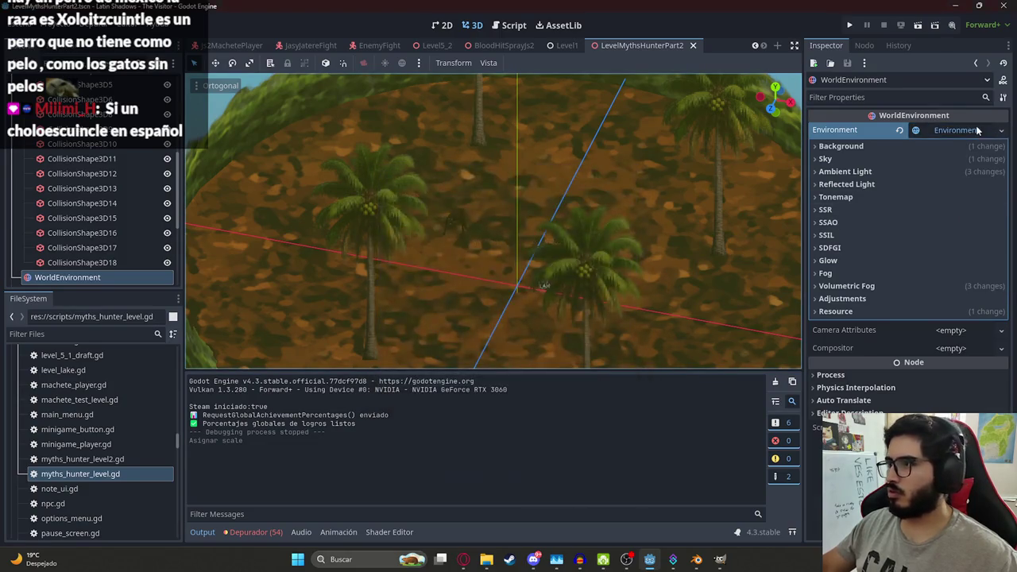
pyautogui.scroll(4, 331, 45)
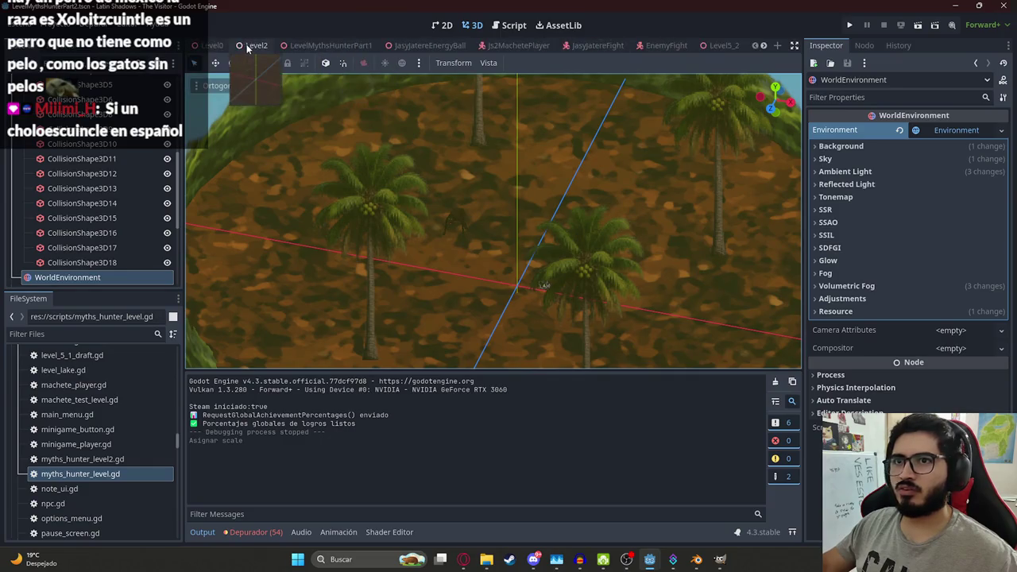
pyautogui.click(333, 46)
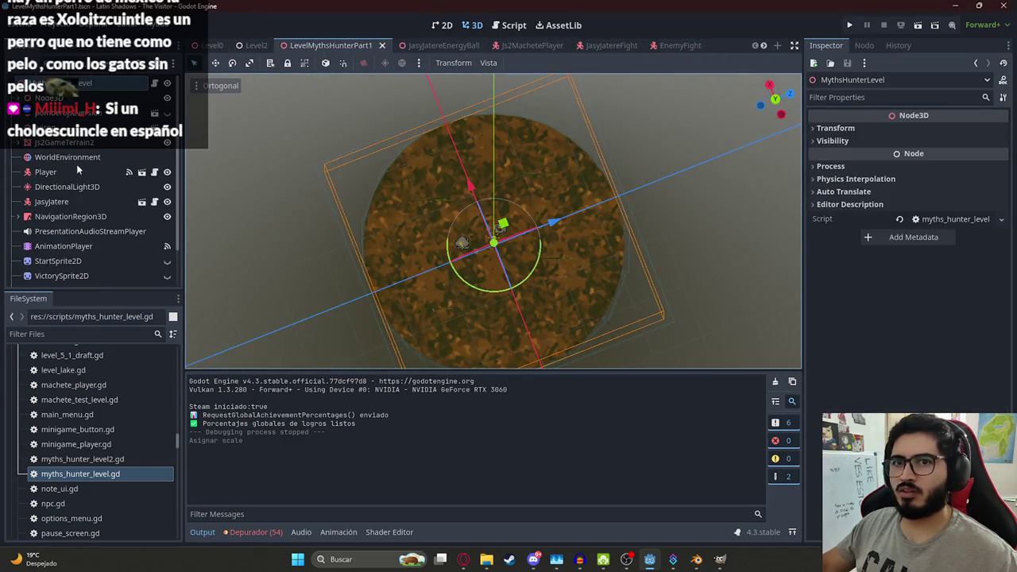
# Step: Make the part 1 Environment recursively unique with its sky and procedural sky material
pyautogui.click(945, 130)
pyautogui.click(945, 129)
pyautogui.rightClick(945, 129)
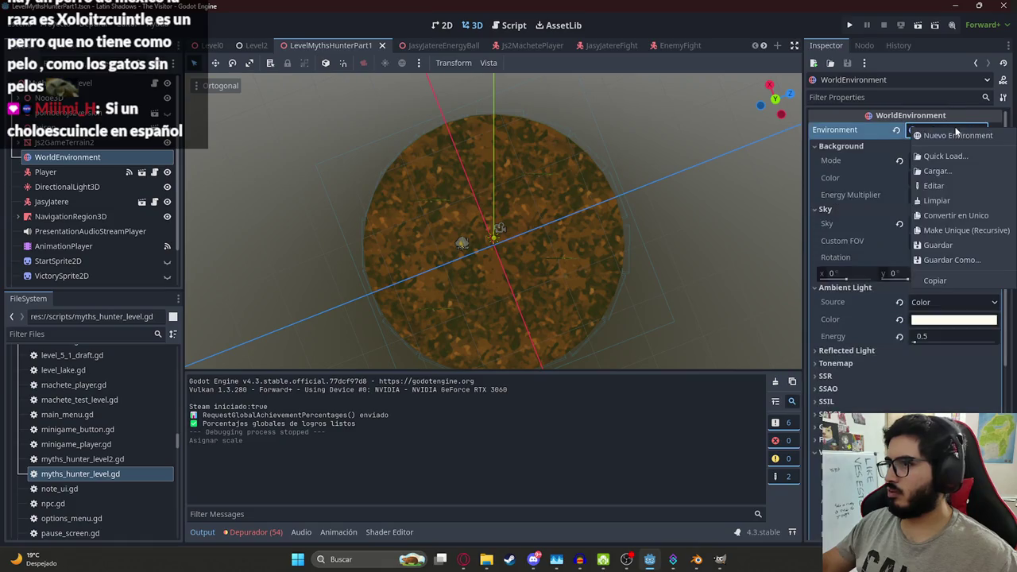
pyautogui.click(953, 218)
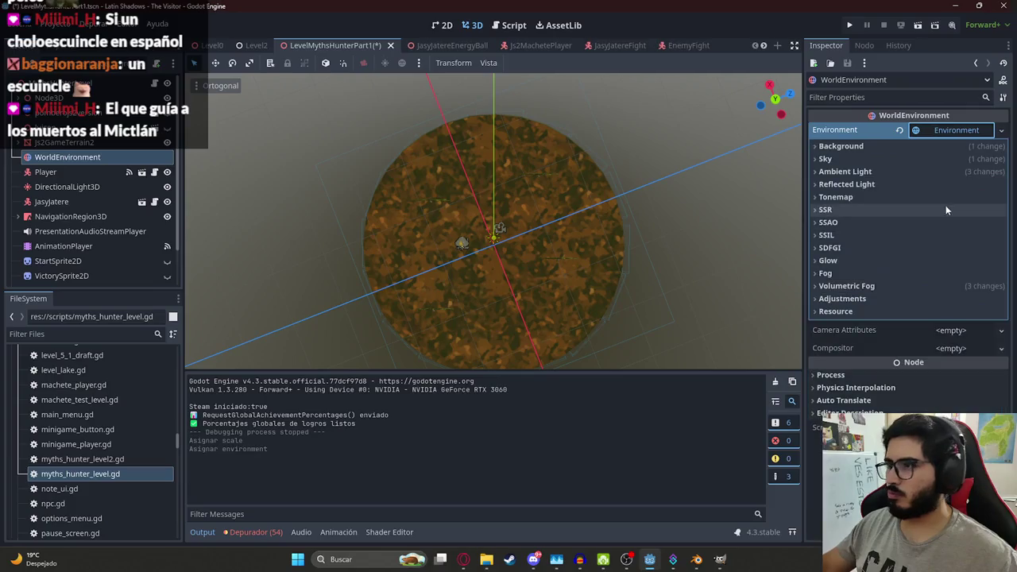
pyautogui.click(944, 133)
pyautogui.click(944, 133)
pyautogui.rightClick(944, 132)
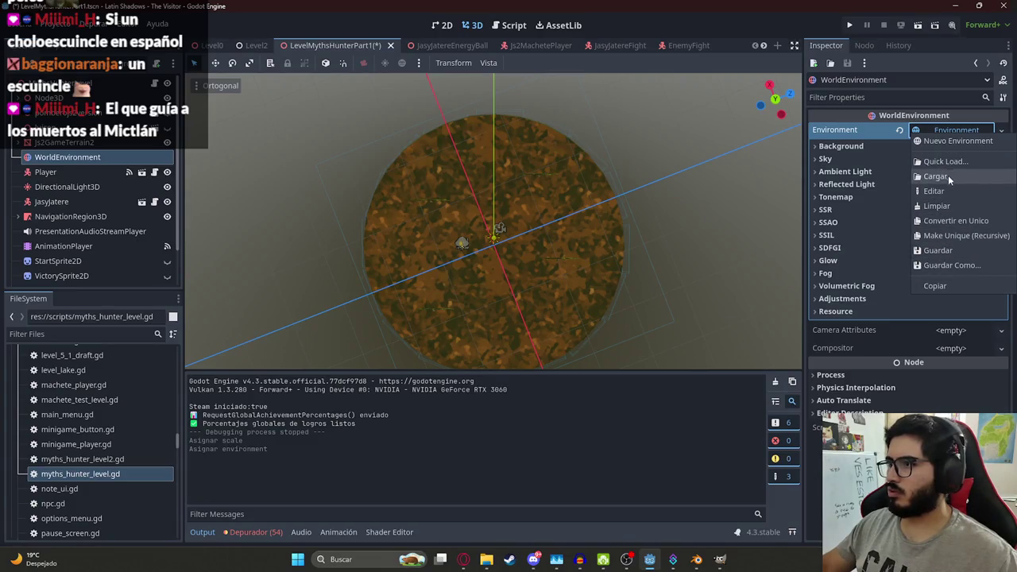
pyautogui.click(964, 237)
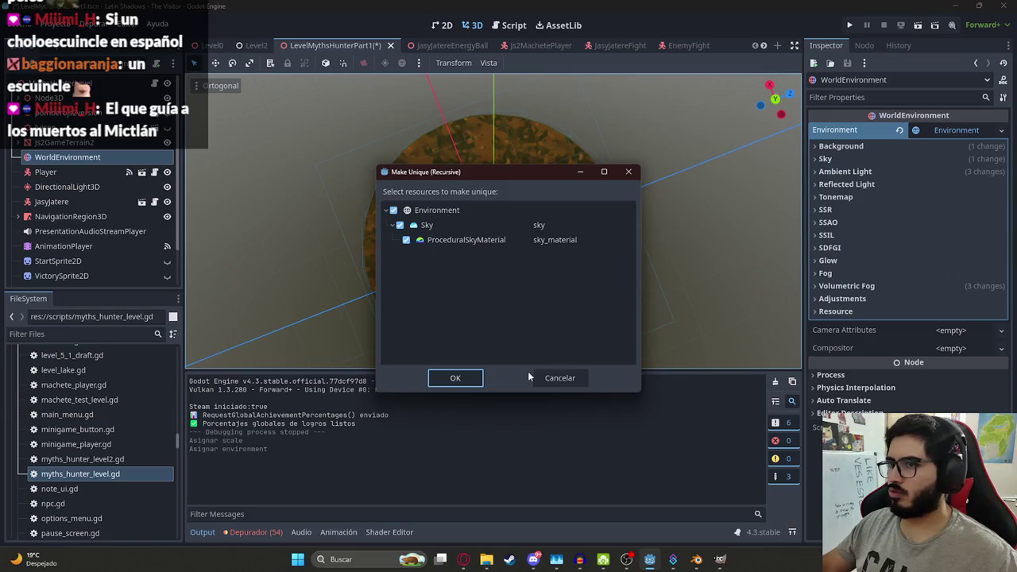
pyautogui.click(456, 375)
pyautogui.click(949, 133)
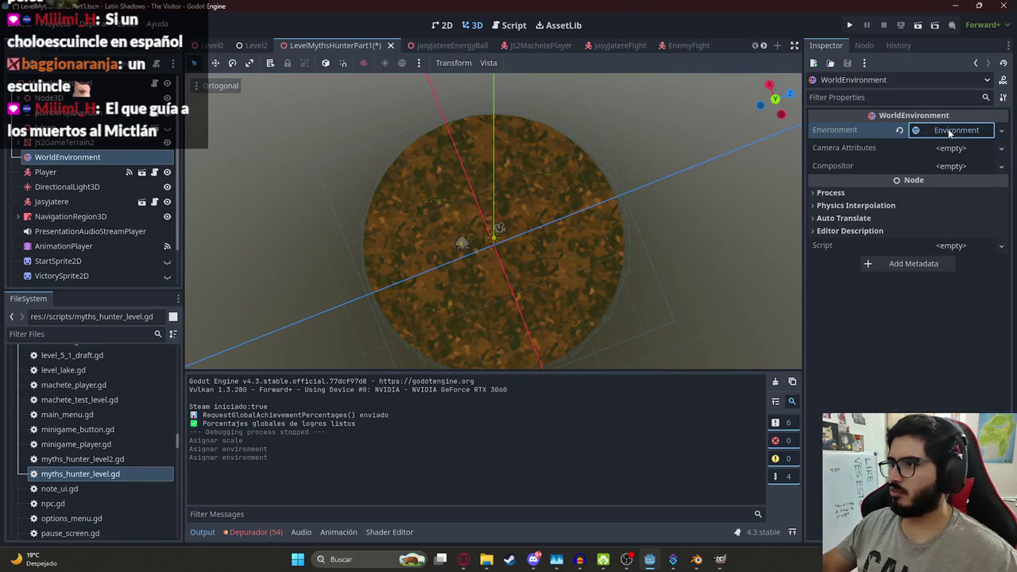
pyautogui.rightClick(950, 133)
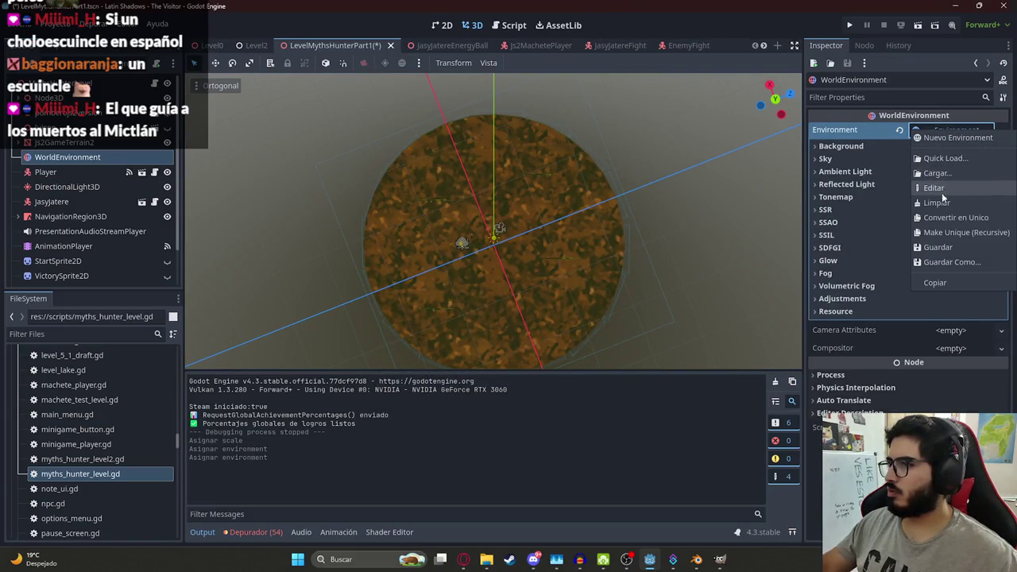